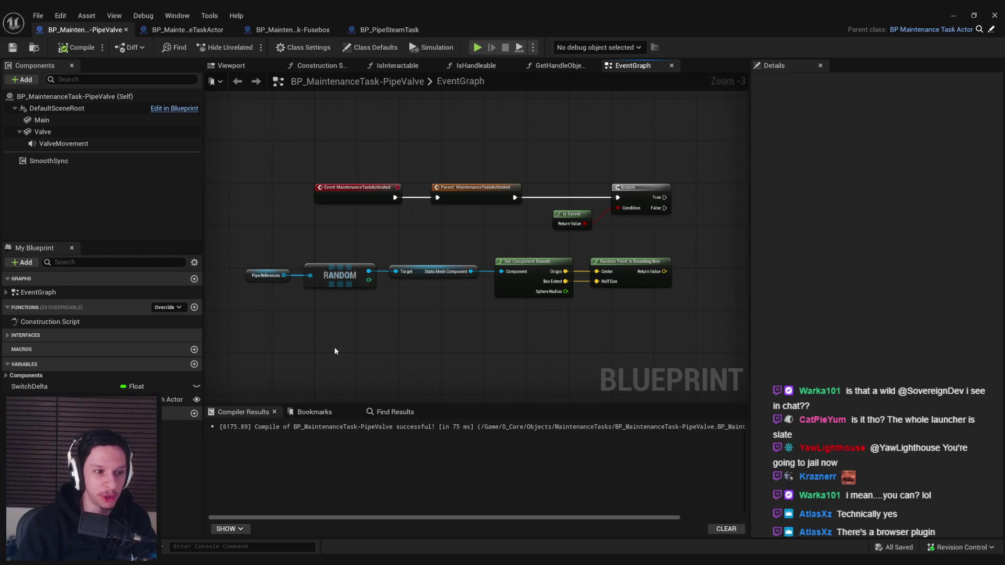
Step: Return to the compiler results and pan around the PipeValve EventGraph to review its nodes
left_click(322, 412)
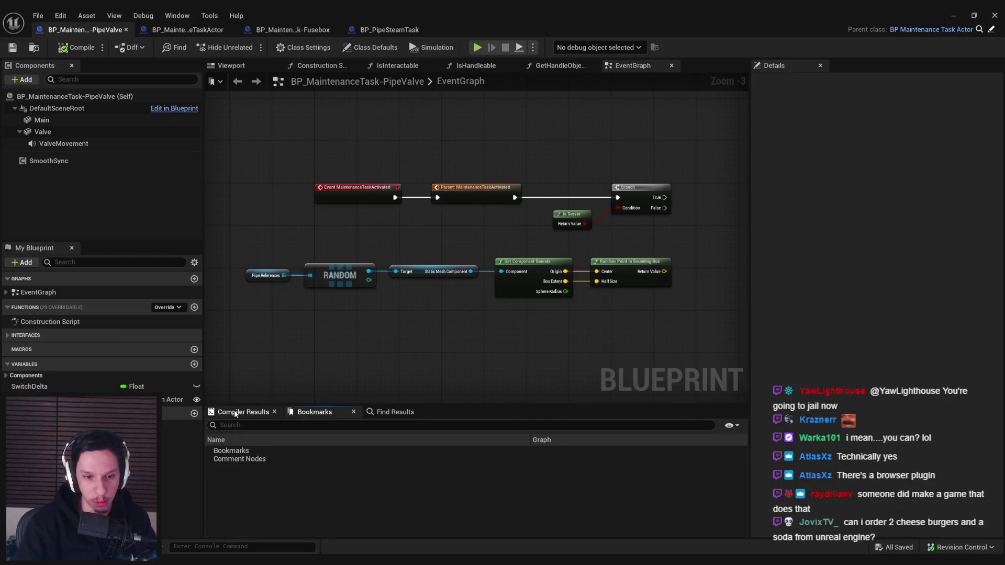
left_click(236, 414)
left_click_drag(375, 344, 338, 321)
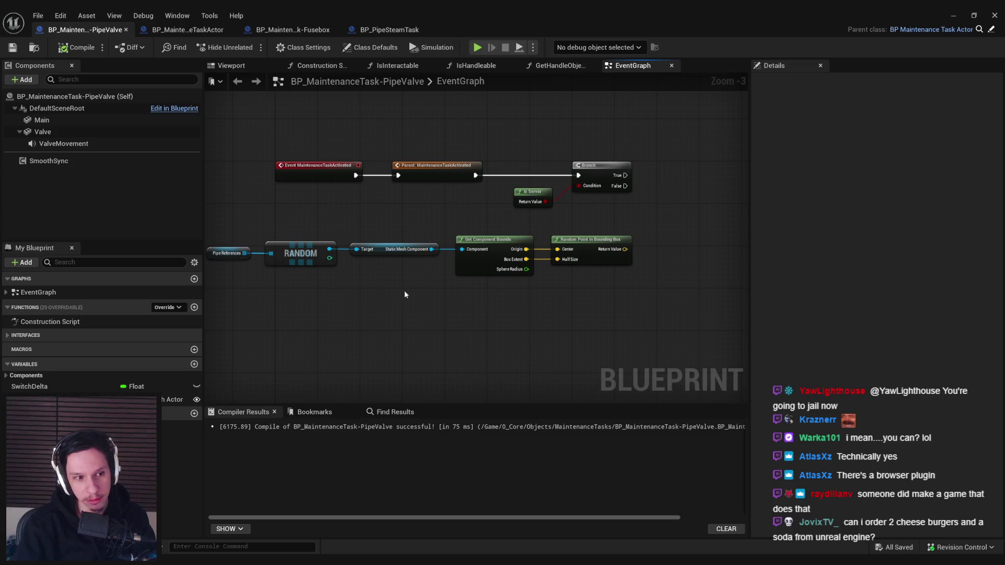
scroll(405, 290, "down", 1)
left_click_drag(443, 318, 550, 344)
scroll(591, 356, "up", 2)
scroll(587, 361, "down", 1)
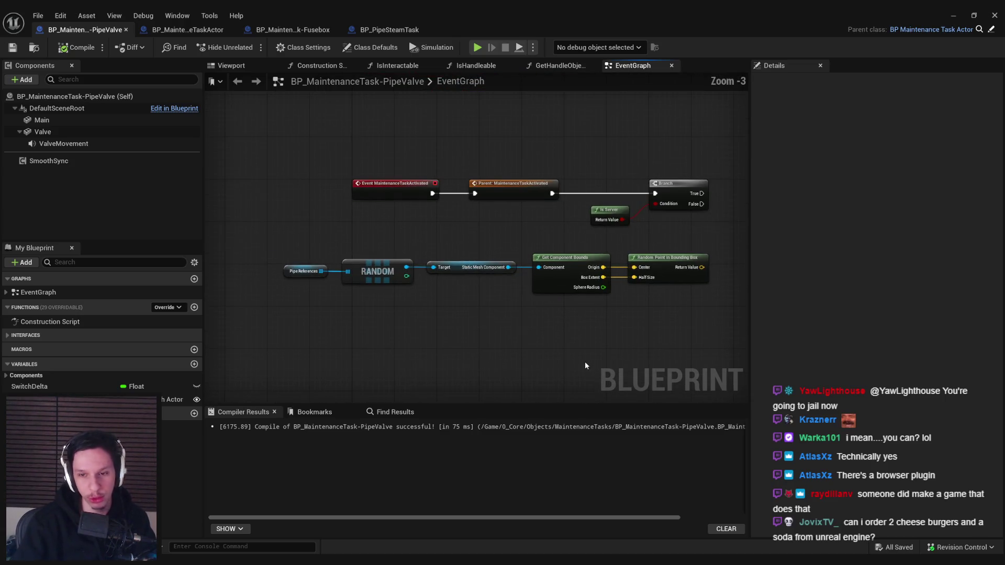
left_click_drag(662, 341, 573, 355)
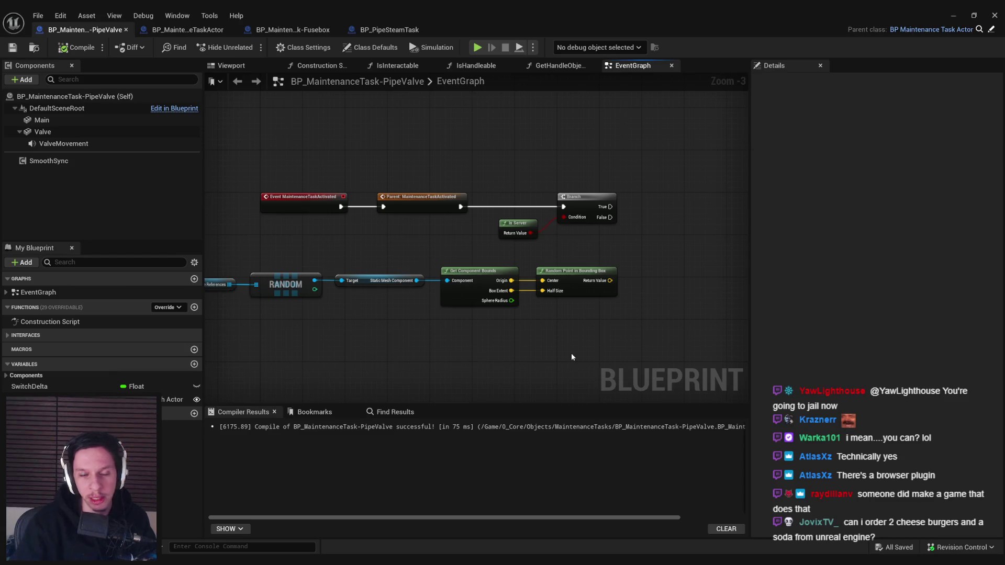
left_click(619, 268)
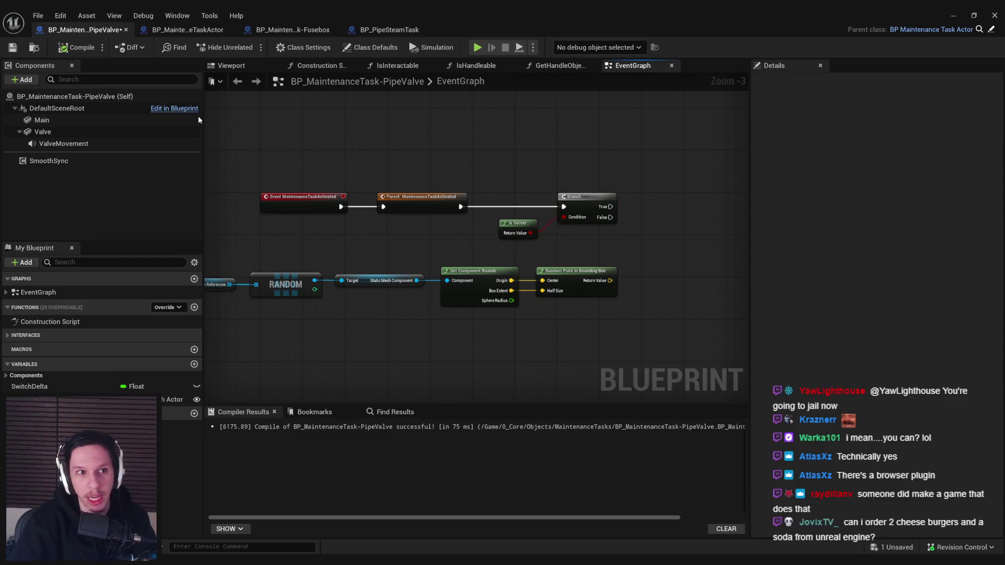
Step: Compile and save the PipeValve blueprint, then inspect the Get Component Bounds to Random Point chain
left_click(13, 47)
left_click(75, 48)
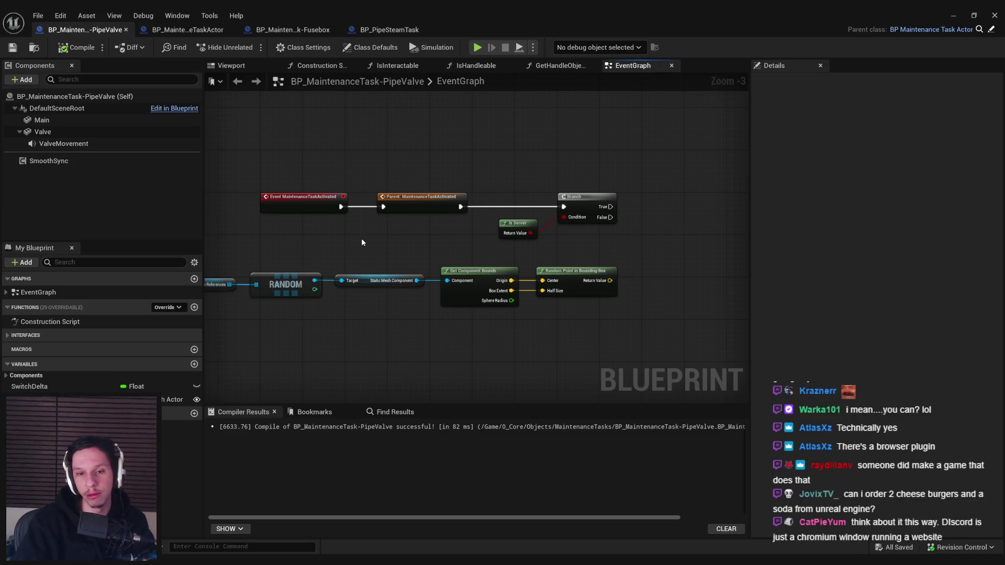
mouse_move(376, 241)
left_mouse_down()
mouse_move(431, 239)
mouse_move(348, 240)
mouse_move(502, 252)
mouse_move(334, 246)
mouse_move(422, 260)
mouse_move(422, 269)
mouse_move(361, 274)
left_mouse_up()
scroll(529, 287, "up", 1)
left_click_drag(514, 282, 455, 250)
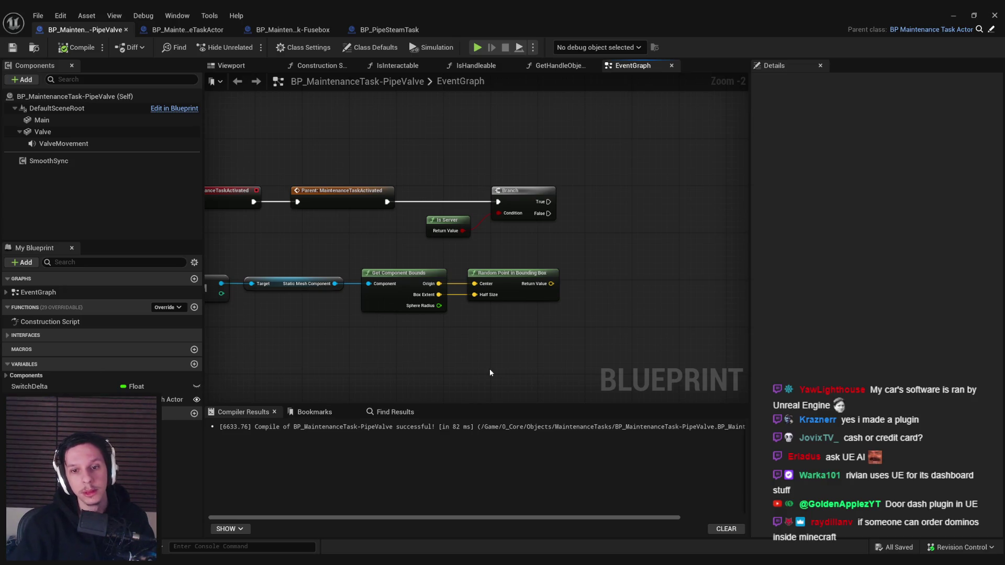
mouse_move(453, 326)
left_mouse_down()
mouse_move(605, 305)
mouse_move(298, 250)
left_mouse_up()
Step: Recompile and save the PipeValve blueprint
scroll(531, 308, "down", 1)
left_click(535, 343)
left_click_drag(588, 308, 417, 325)
left_click(12, 48)
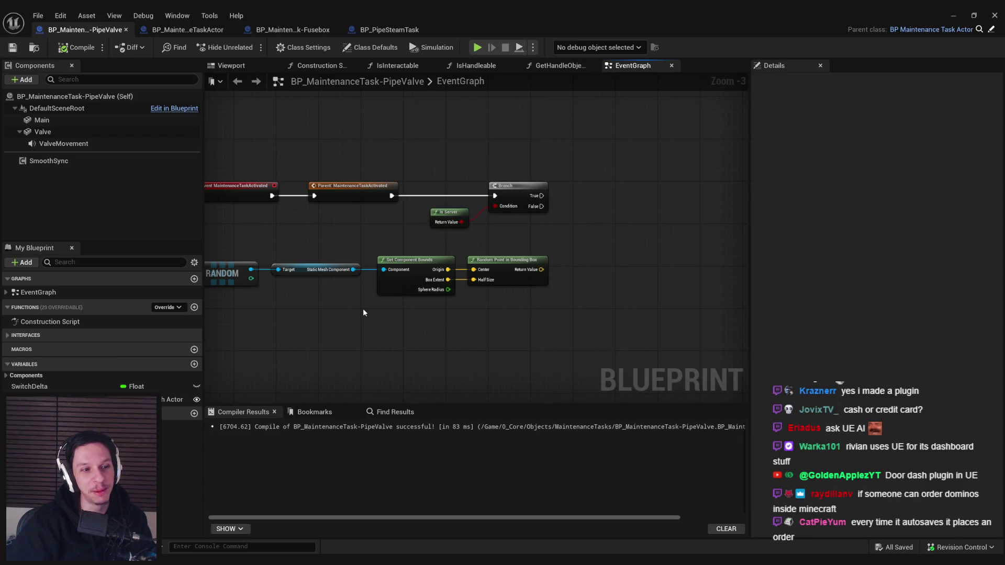
Step: Pan back to the event and RANDOM nodes and open the All Actions node menu in empty space
mouse_move(373, 338)
left_mouse_down()
mouse_move(346, 288)
mouse_move(464, 278)
left_mouse_up()
scroll(389, 267, "up", 1)
mouse_move(390, 267)
left_mouse_down()
mouse_move(286, 287)
mouse_move(489, 281)
mouse_move(410, 280)
left_mouse_up()
scroll(298, 305, "down", 1)
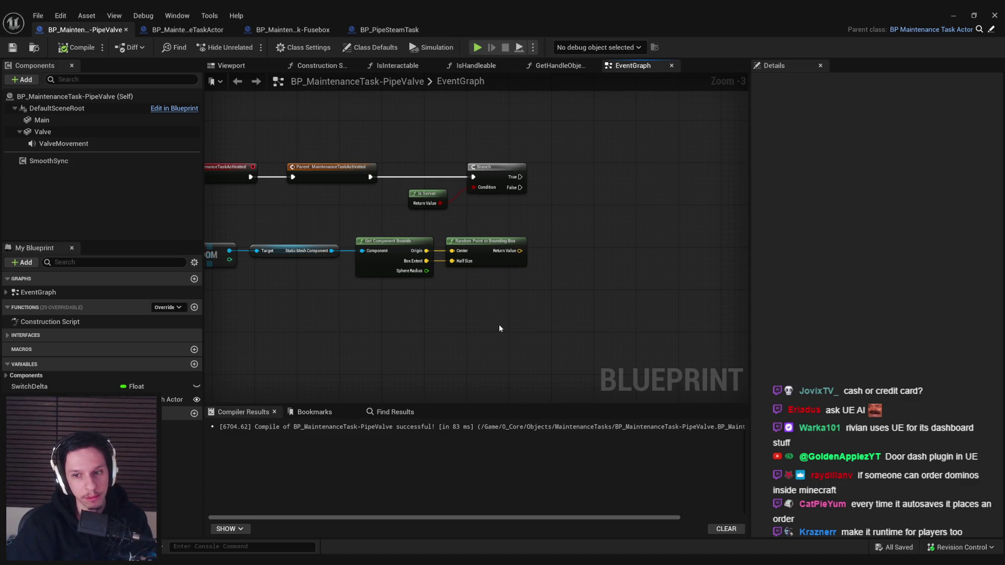
mouse_move(499, 328)
left_mouse_down()
mouse_move(565, 327)
mouse_move(619, 281)
left_mouse_up()
scroll(606, 297, "down", 1)
scroll(624, 328, "up", 1)
scroll(669, 269, "down", 1)
right_click(668, 233)
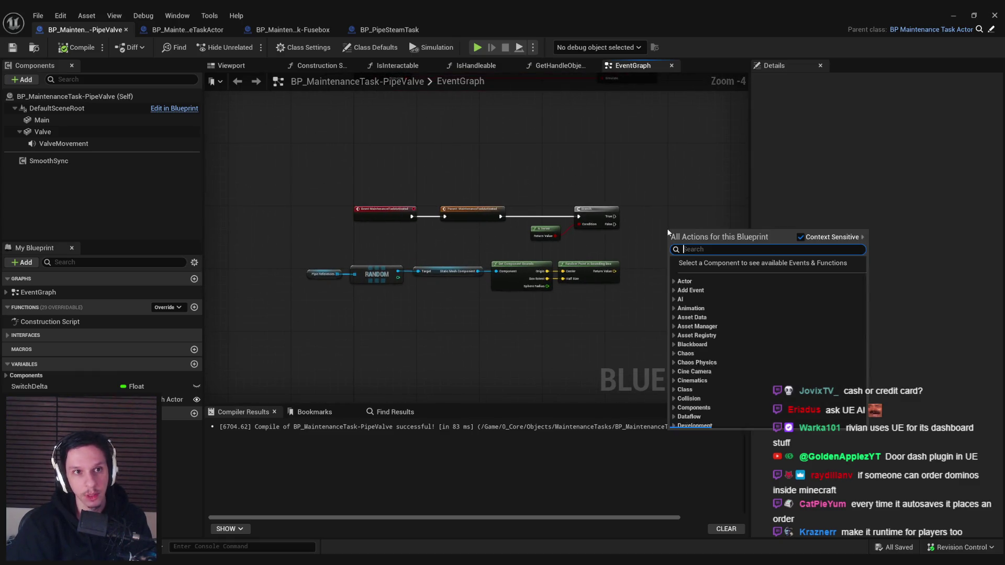
Step: Add a Spawn Actor from Class node, undoing the wrongly added first spawn node
type("spawn actor")
key("Return")
key("ctrl+z")
right_click(667, 232)
type("spawn actor from")
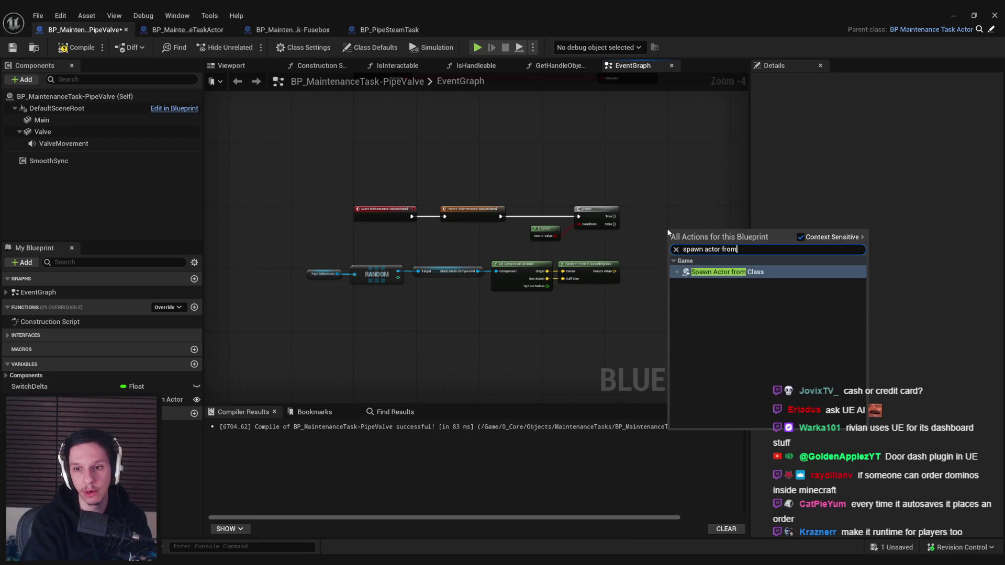
key("Return")
Step: Set the spawn class to BP_PipeSteamTask and wire the Branch True output into it
scroll(592, 222, "up", 3)
left_click(597, 226)
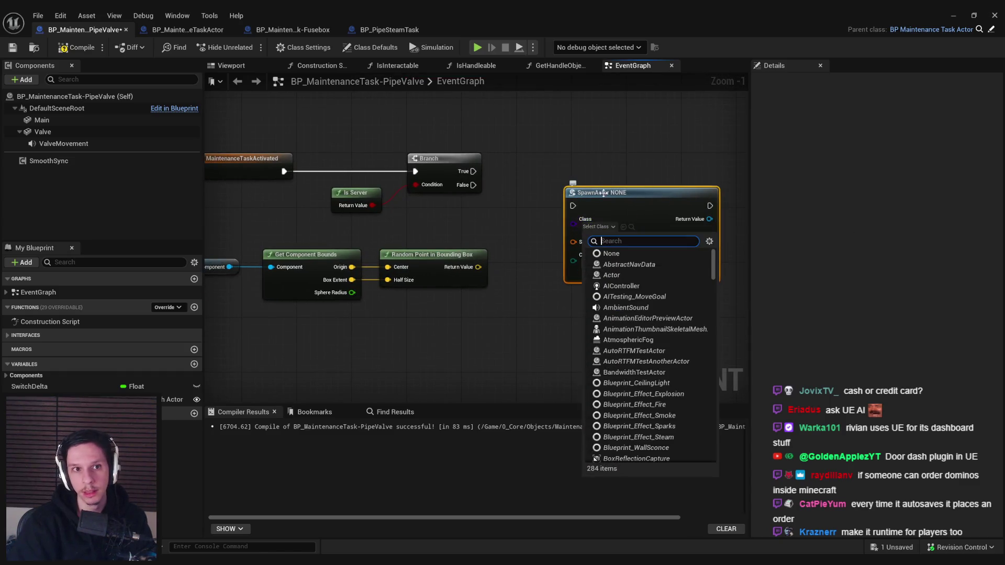
type("steam")
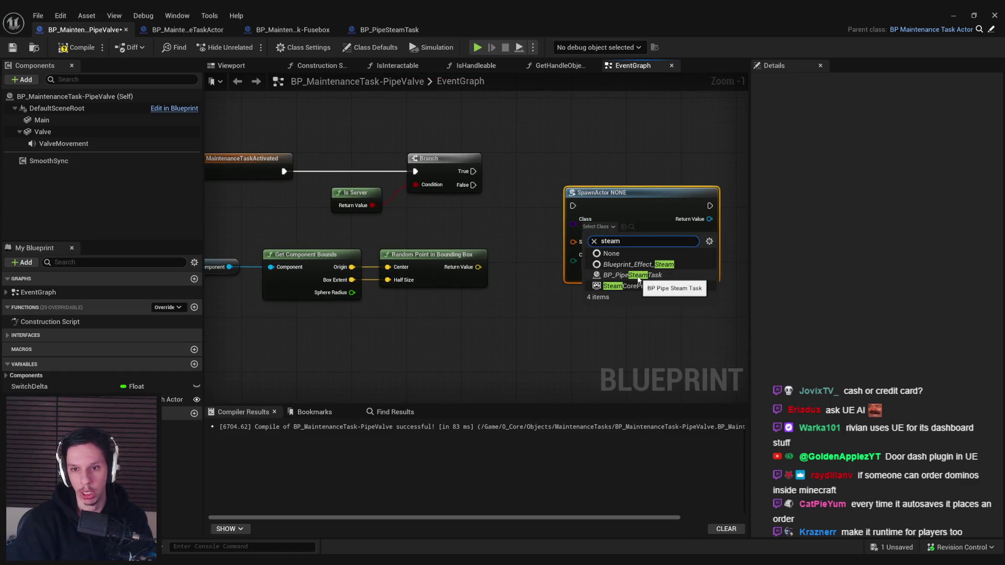
left_click(638, 276)
mouse_move(618, 193)
left_mouse_down()
mouse_move(639, 144)
mouse_move(473, 171)
left_mouse_up()
left_click_drag(523, 145, 626, 149)
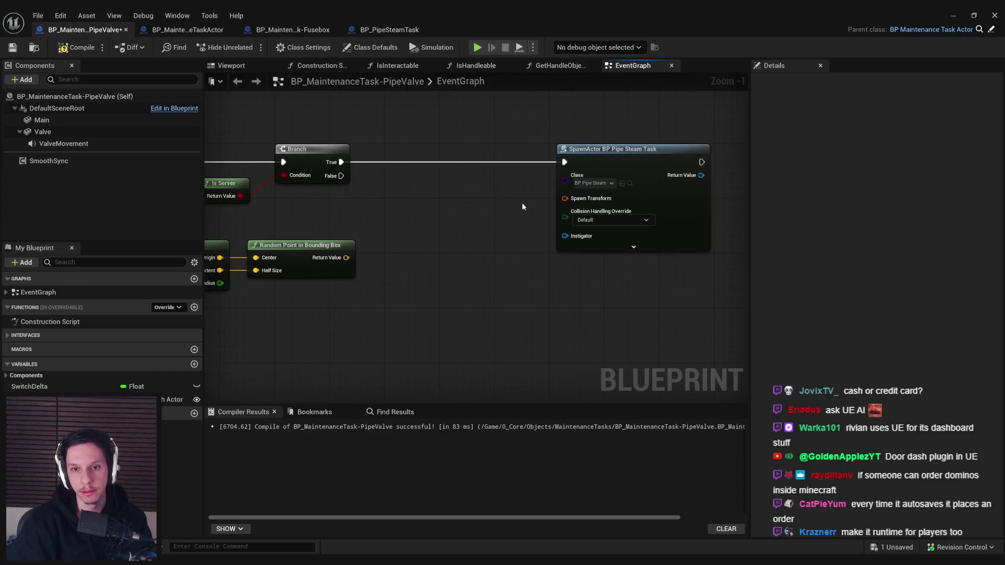
Step: Split the Spawn Transform pin into location, rotation and scale, and save the blueprint
right_click(564, 198)
left_click(605, 240)
scroll(482, 253, "down", 2)
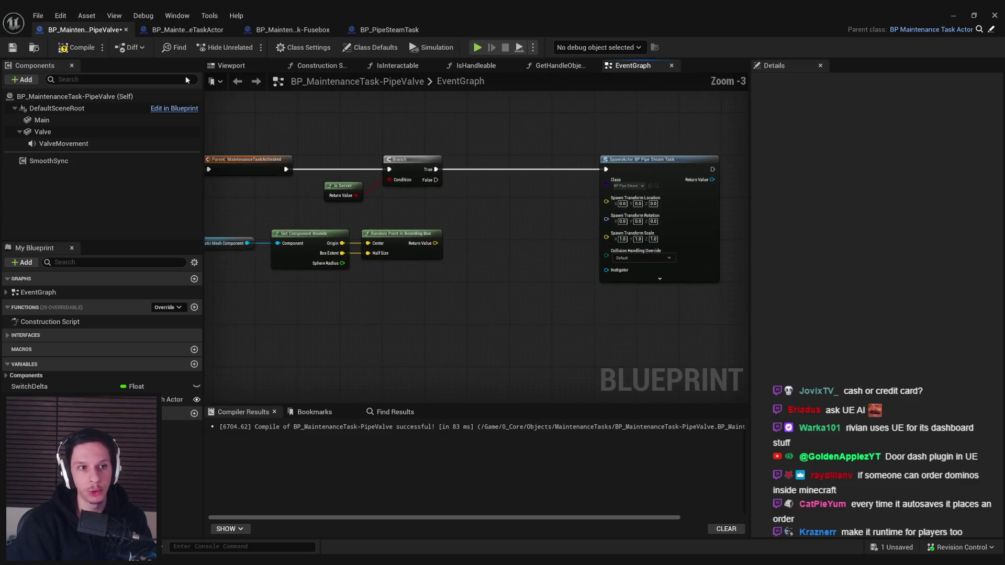
left_click(13, 47)
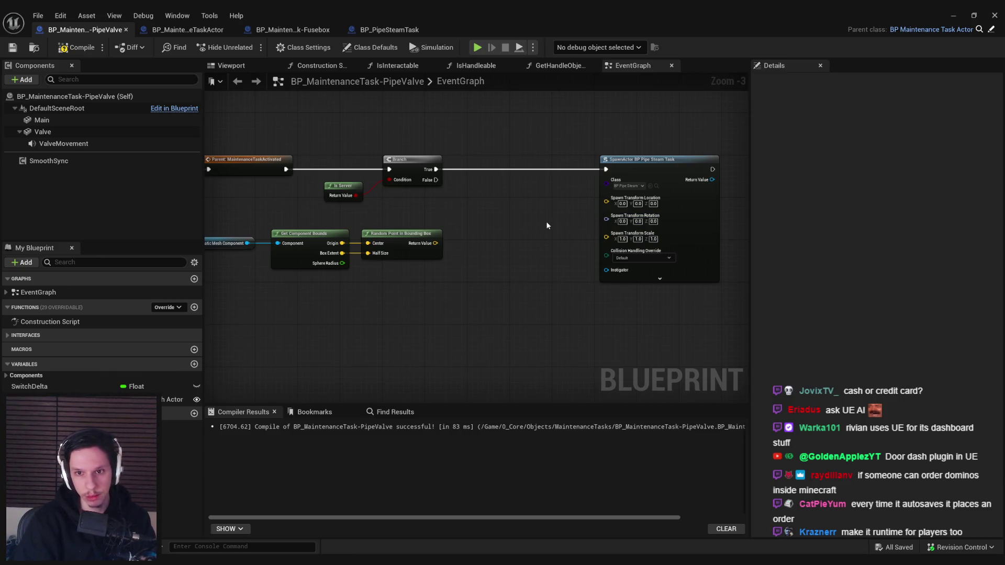
left_click_drag(501, 255, 556, 244)
Step: Place a Valve reference in the graph with a Get World Rotation node attached
mouse_move(87, 132)
left_mouse_down()
mouse_move(462, 201)
mouse_move(517, 194)
left_mouse_up()
scroll(485, 206, "up", 2)
type("get rotation")
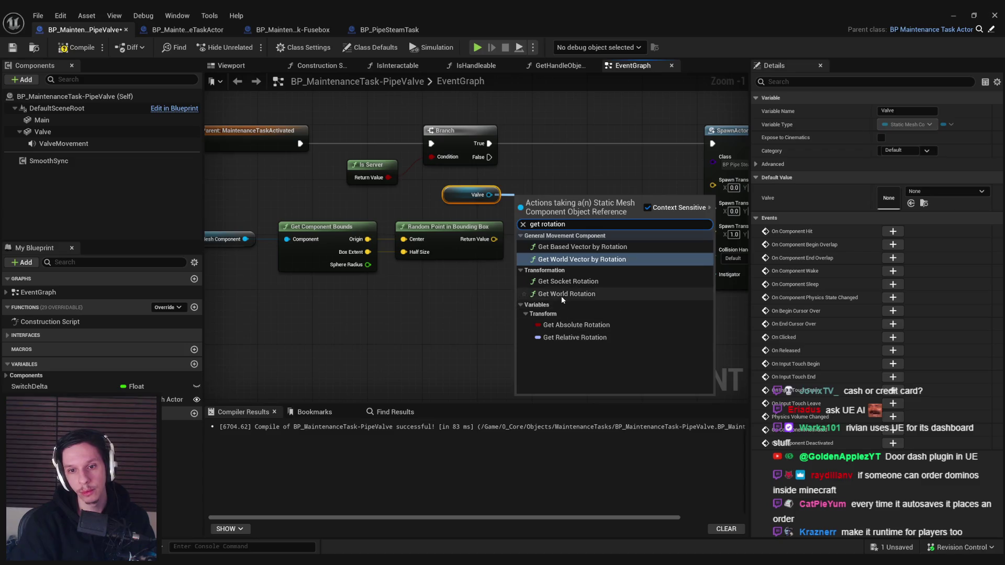
left_click(561, 294)
mouse_move(463, 176)
left_mouse_down()
mouse_move(528, 209)
mouse_move(523, 334)
left_mouse_up()
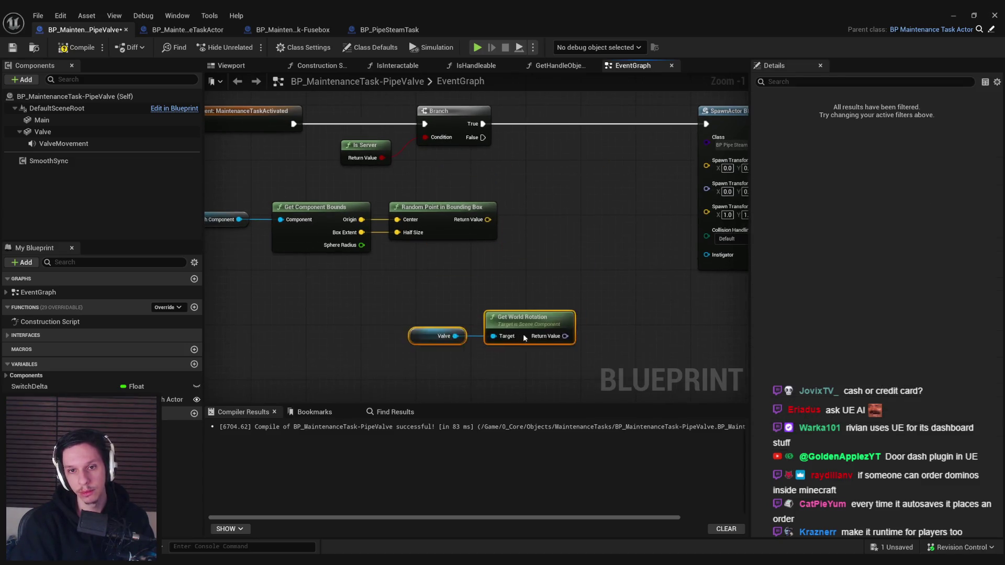
Step: Set collision handling to Always Spawn and wire world rotation and random point into the spawn transform
left_click(516, 293)
mouse_move(516, 294)
left_mouse_down()
mouse_move(356, 278)
mouse_move(409, 274)
left_mouse_up()
scroll(409, 274, "down", 1)
left_click(609, 228)
left_click(601, 252)
left_click_drag(433, 312, 570, 185)
left_click_drag(382, 212, 570, 166)
Step: Rearrange the Valve, Get World Rotation and Random Point nodes into a tidier layout
scroll(516, 202, "down", 1)
scroll(501, 285, "down", 1)
left_click_drag(501, 285, 387, 238)
scroll(502, 242, "up", 1)
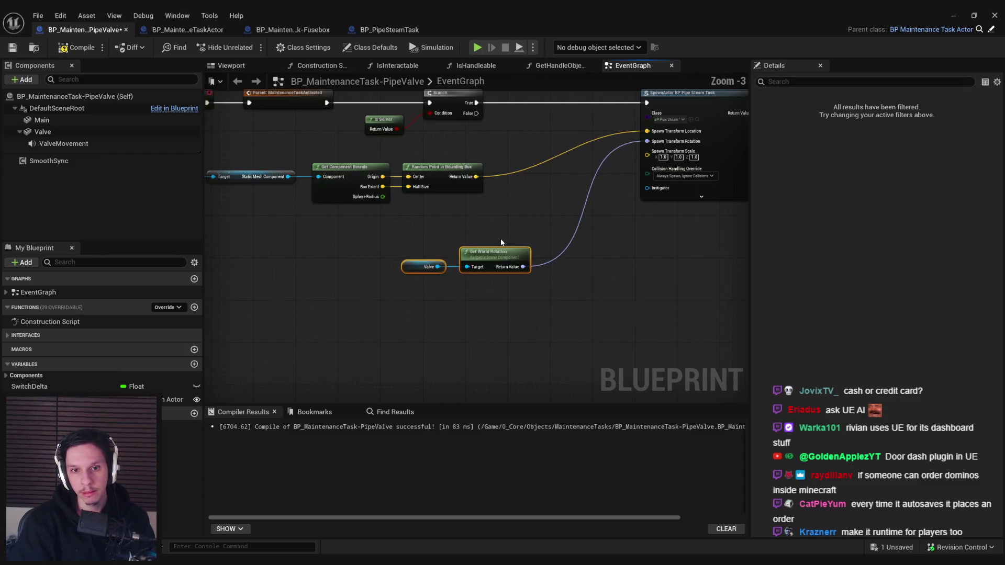
scroll(502, 243, "down", 1)
left_click_drag(209, 184, 475, 205)
mouse_move(490, 283)
left_mouse_down()
mouse_move(413, 271)
mouse_move(390, 250)
left_mouse_up()
left_click_drag(455, 261, 467, 237)
left_click(458, 187, "ctrl")
left_click(341, 181)
Step: Recompile and save the blueprint, then review the event and RANDOM nodes
left_click(76, 47)
left_click(12, 47)
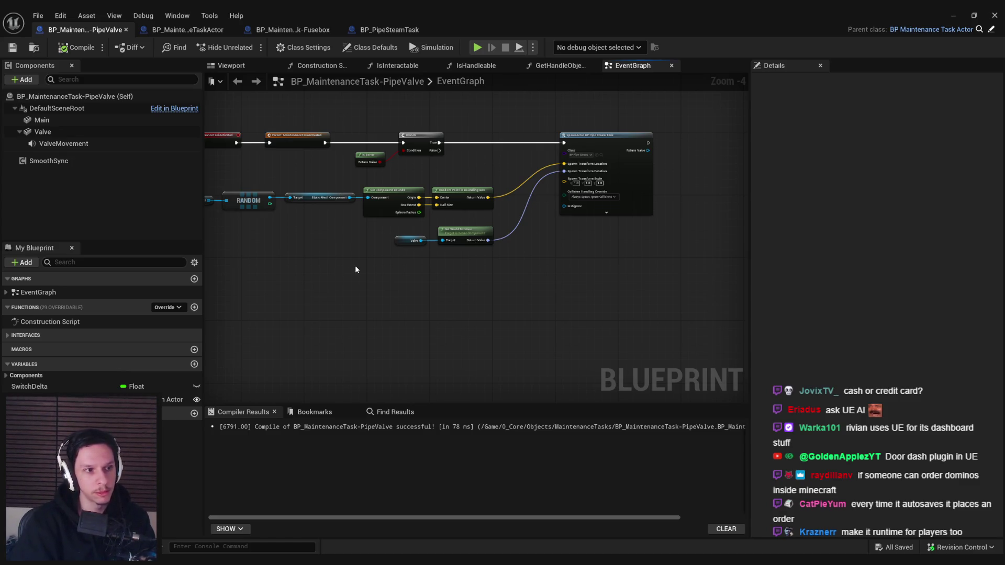
scroll(509, 196, "up", 1)
mouse_move(477, 232)
left_mouse_down()
mouse_move(610, 247)
mouse_move(654, 269)
mouse_move(453, 213)
left_mouse_up()
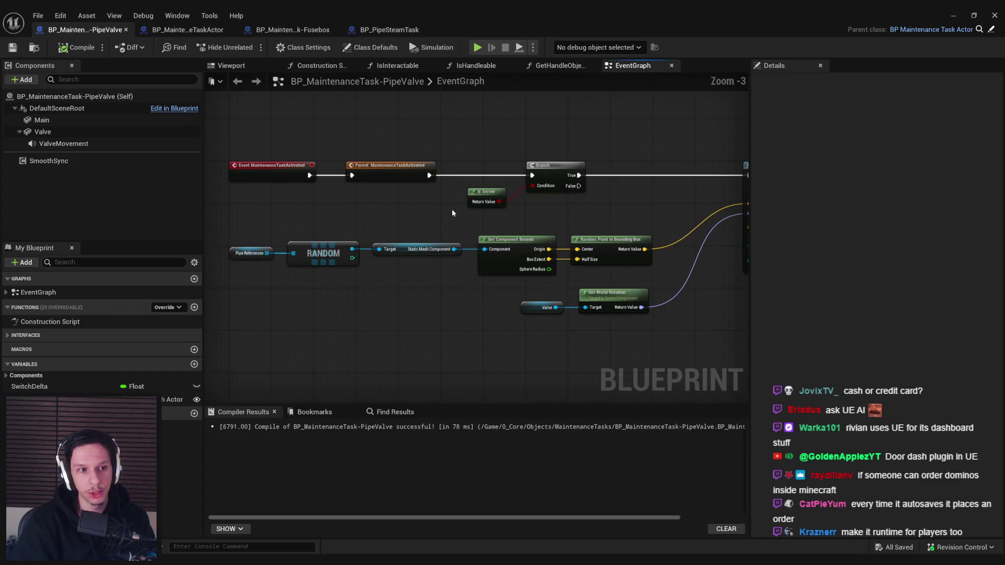
Step: In Class Defaults set Task Type to Steam Leak, tick Valid Task, leave Task Active off, and compile and save
left_click(380, 48)
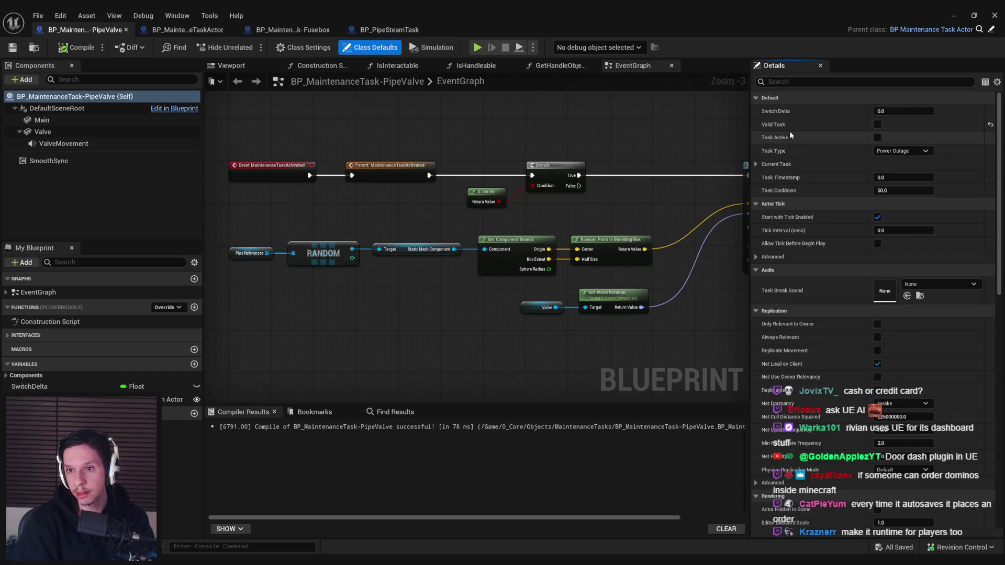
left_click(877, 138)
left_click(896, 151)
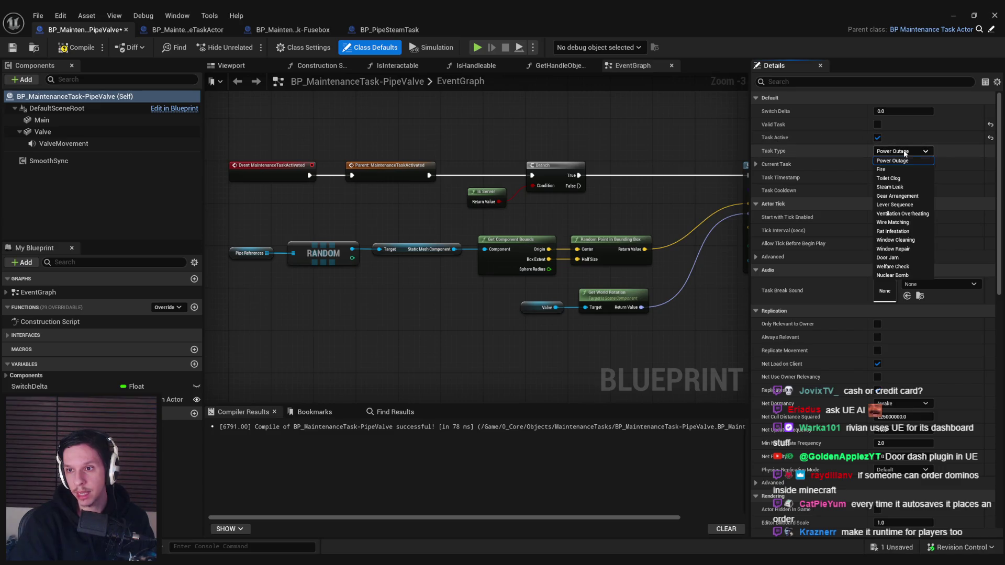
left_click(897, 187)
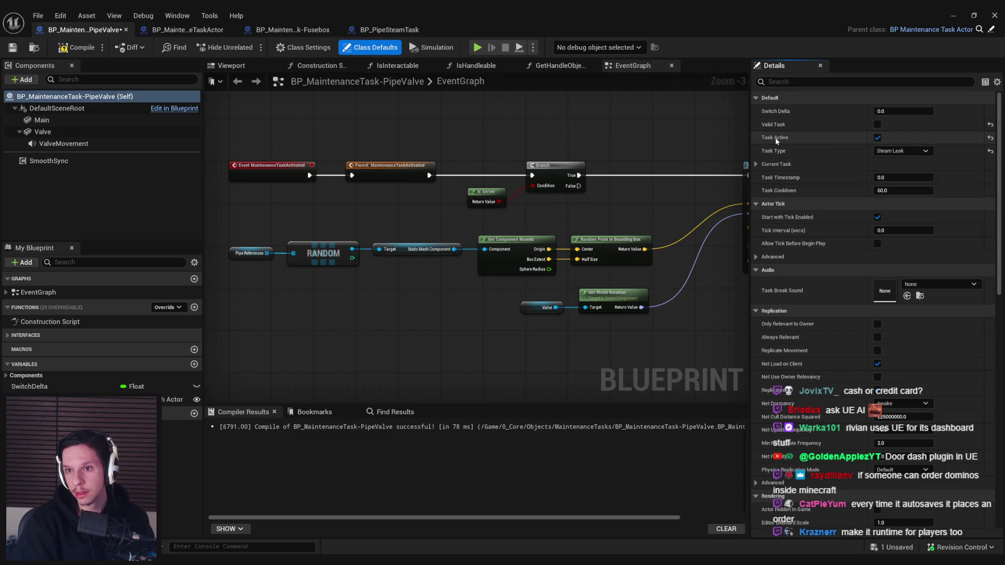
left_click(877, 124)
left_click(878, 138)
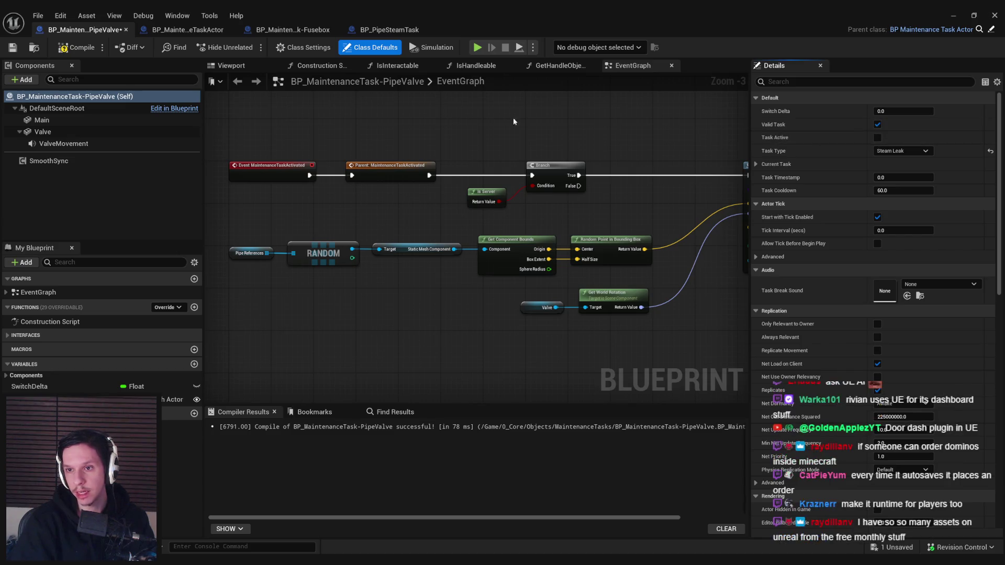
left_click(77, 48)
key("ctrl+s")
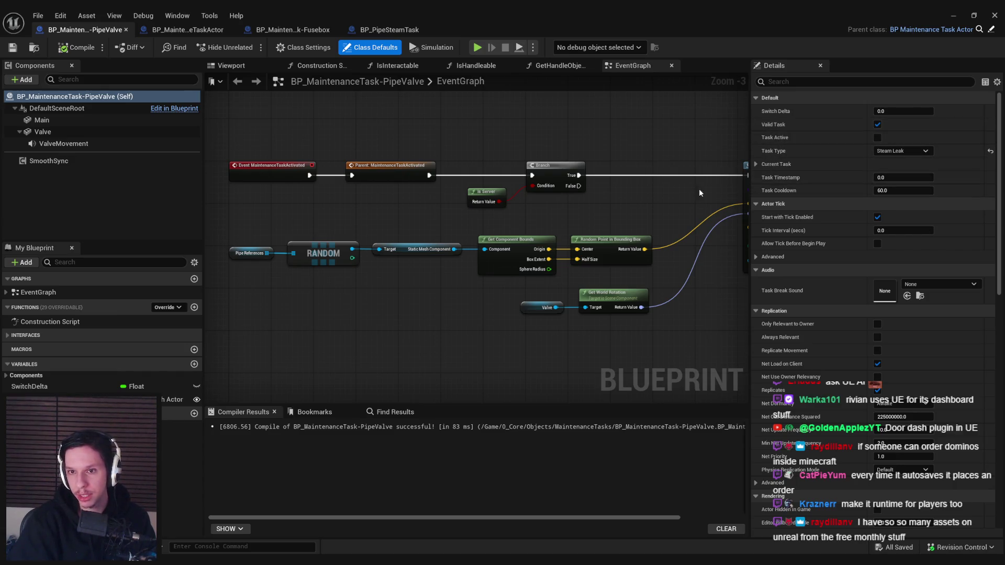
Step: Nudge Get World Rotation slightly right, recompile and save, and return to the level editor
left_click_drag(620, 210, 483, 203)
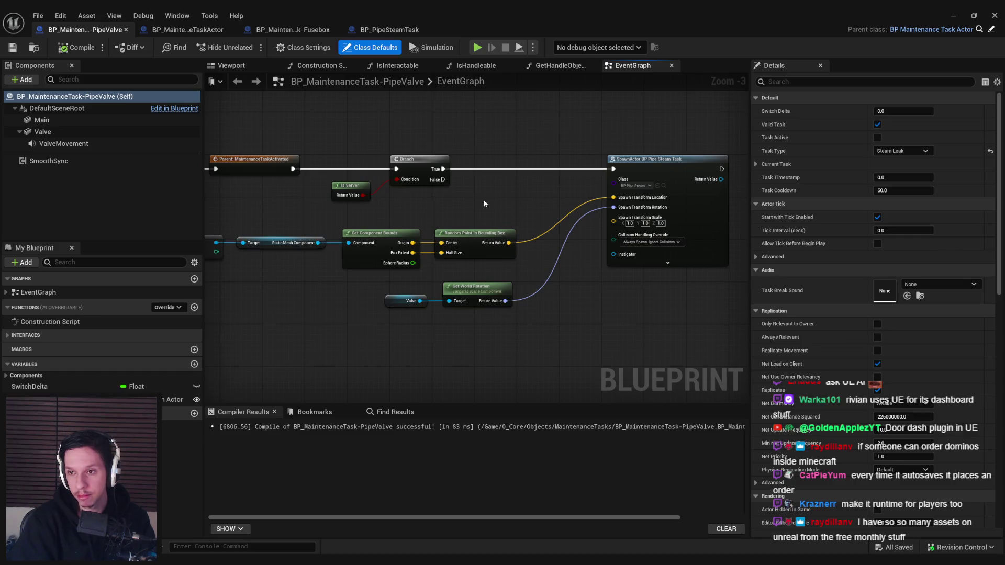
left_click_drag(474, 287, 477, 287)
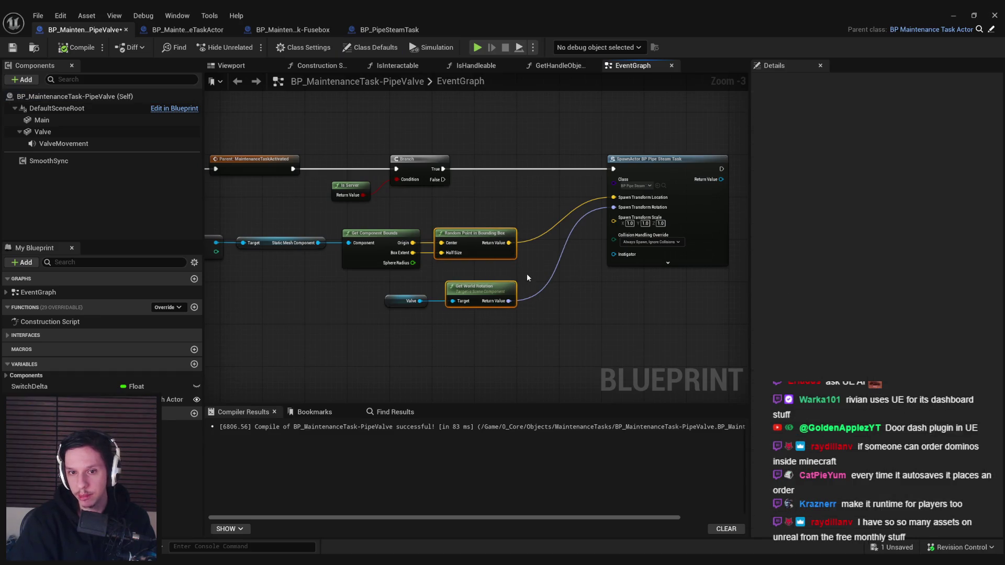
left_click(77, 47)
left_click(15, 48)
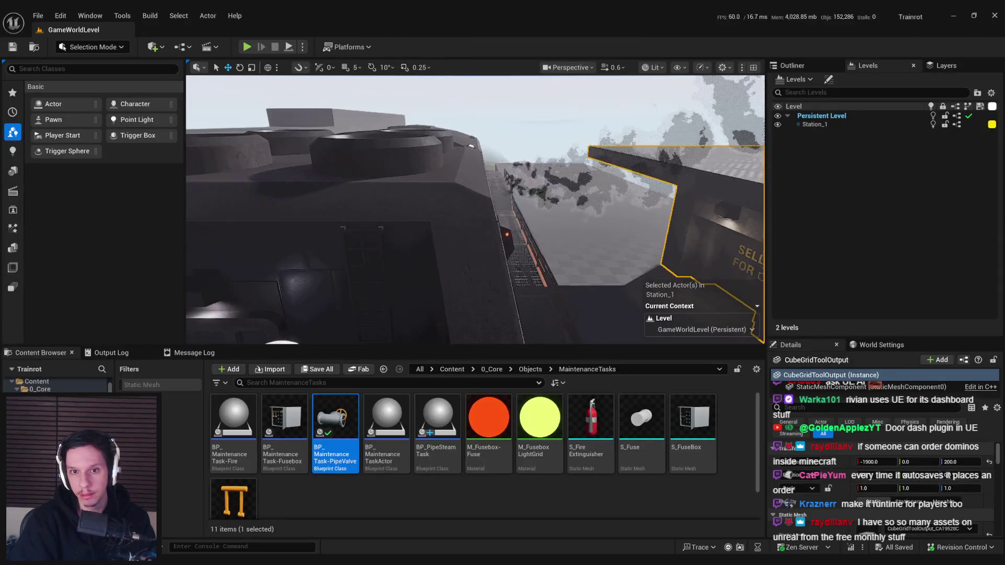
left_click(953, 15)
Step: Edit the train level instance to inspect CabinManager7's Maintenance Tasks, then commit and exit
left_click(643, 337)
key("f")
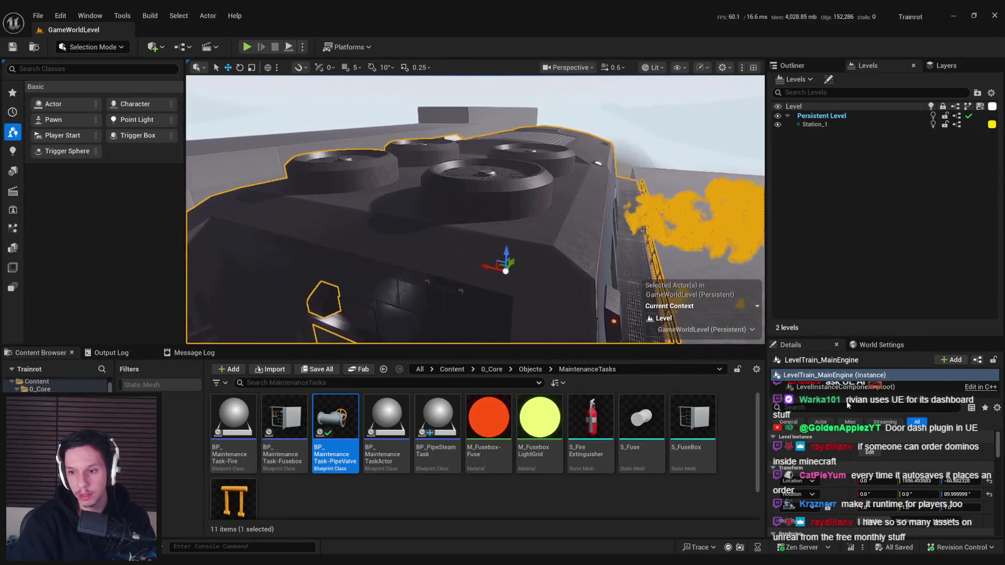
double_click(643, 338)
key("Return")
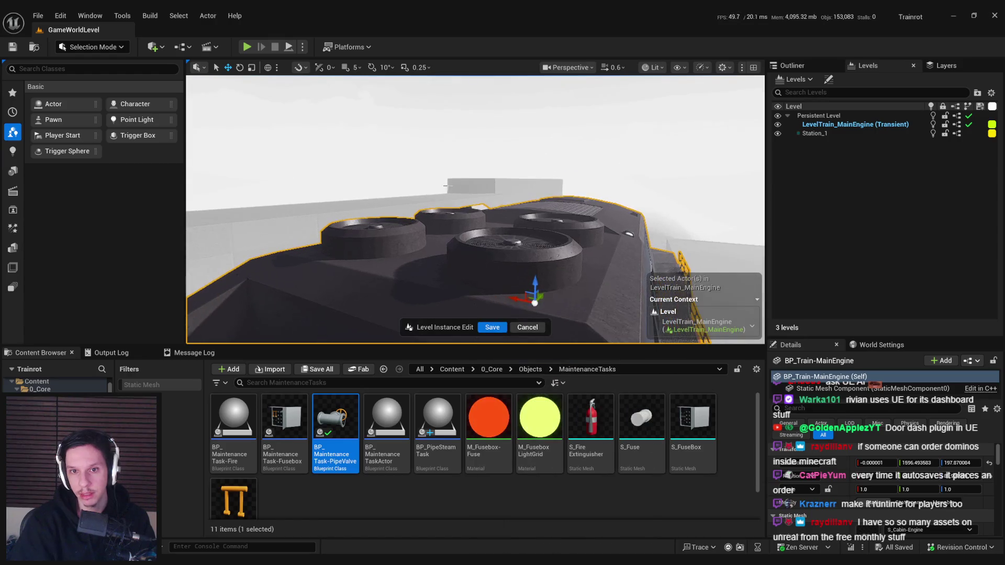
left_click(472, 156)
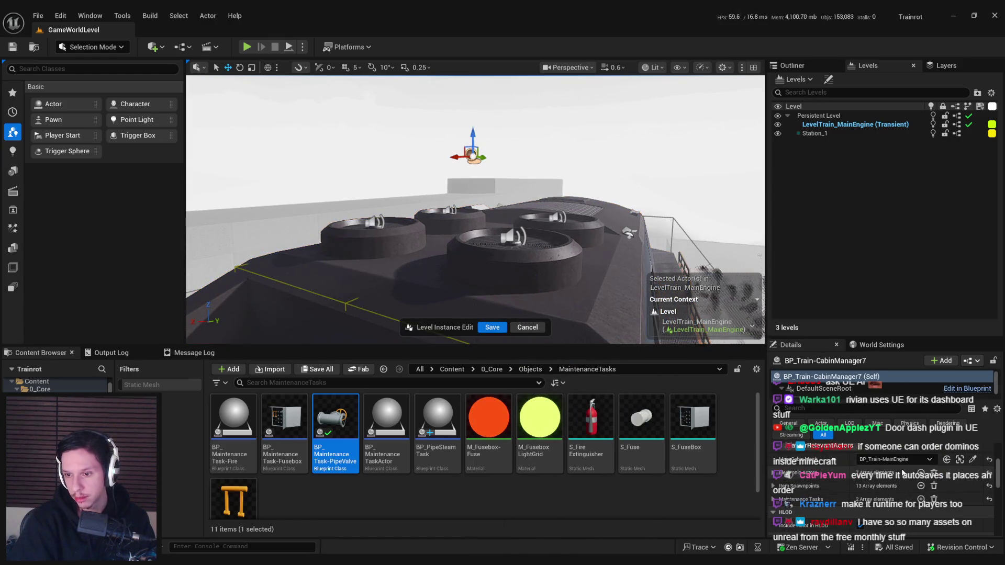
scroll(773, 475, "down", 1)
left_click(774, 469)
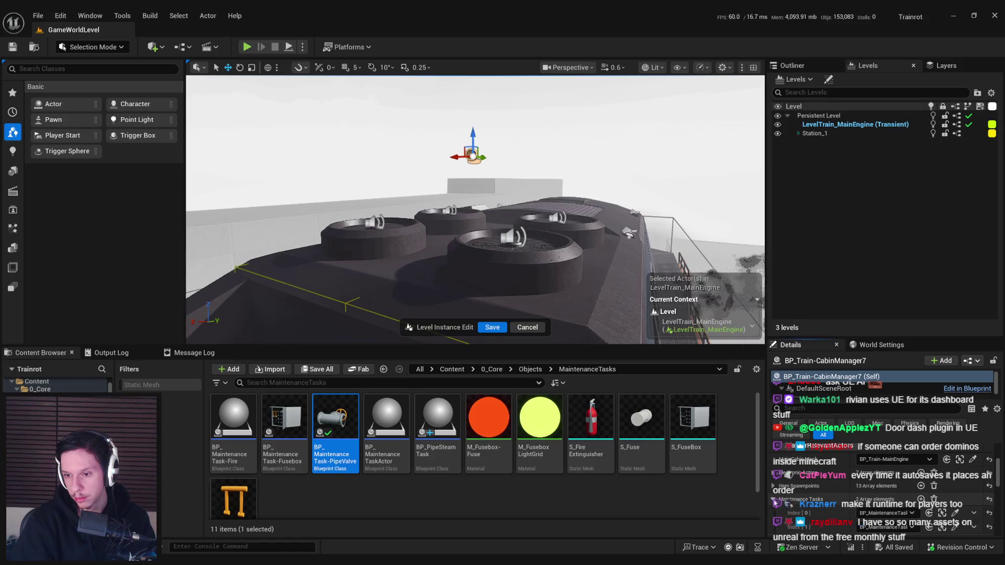
left_click(774, 467)
left_click(492, 327)
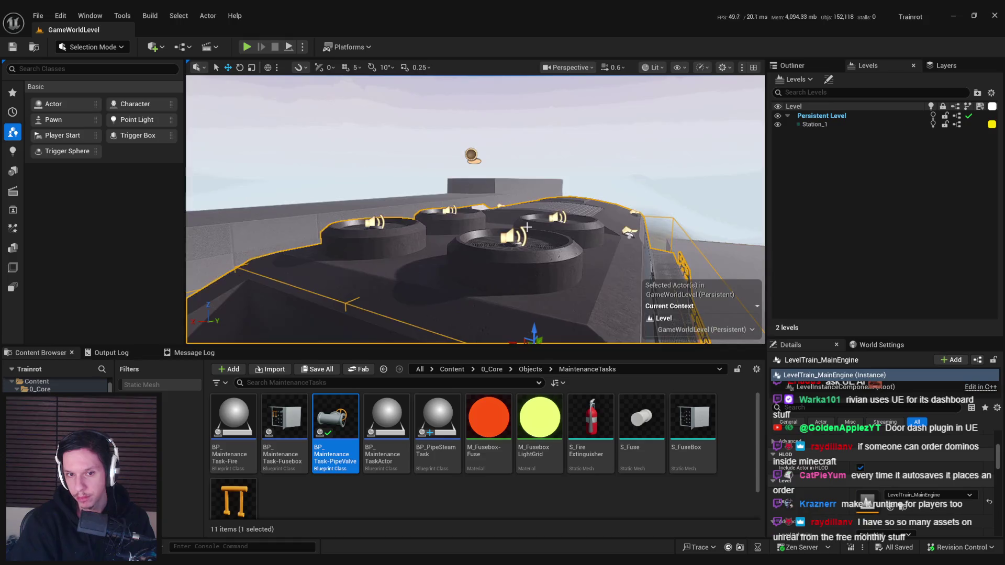
Step: Delete the P_SteamDamager effect, save the level, and open BP_MaintenanceTask-PipeValve
left_click(514, 253)
key("f")
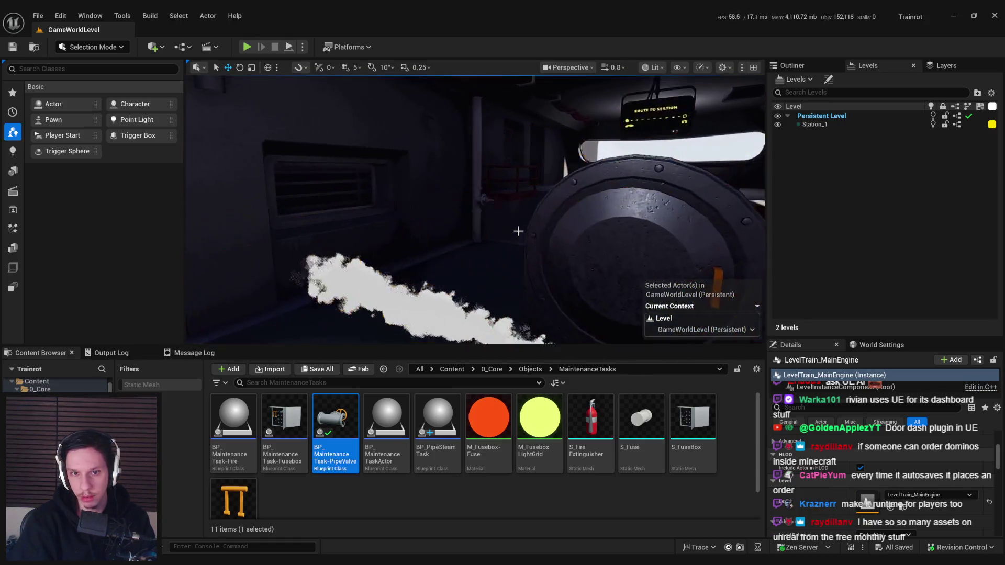
key("Delete")
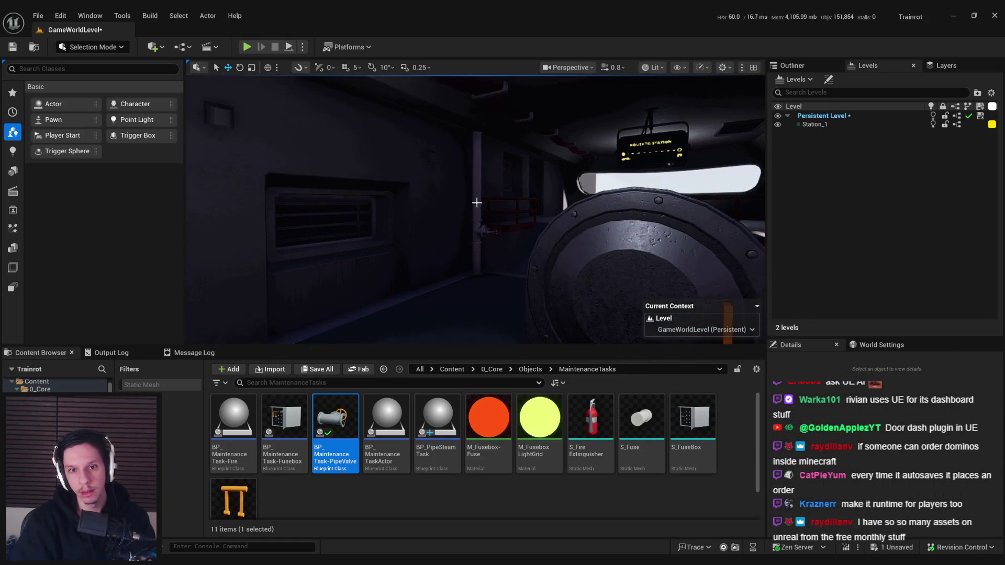
key("ctrl+s")
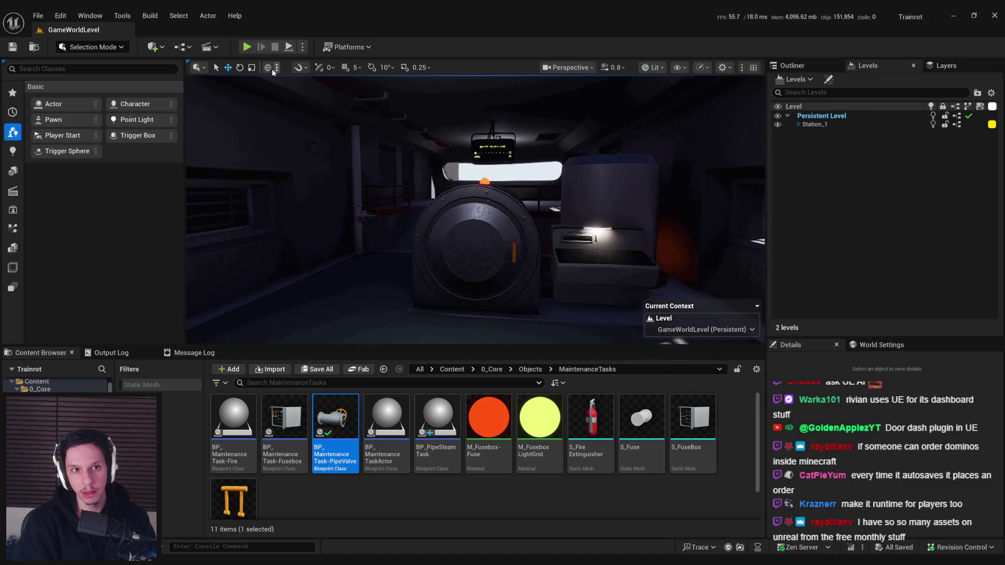
double_click(343, 407)
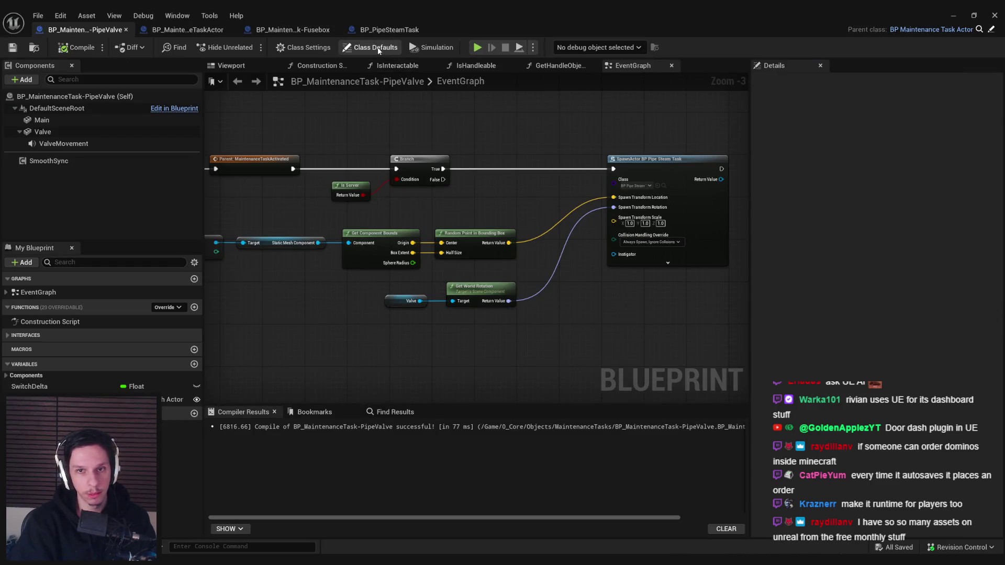
Step: Change the PipeValve Task Cooldown default from 60 to 20 and return to the level editor
left_click(378, 50)
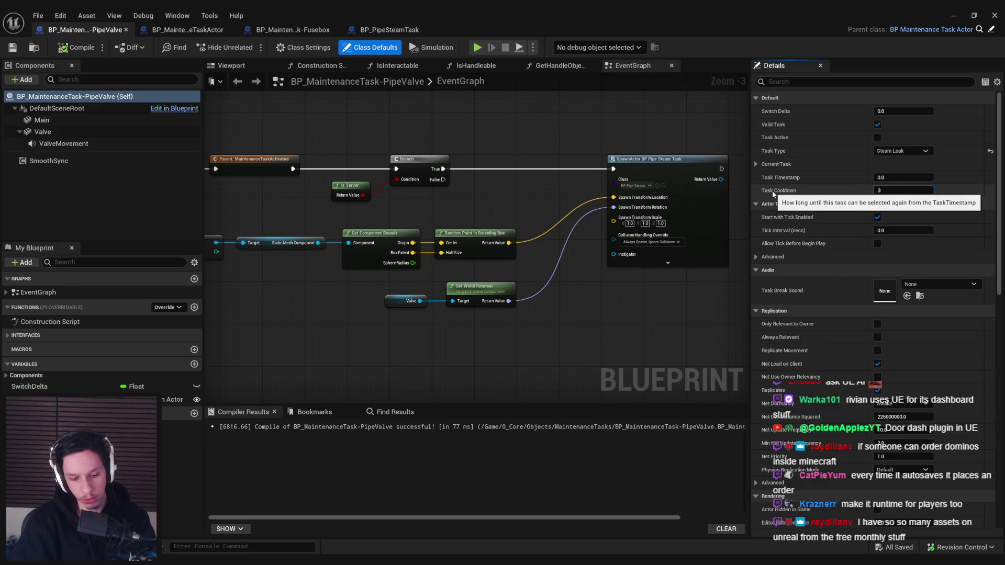
type("0.0")
key("Return")
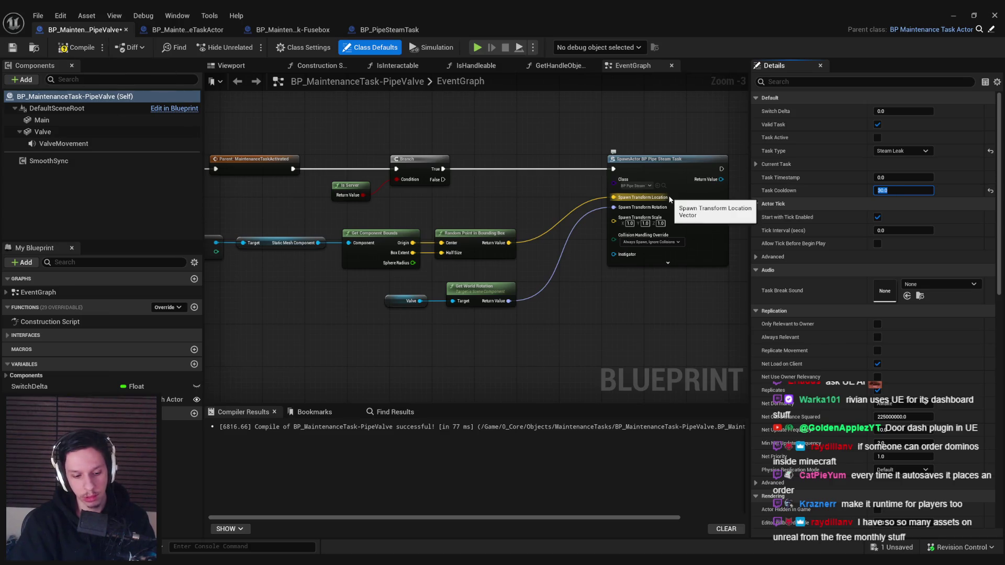
type("20")
key("Return")
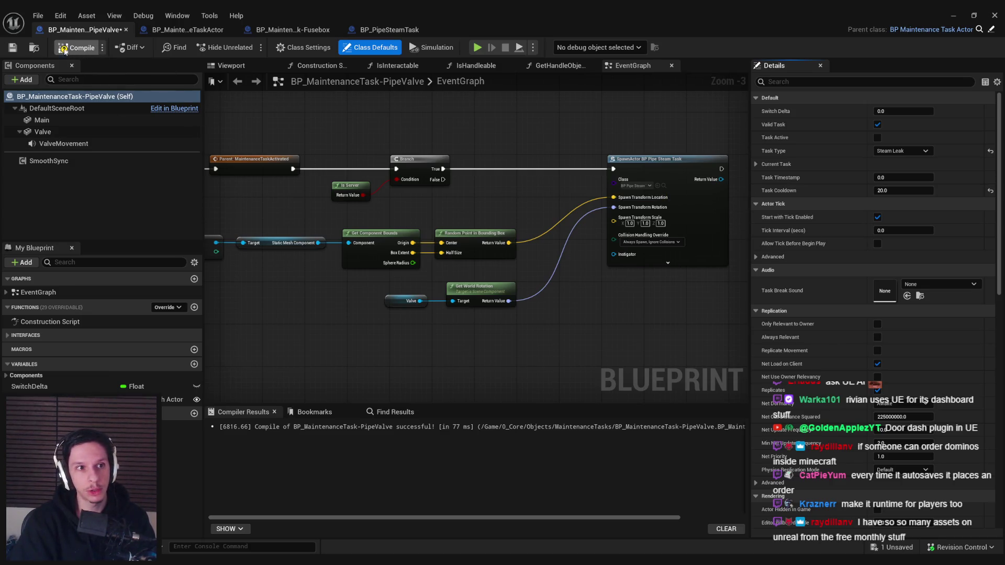
left_click(954, 17)
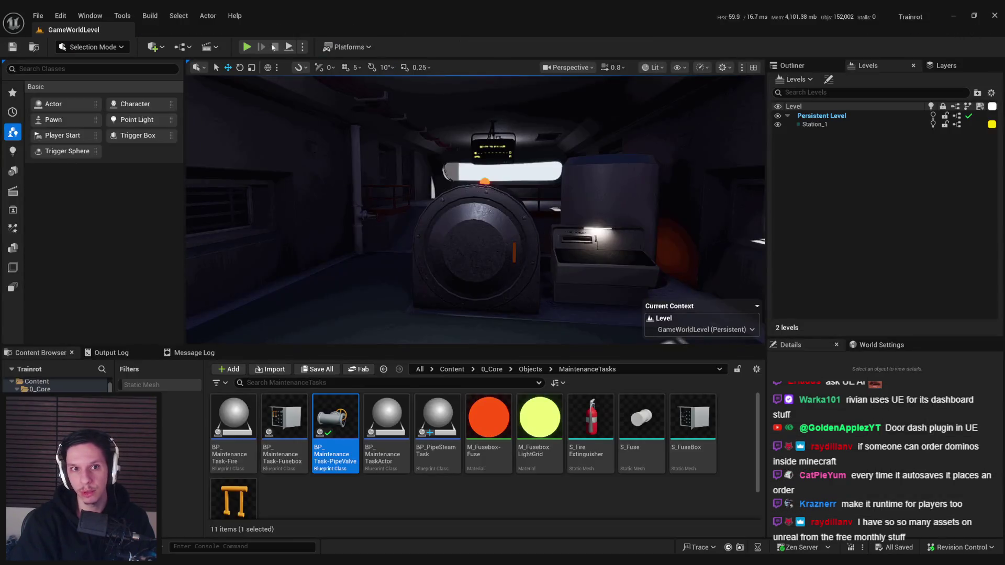
Step: Play-test the level, toggling wireframe with F1/F3 to inspect the steam, then reopen the PipeValve blueprint
left_click(247, 47)
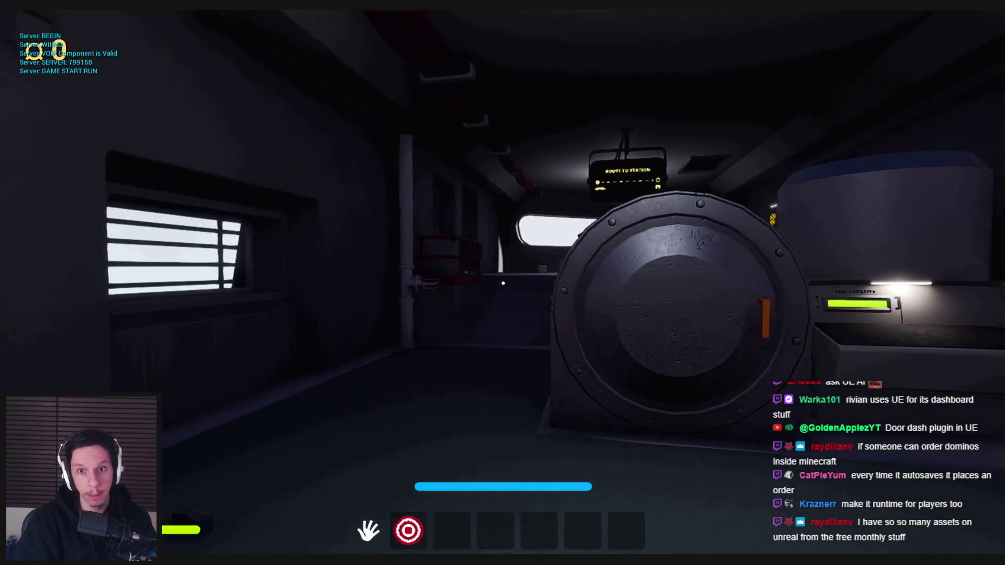
key("grave")
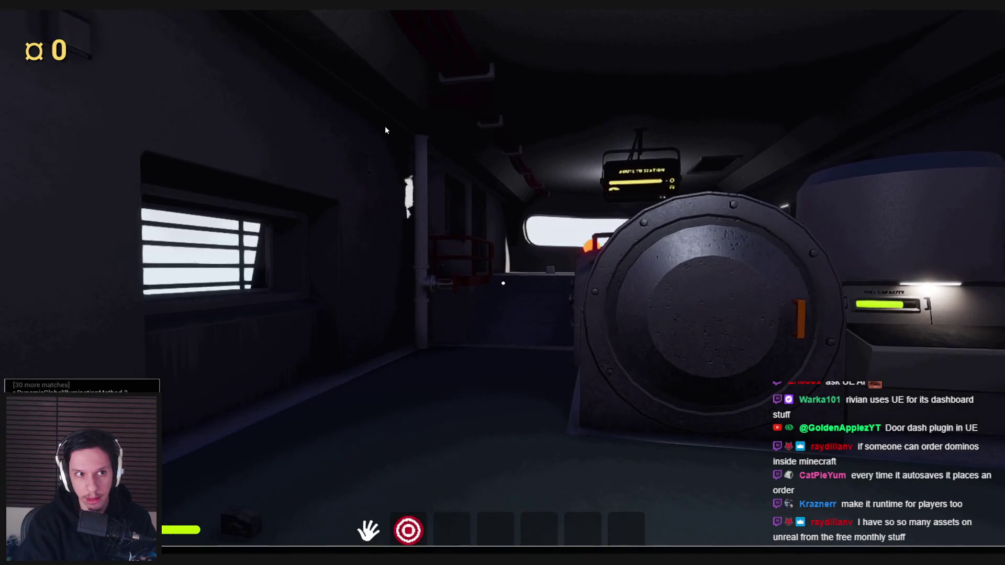
key("grave")
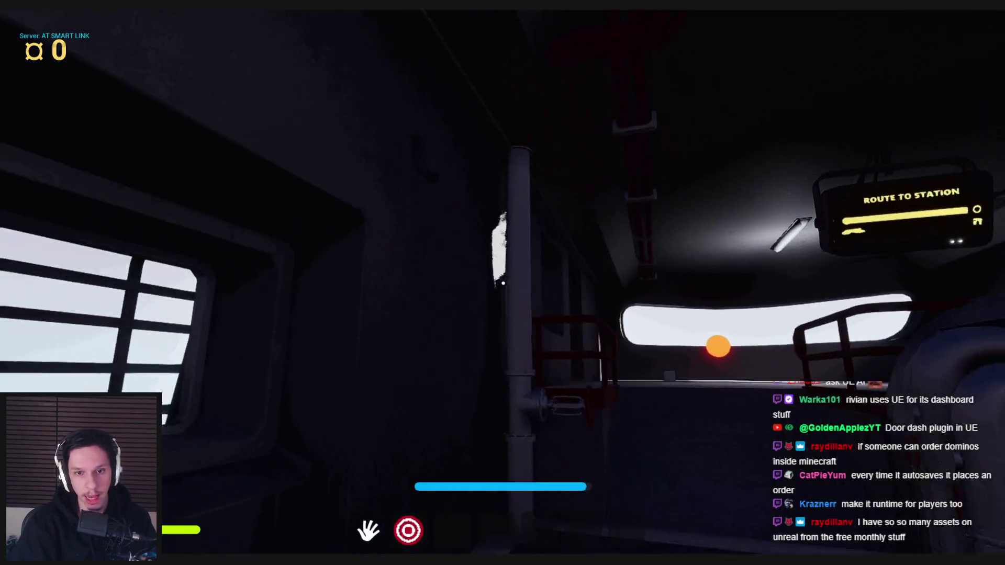
key("F1")
key("F3")
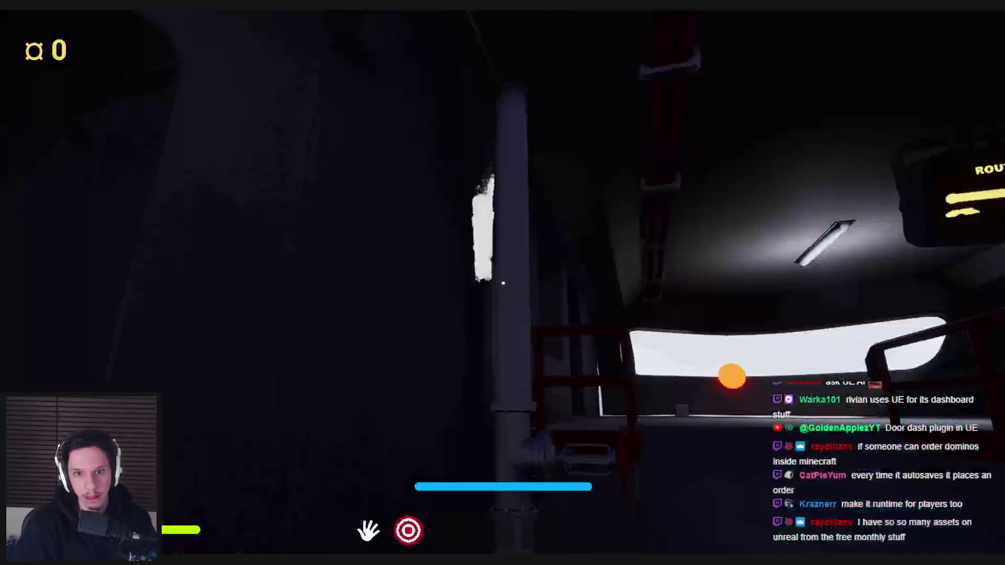
key("F1")
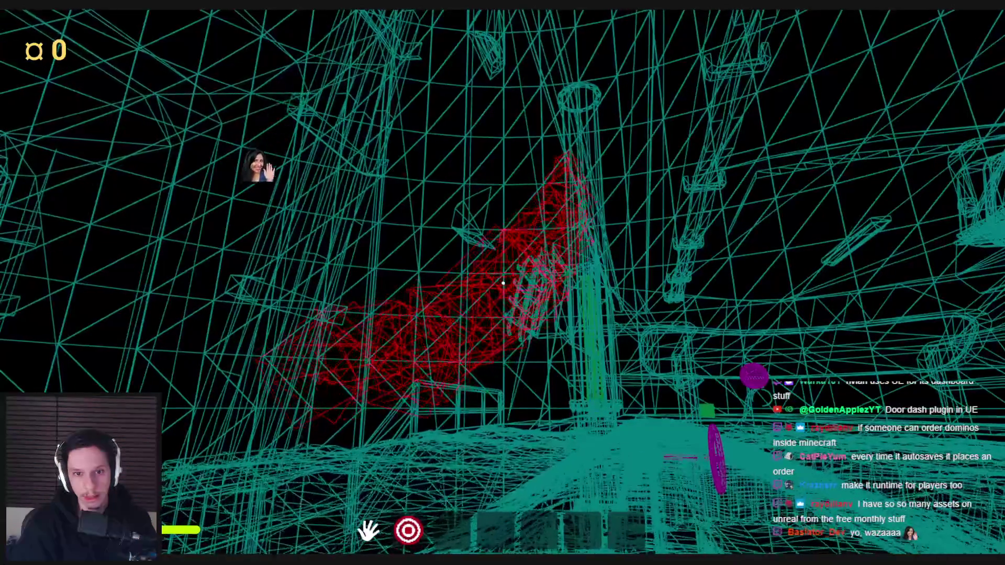
key("F3")
key("F1")
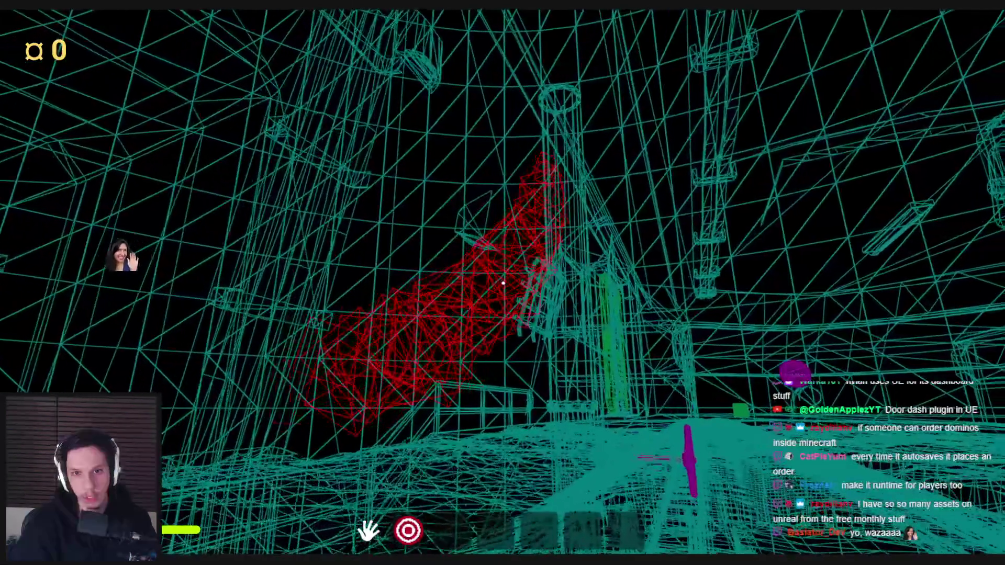
key("F3")
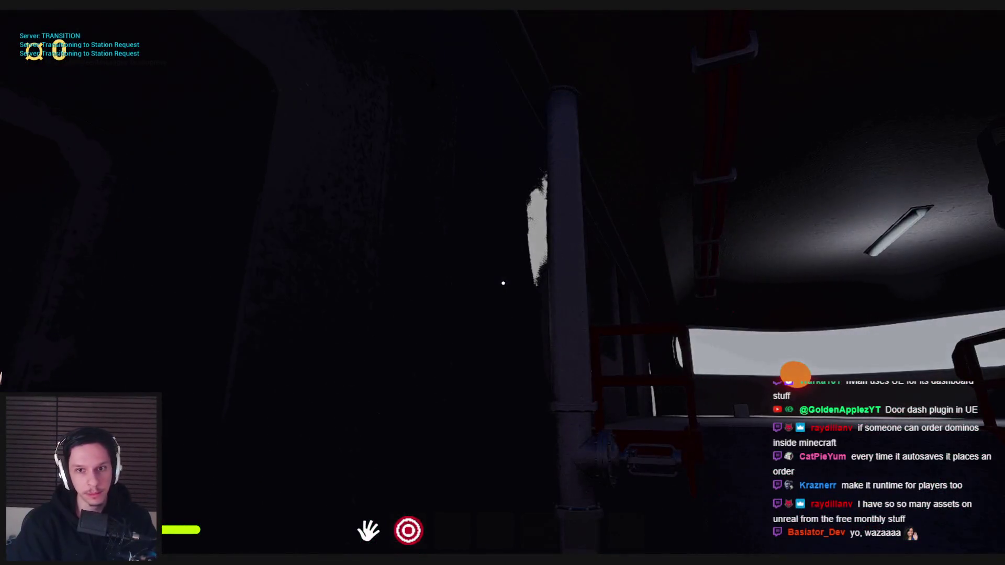
key("Escape")
left_click(345, 521)
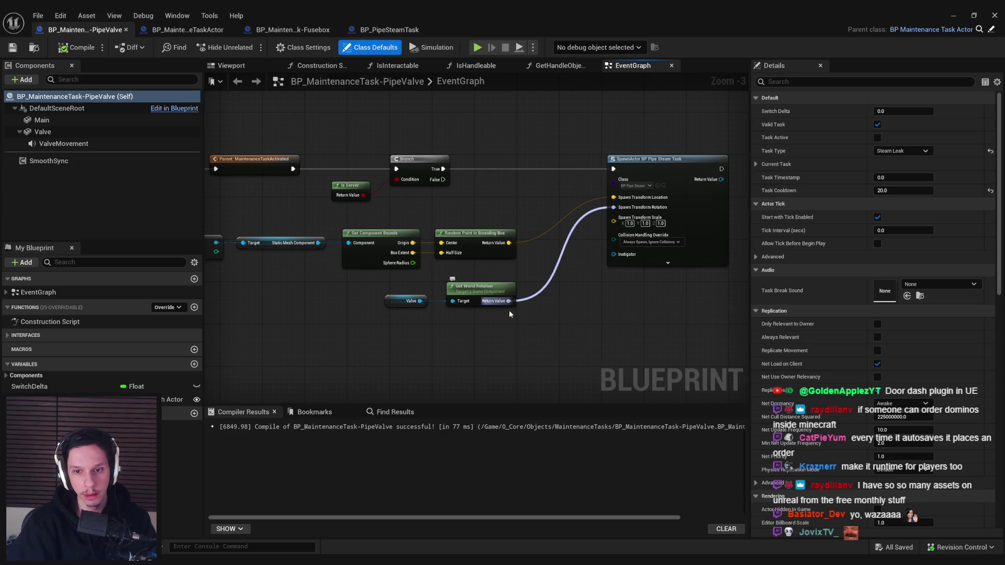
Step: Route Valve's world rotation through a Combine Rotators node with Z 180 into the spawn rotation
left_click_drag(508, 301, 524, 307)
type("comb")
key("Return")
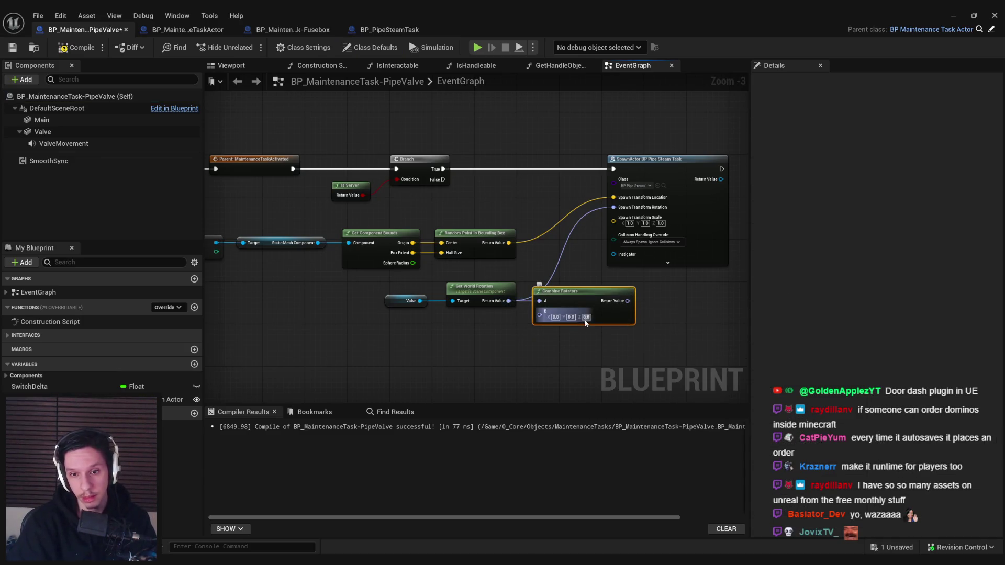
type("180")
key("Return")
mouse_move(632, 301)
left_mouse_down()
mouse_move(633, 240)
mouse_move(613, 208)
left_mouse_up()
mouse_move(578, 305)
left_mouse_down()
mouse_move(539, 298)
mouse_move(510, 311)
left_mouse_up()
left_click(325, 215)
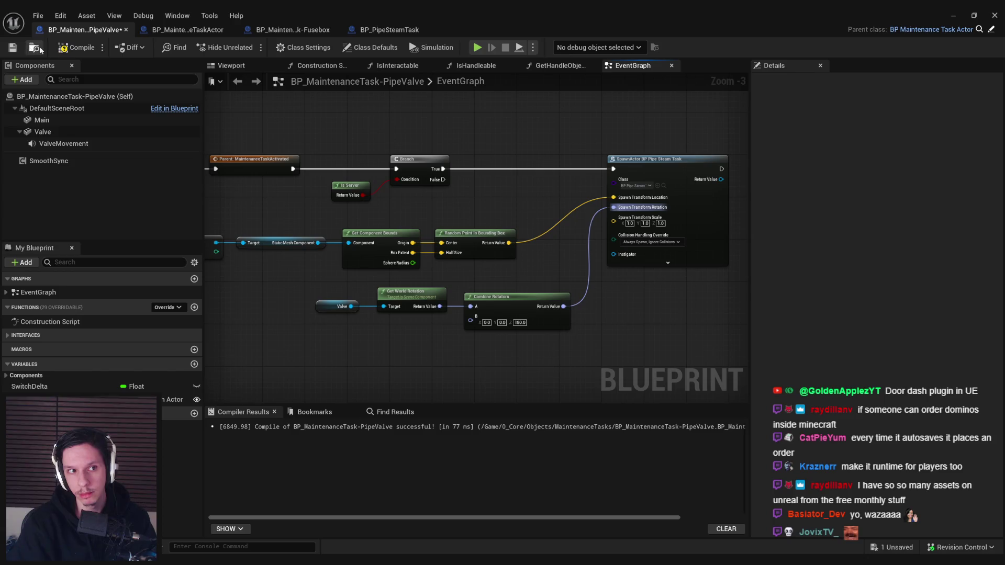
left_click(951, 16)
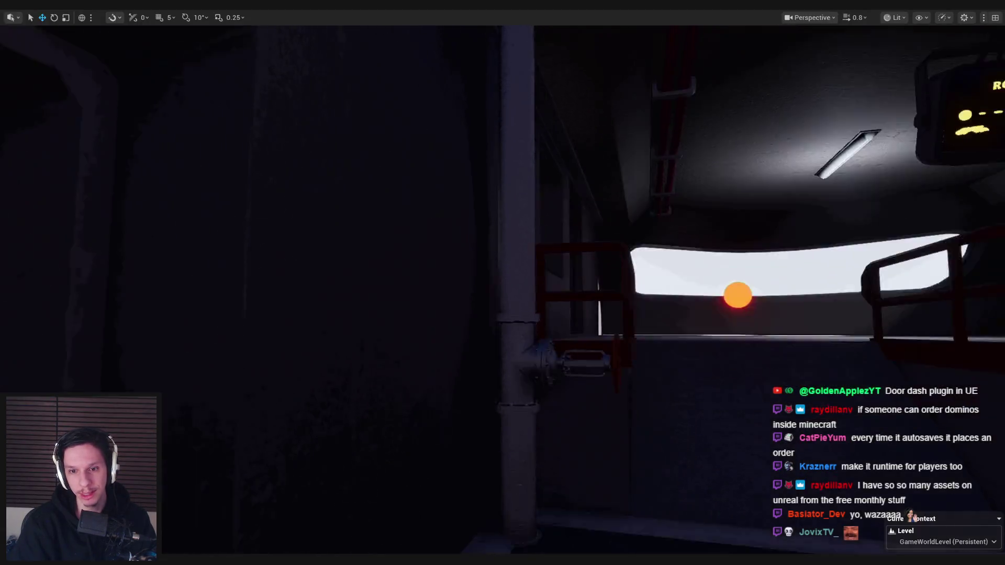
key("alt+p")
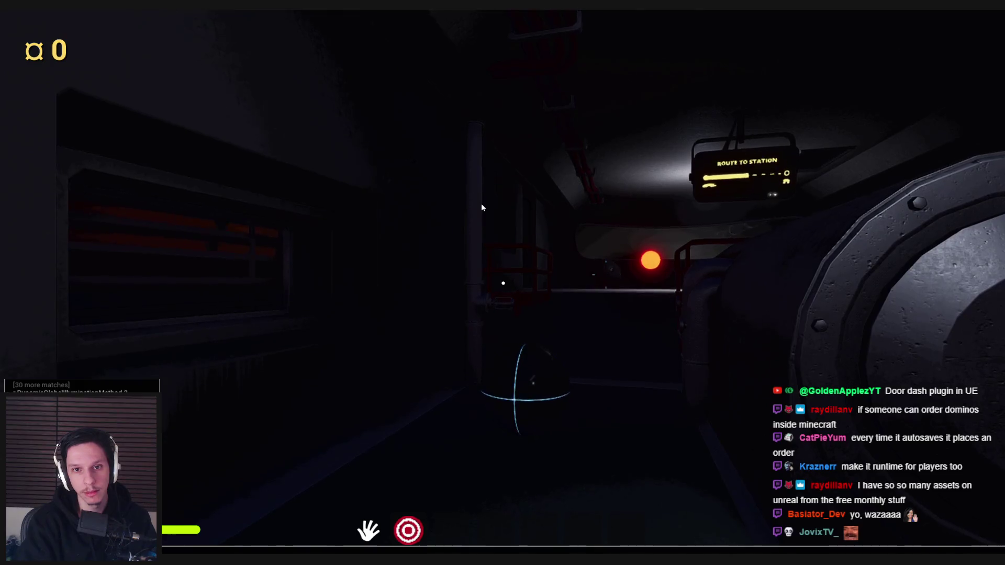
key("Return")
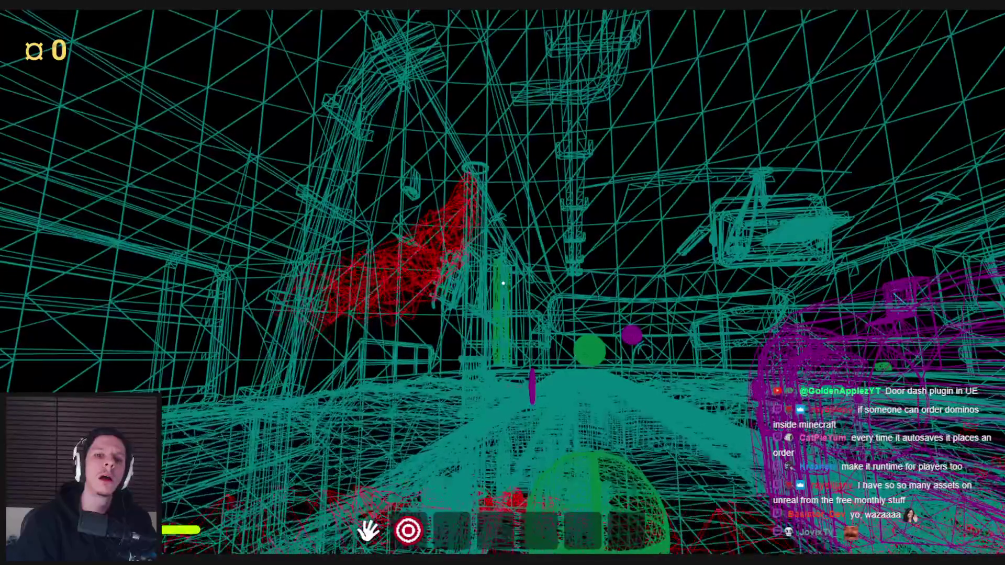
key("F3")
key("F1")
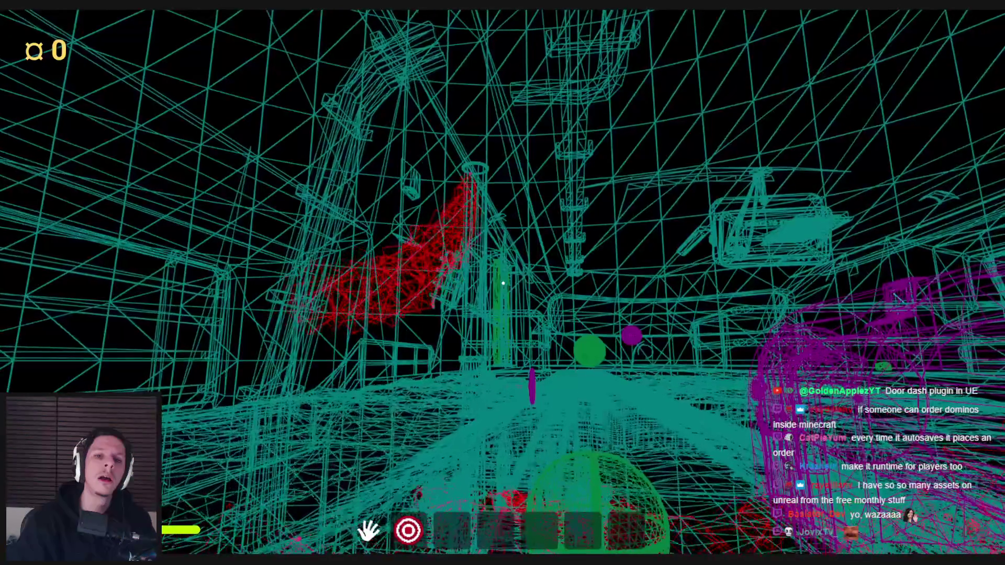
key("F3")
key("F1")
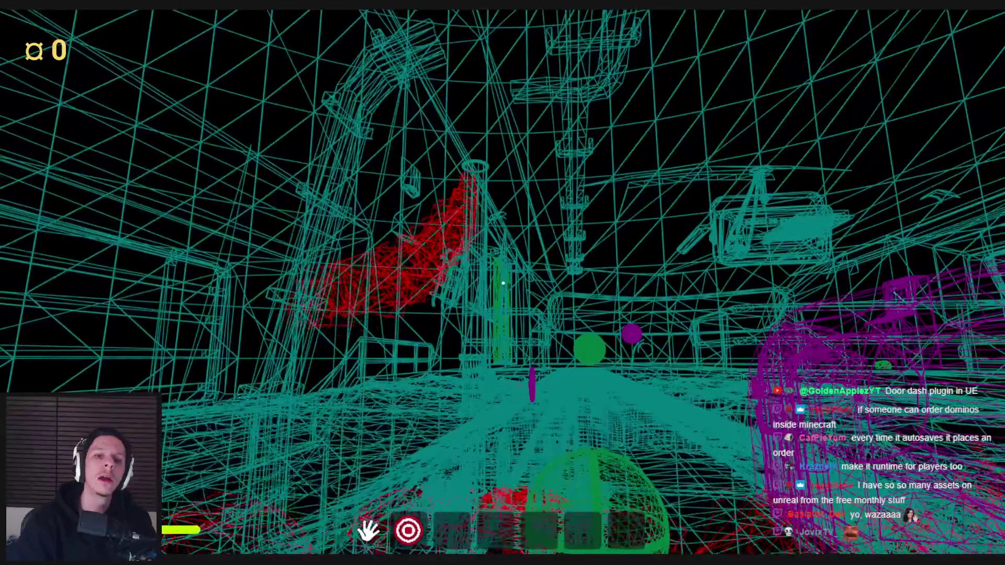
key("F3")
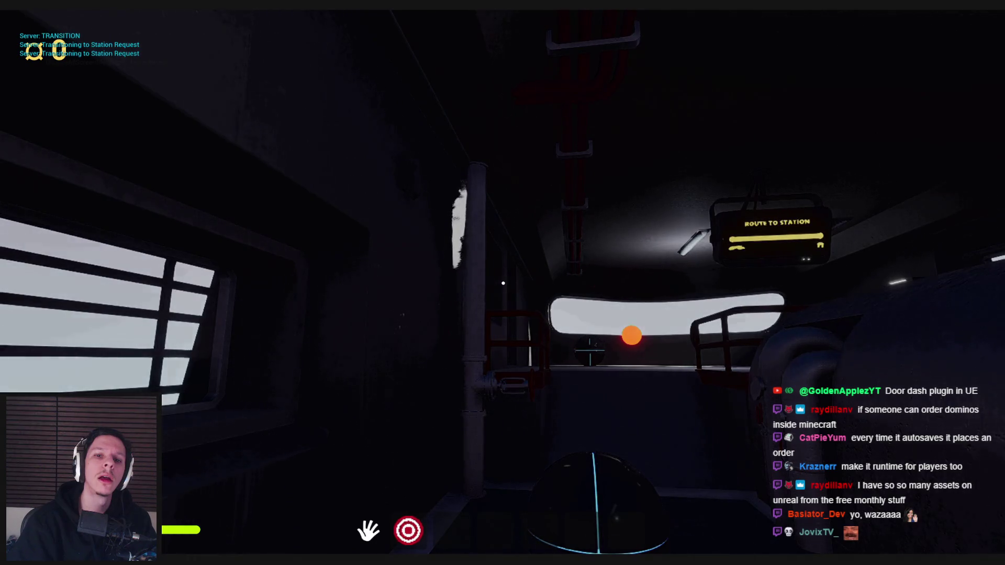
key("Escape")
key("F11")
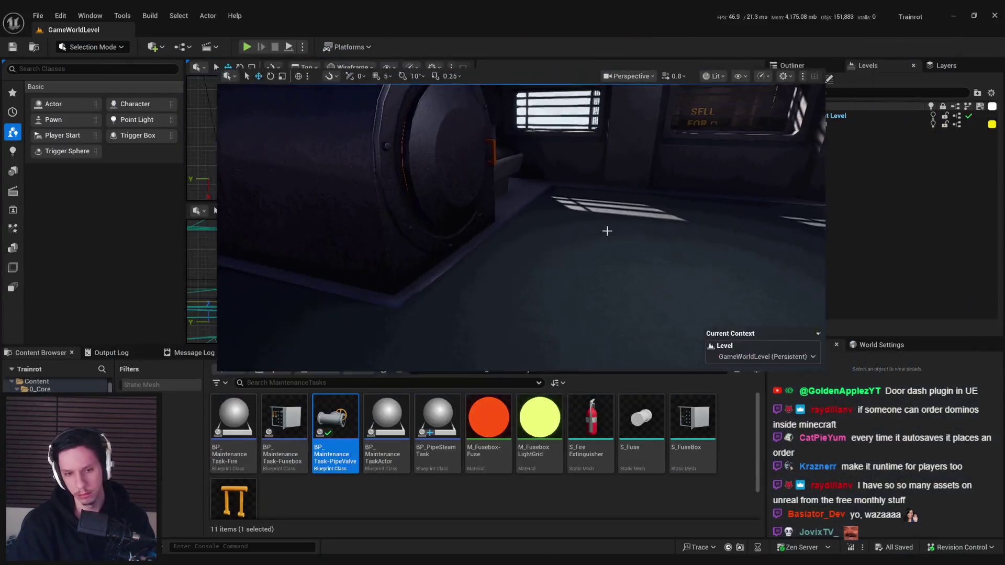
Step: Drag P_SteamDamager from StarterContent > Particles onto the engine room floor
left_click_drag(513, 344, 488, 344)
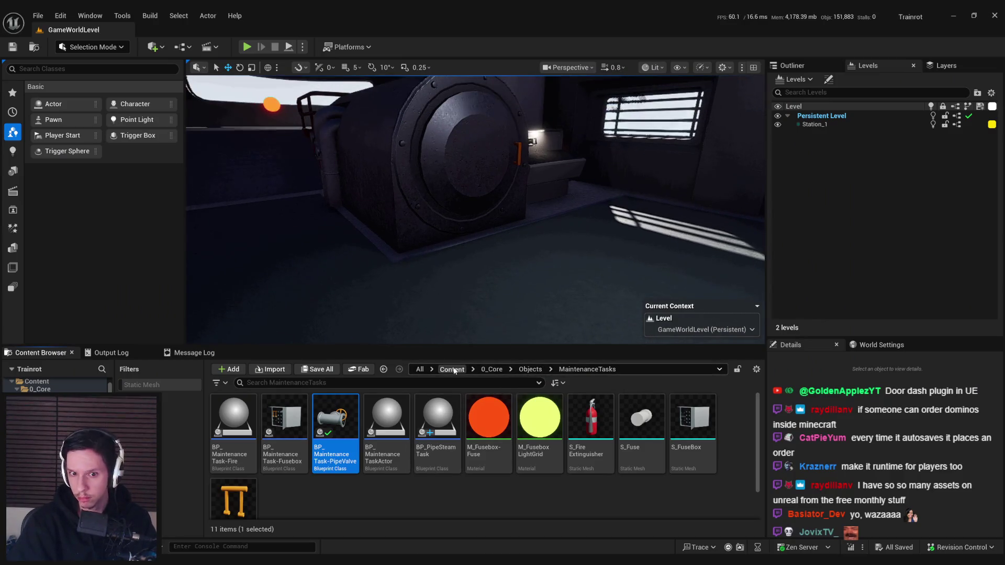
left_click(452, 369)
double_click(642, 419)
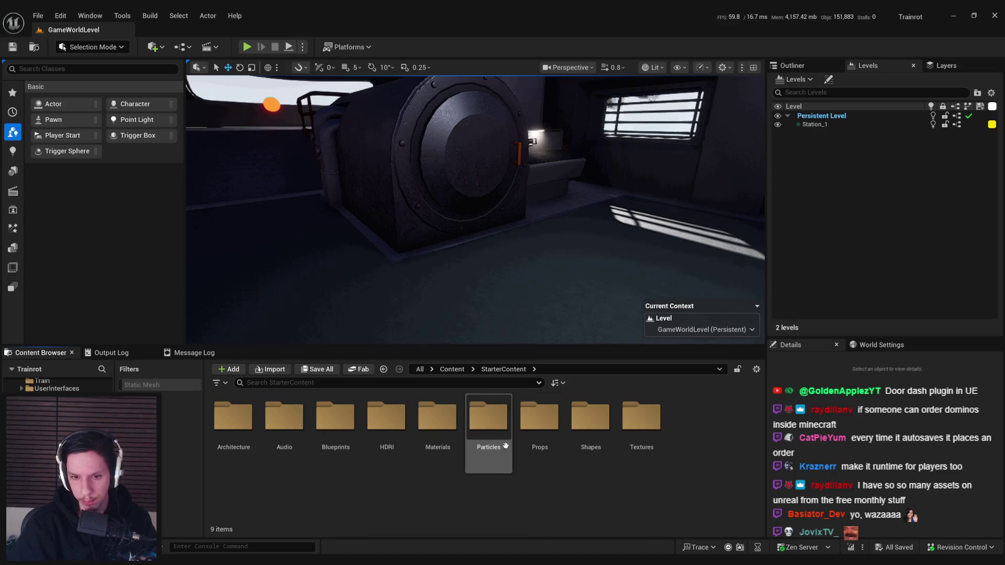
double_click(482, 429)
scroll(482, 445, "down", 1)
mouse_move(386, 471)
left_mouse_down()
mouse_move(461, 293)
mouse_move(529, 328)
mouse_move(463, 330)
left_mouse_up()
Step: Frame the placed emitter, save the level, and open P_SteamDamager in the Niagara editor
key("f")
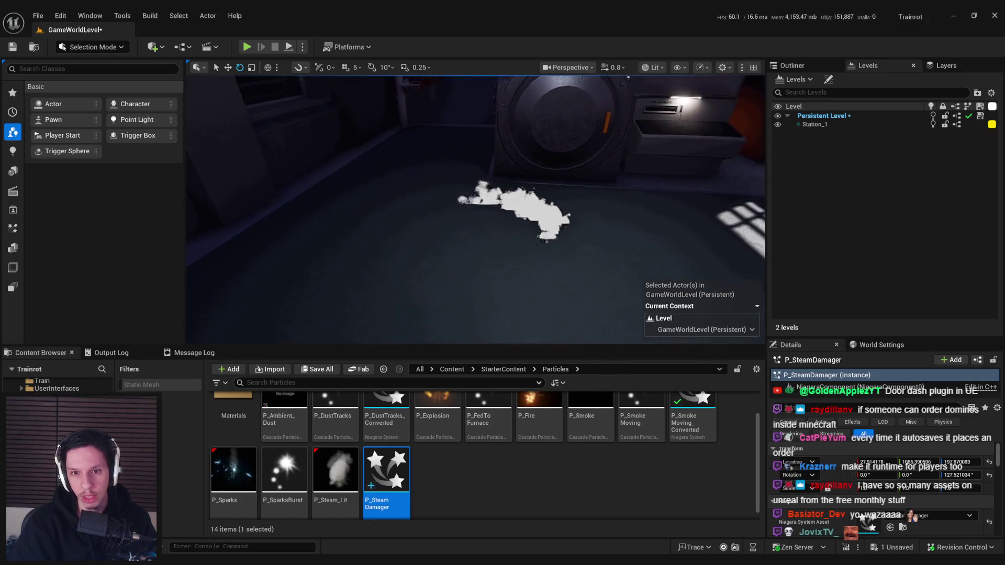
key("g")
key("w")
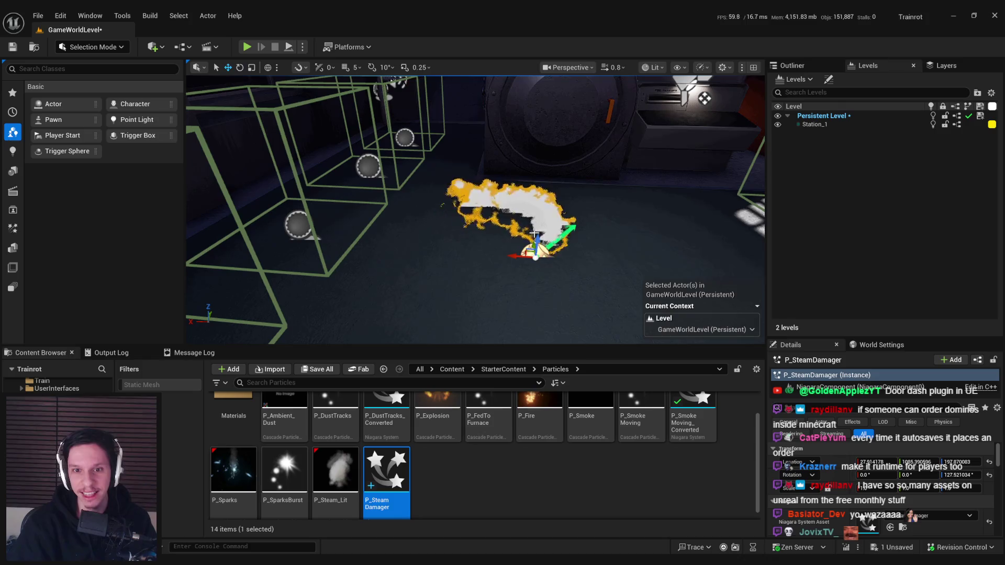
scroll(475, 210, "up", 5)
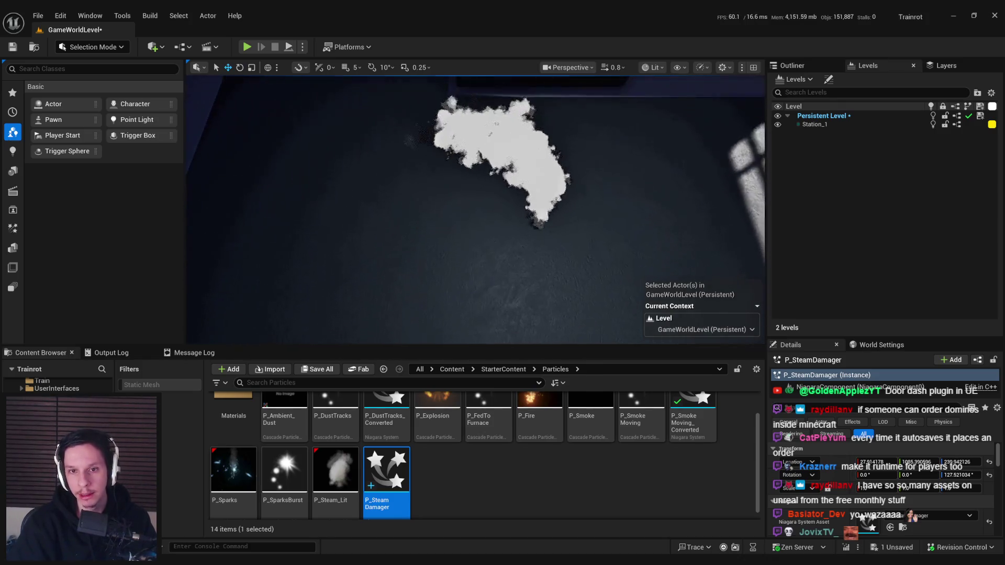
scroll(541, 245, "down", 3)
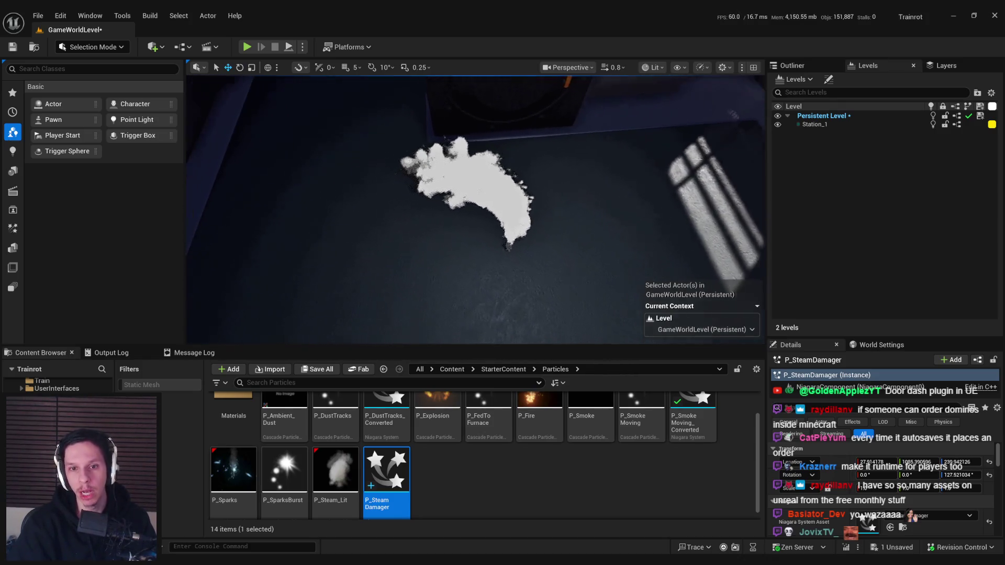
key("ctrl+s")
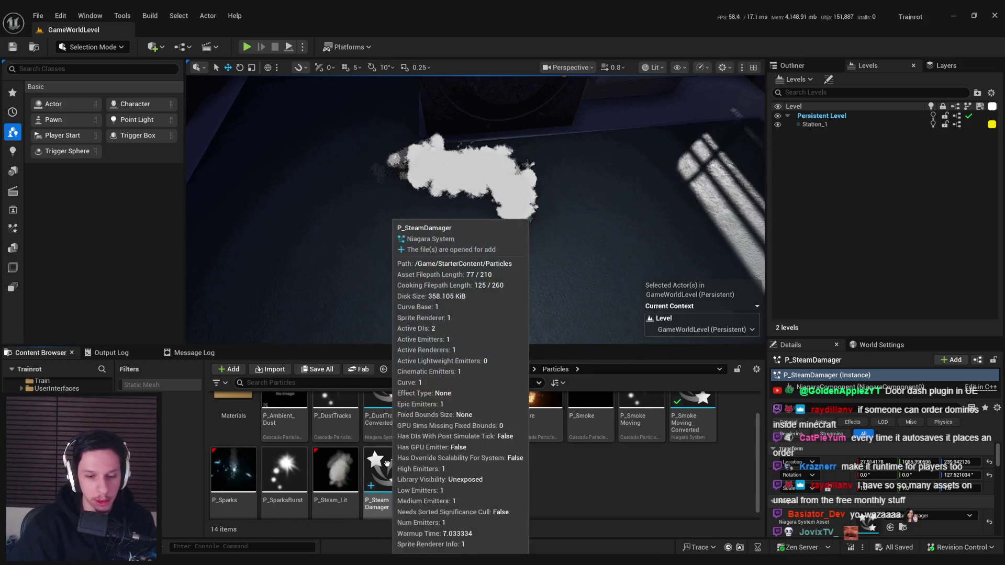
double_click(386, 463)
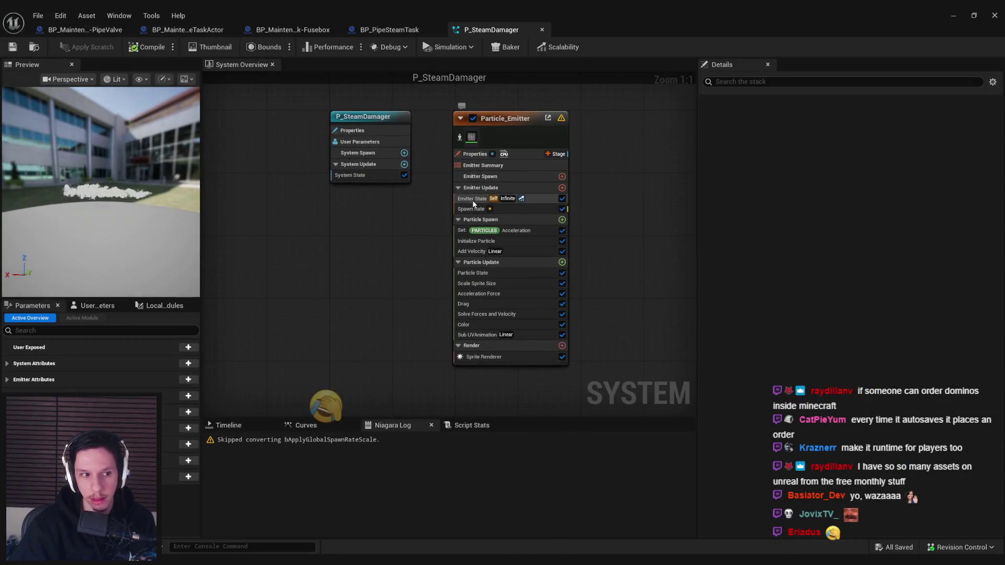
Step: Review the Add Velocity and Acceleration settings, keeping randomness mode at Simulation Defaults
left_click(472, 251)
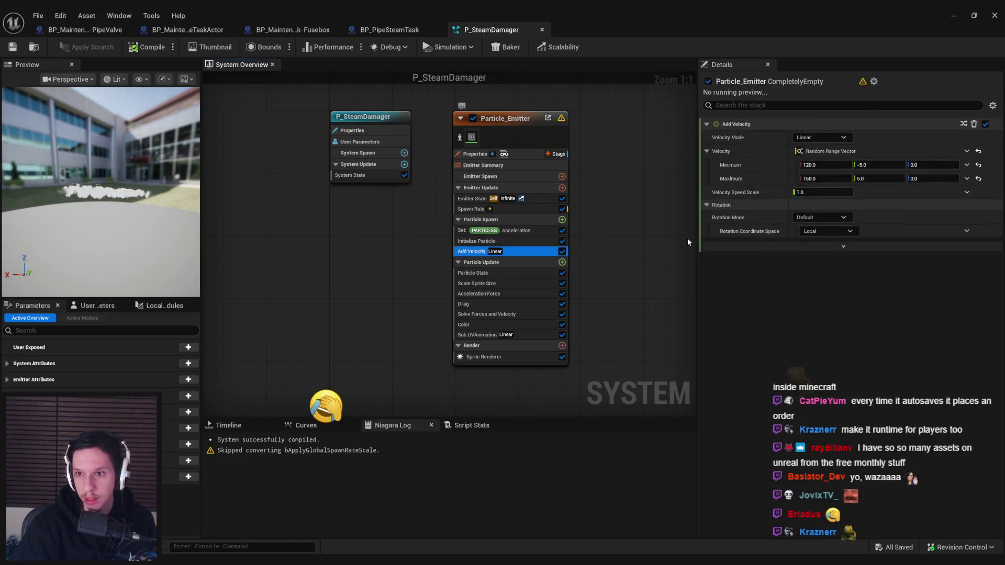
left_click(843, 246)
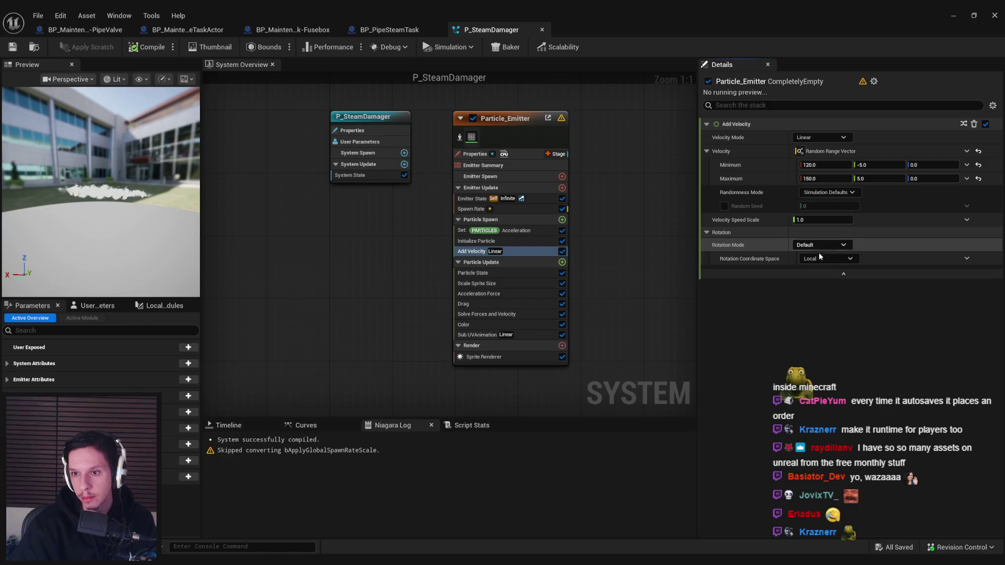
left_click(503, 231)
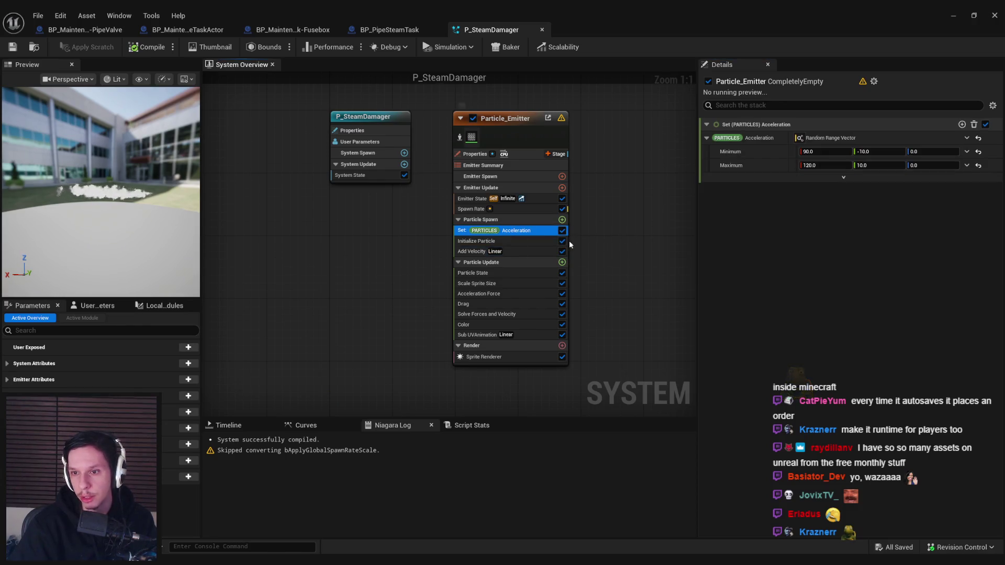
left_click(783, 178)
left_click(836, 179)
left_click(828, 194)
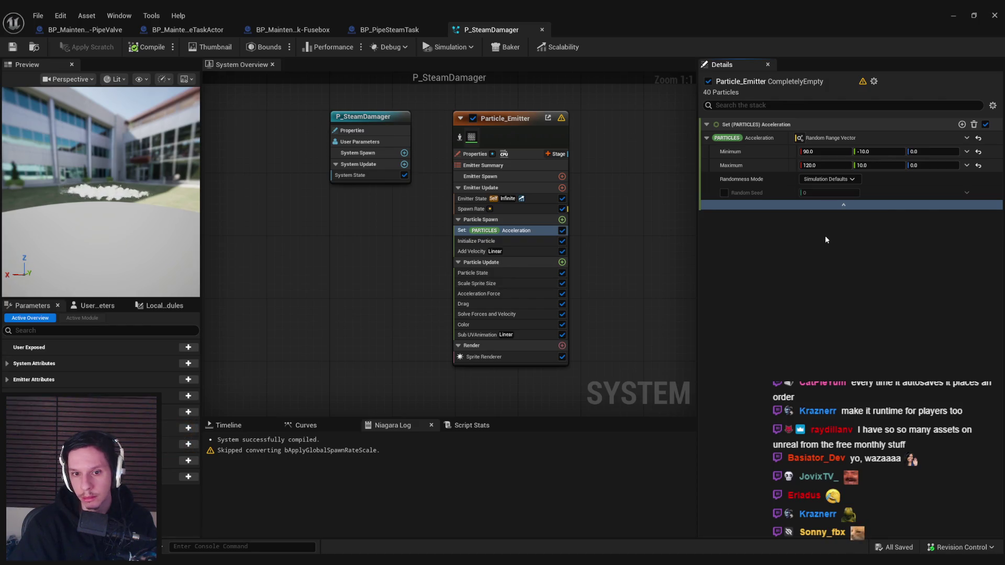
Step: Set Acceleration Force to Local coordinate space, save P_SteamDamager, and close its editor
left_click(528, 293)
left_click(827, 152)
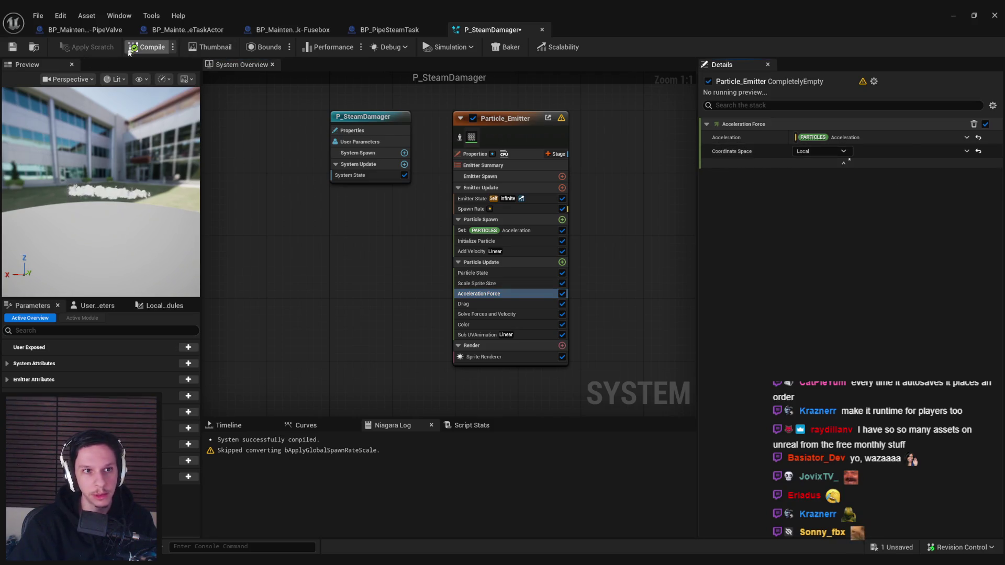
key("ctrl+s")
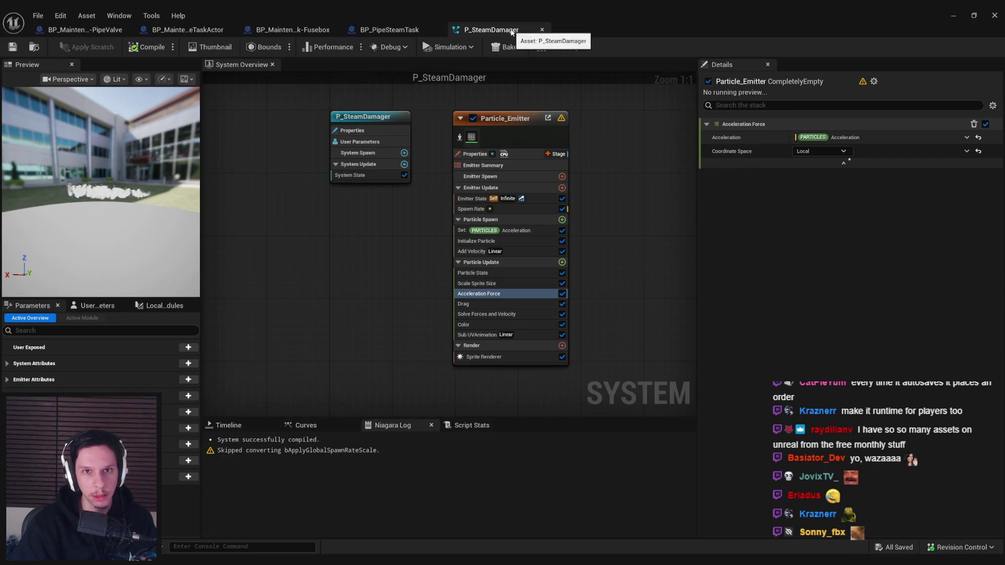
left_click(541, 29)
Step: Rotate the placed steam emitter about 90 degrees in the level
key("alt+Tab")
left_click_drag(525, 222, 503, 285)
key("Escape")
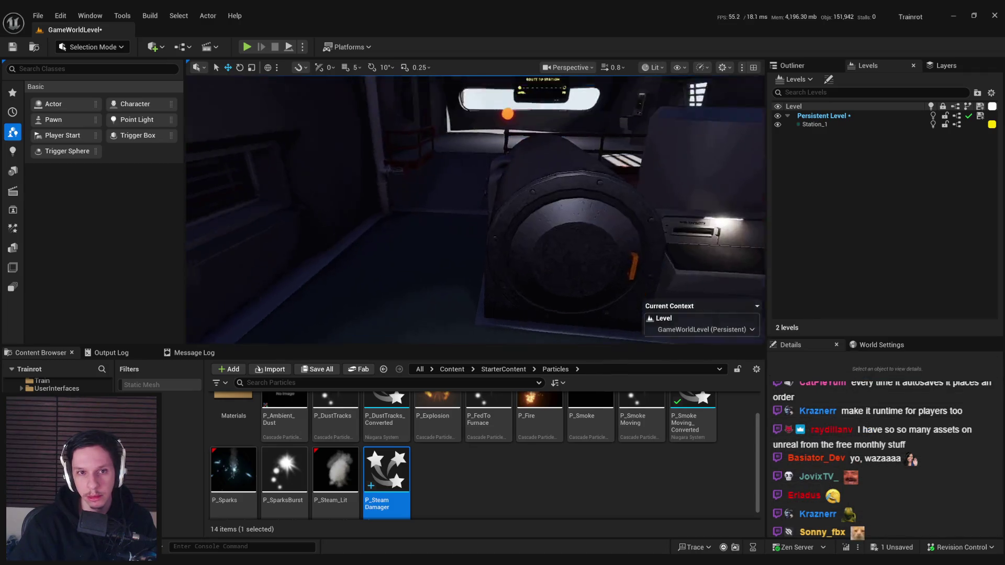
Step: Save the level and start a fullscreen play-in-editor session
key("ctrl+s")
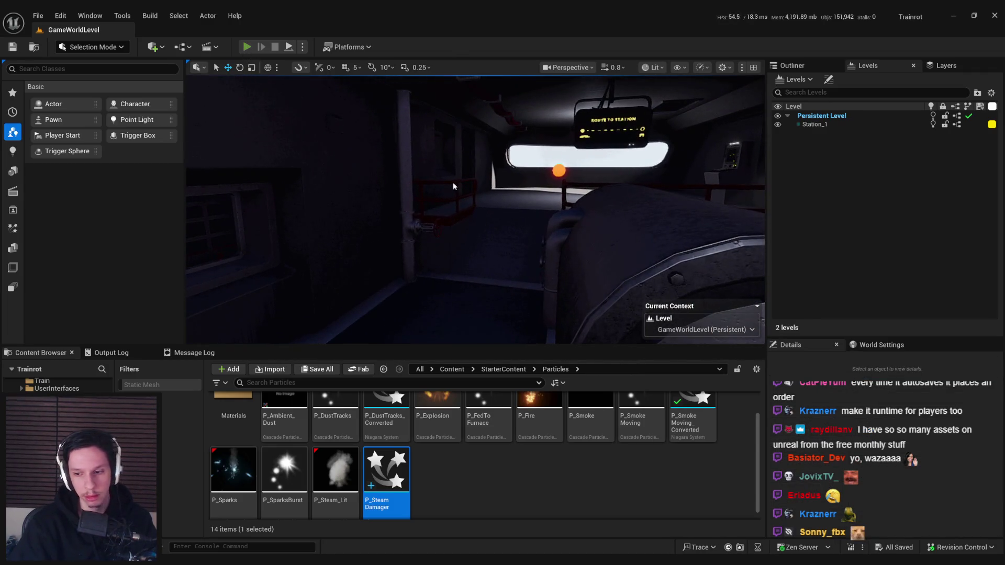
key("alt+p")
key("F11")
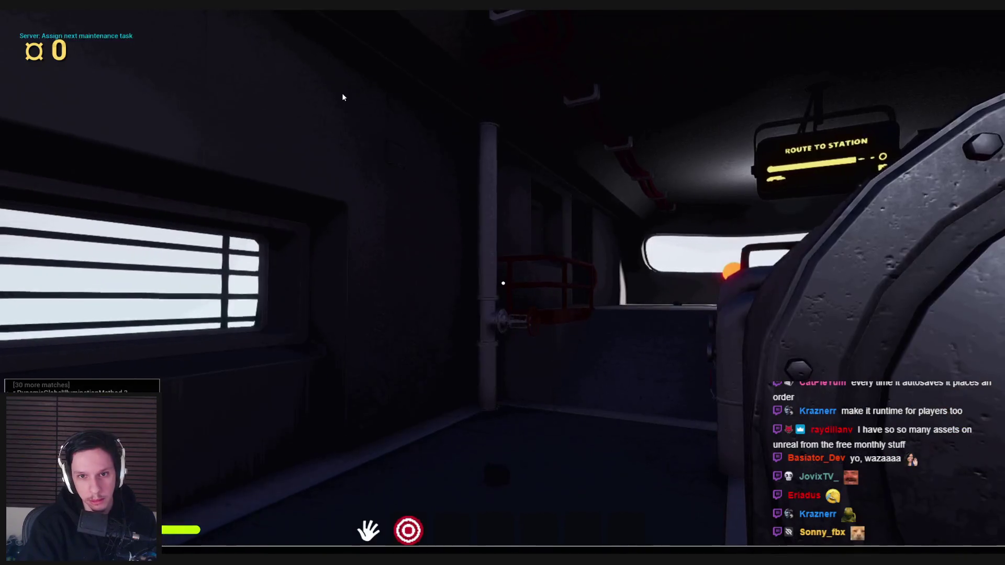
Step: Inspect the pipe steam in wireframe and lit views, then stop and return to BP_PipeSteamTask
key("F1")
key("F1")
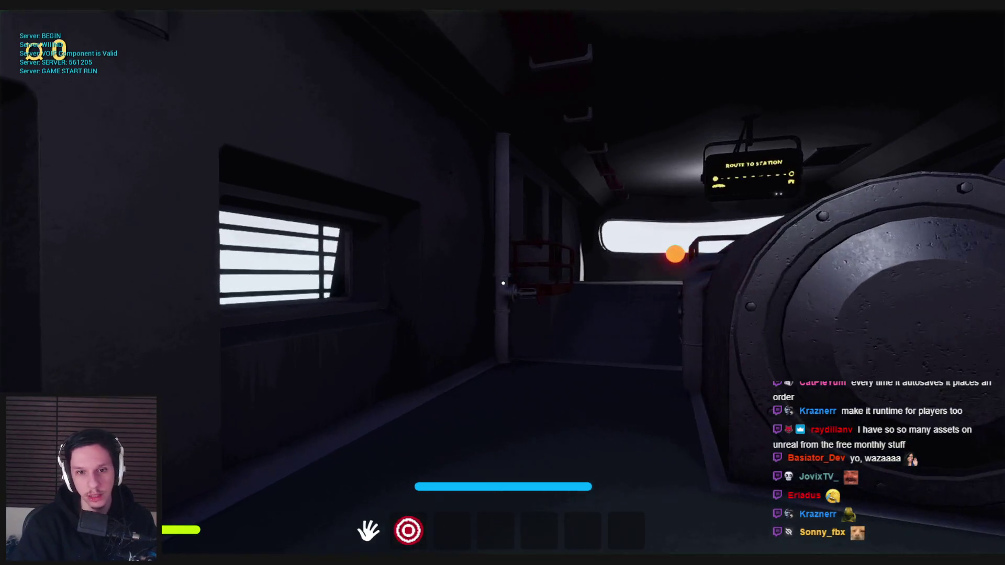
key("grave")
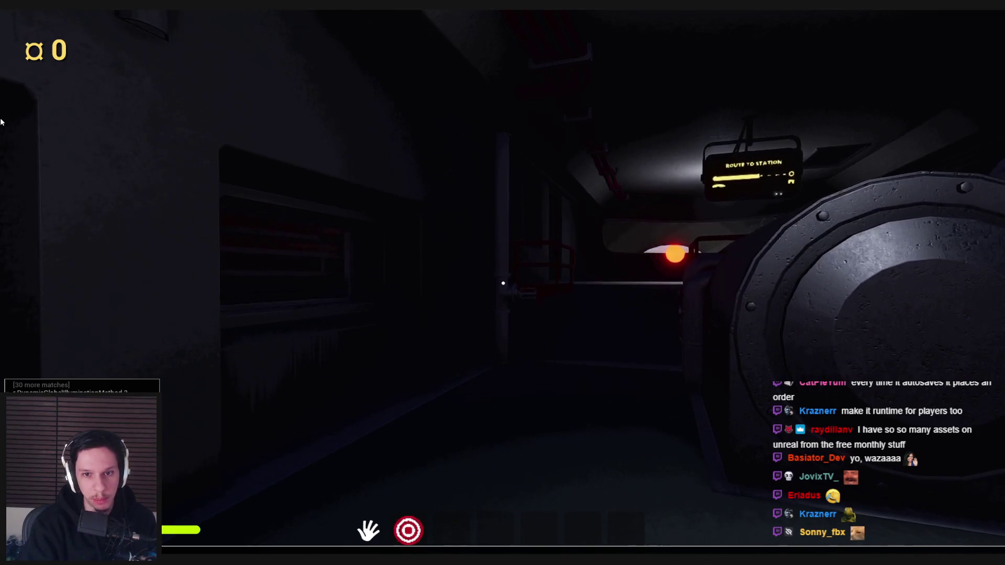
key("grave")
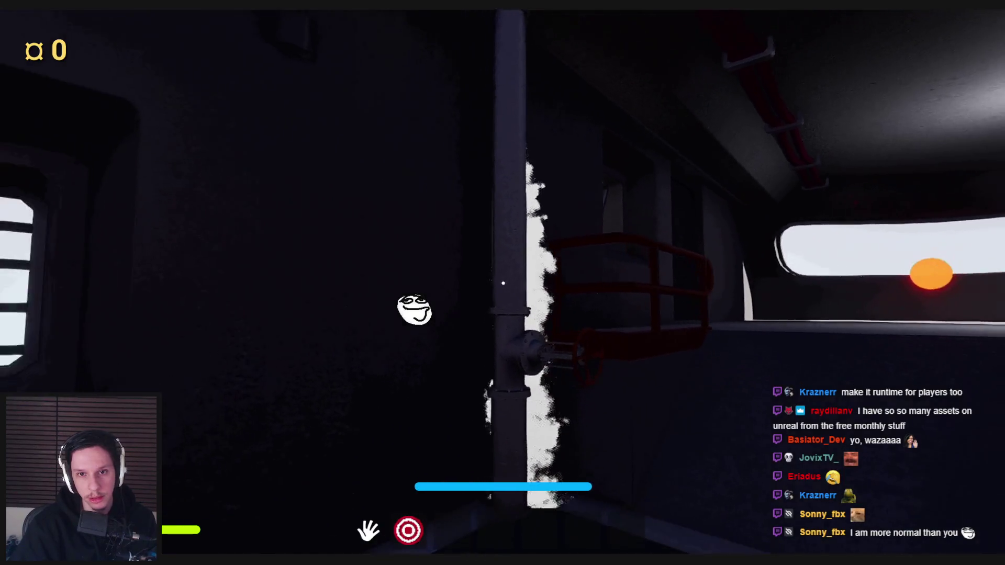
key("F1")
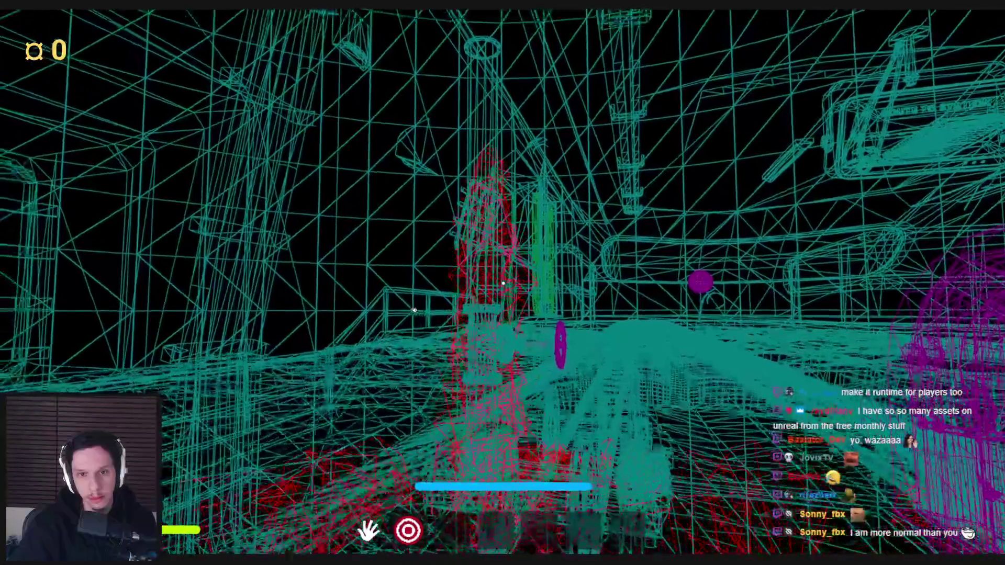
key("F3")
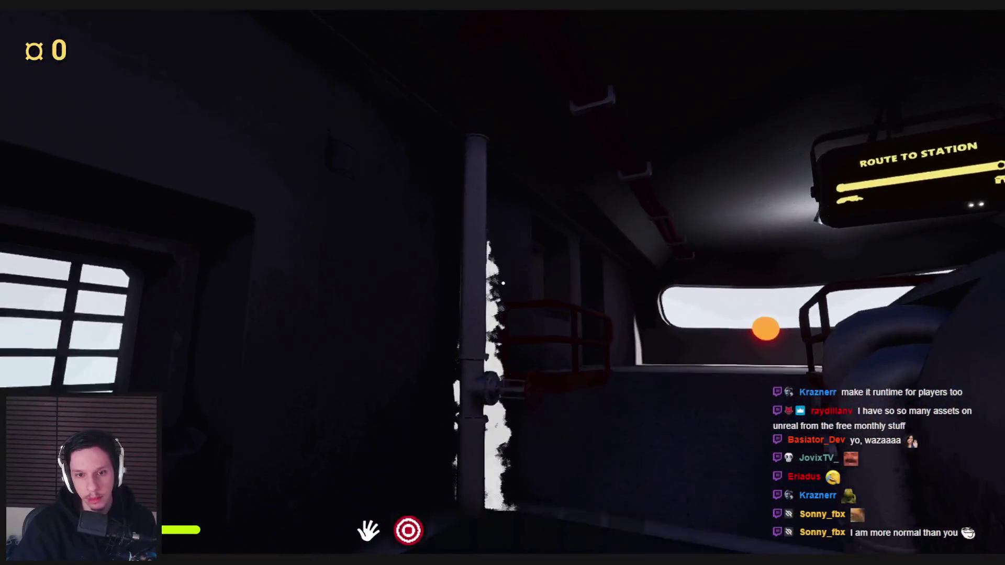
key("Escape")
left_click(398, 518)
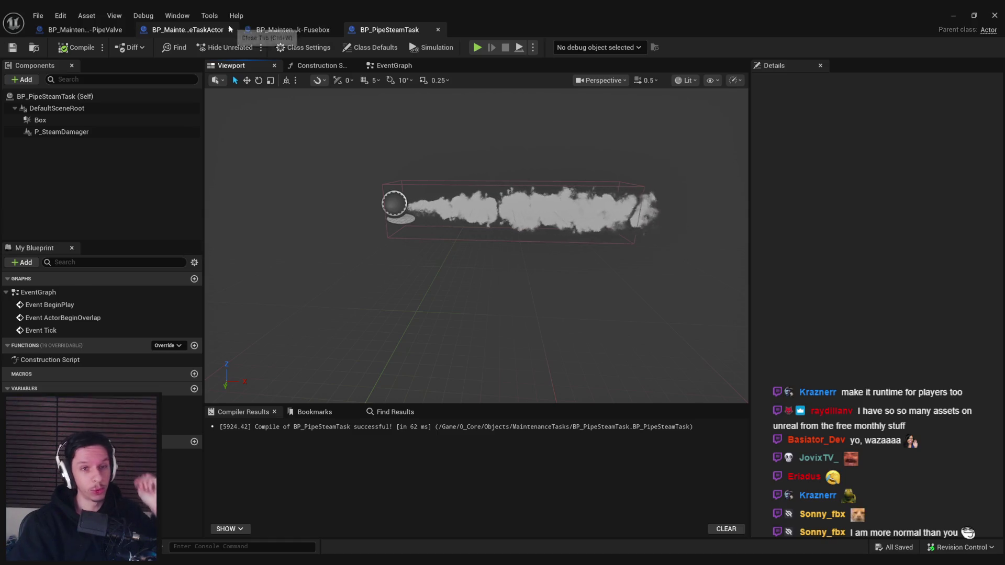
Step: Delete the Combine Rotators node in the PipeValve EventGraph and shift SpawnActor right
left_click(86, 27)
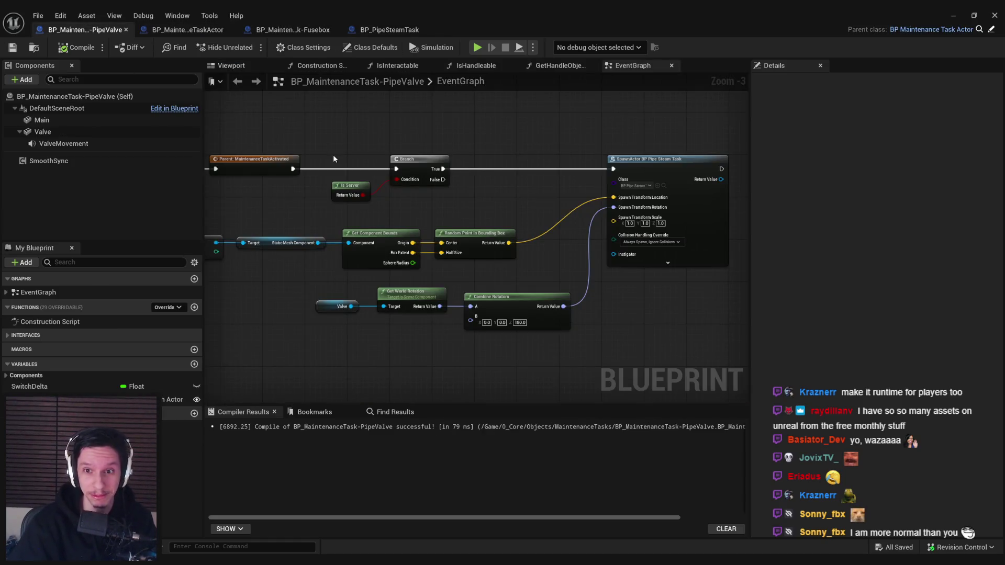
scroll(521, 309, "up", 1)
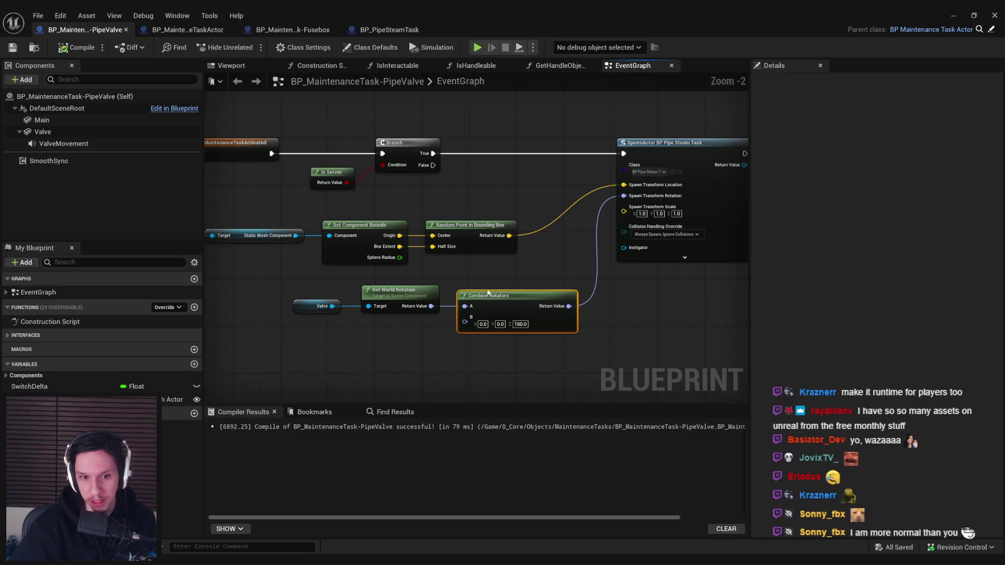
key("Delete")
left_click_drag(408, 339, 308, 298)
left_click(443, 351)
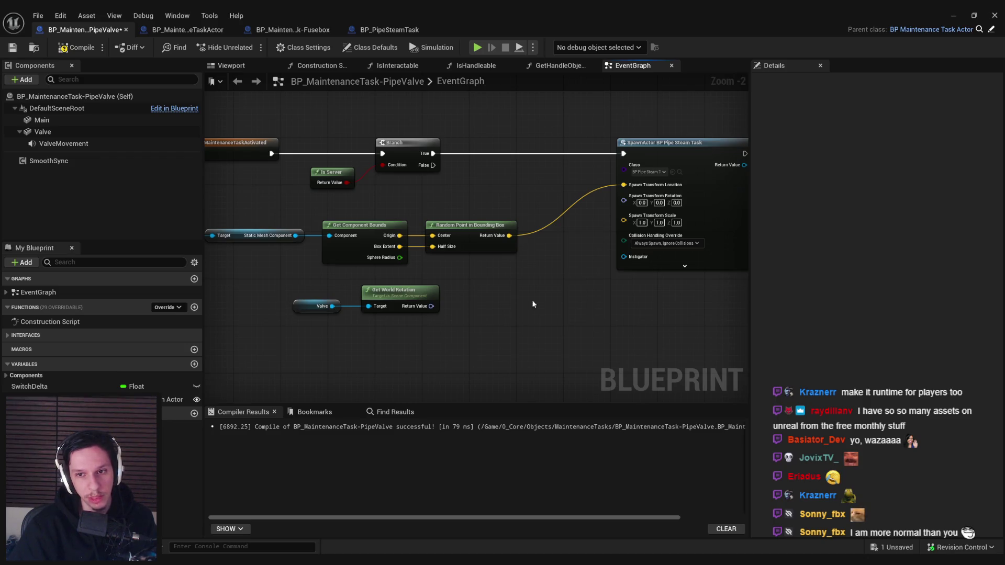
left_click_drag(497, 165, 583, 165)
Step: Move the Random Point in Bounding Box nodes lower, below the SpawnActor node
left_click_drag(291, 308, 291, 308)
mouse_move(453, 303)
left_mouse_down()
mouse_move(639, 283)
mouse_move(488, 230)
left_mouse_up()
scroll(488, 230, "down", 2)
mouse_move(274, 256)
left_mouse_down()
mouse_move(360, 278)
mouse_move(366, 316)
mouse_move(399, 329)
left_mouse_up()
left_click(359, 259)
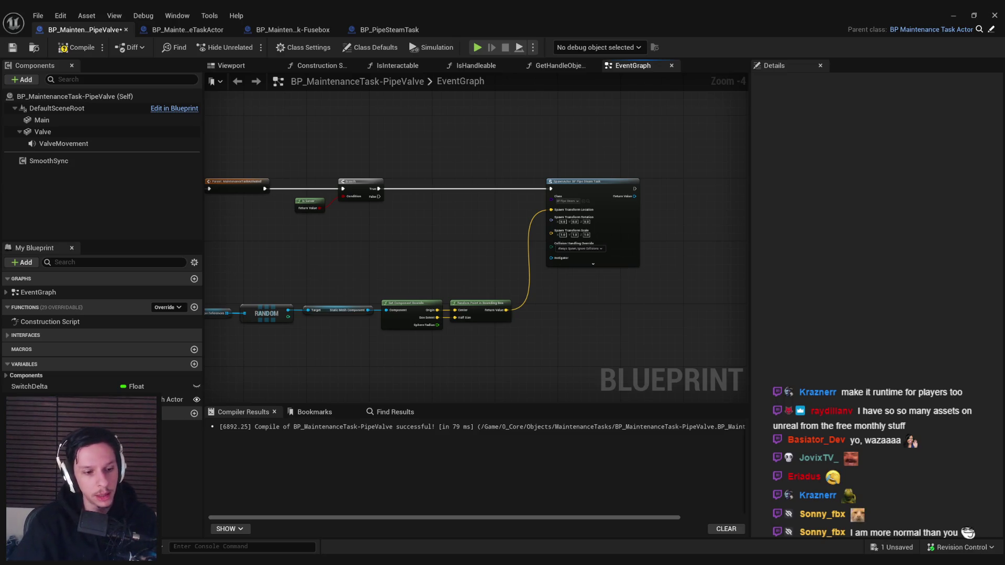
Step: Add a For Loop running 0 to 7 after the Branch's True output
key("super")
type("calc")
key("Return")
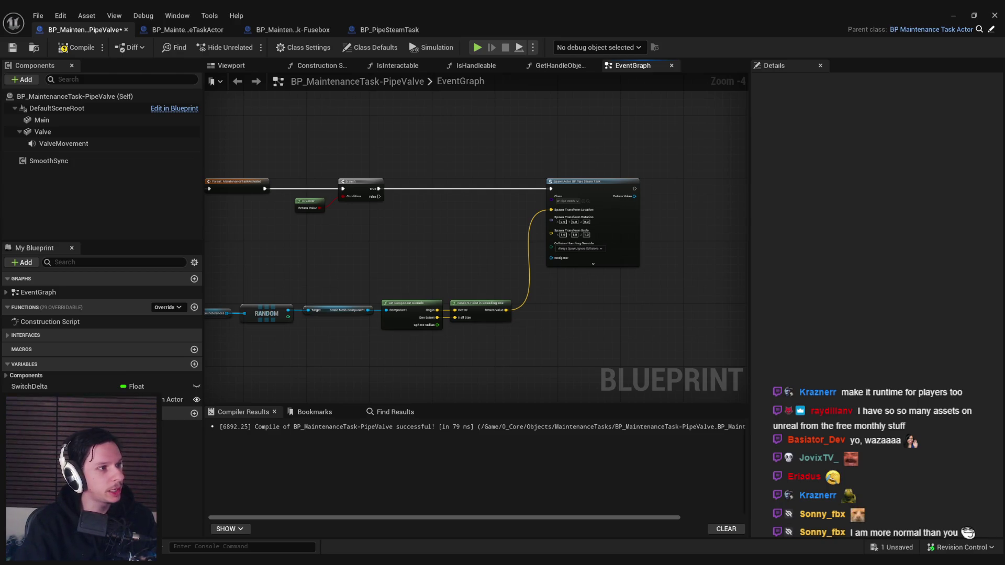
left_click_drag(385, 187, 410, 194)
type("for loop")
left_click(452, 325)
scroll(488, 220, "up", 3)
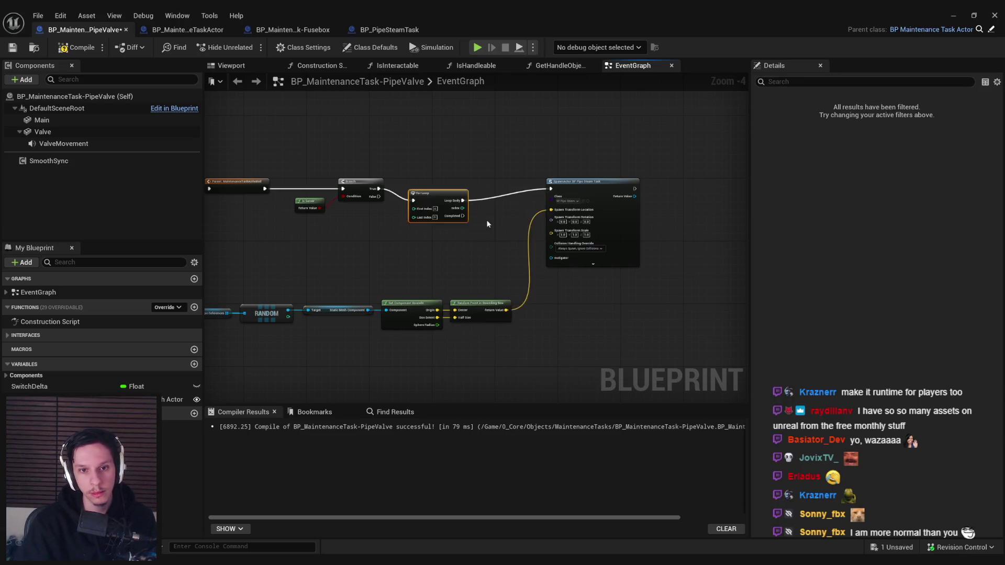
scroll(444, 211, "down", 3)
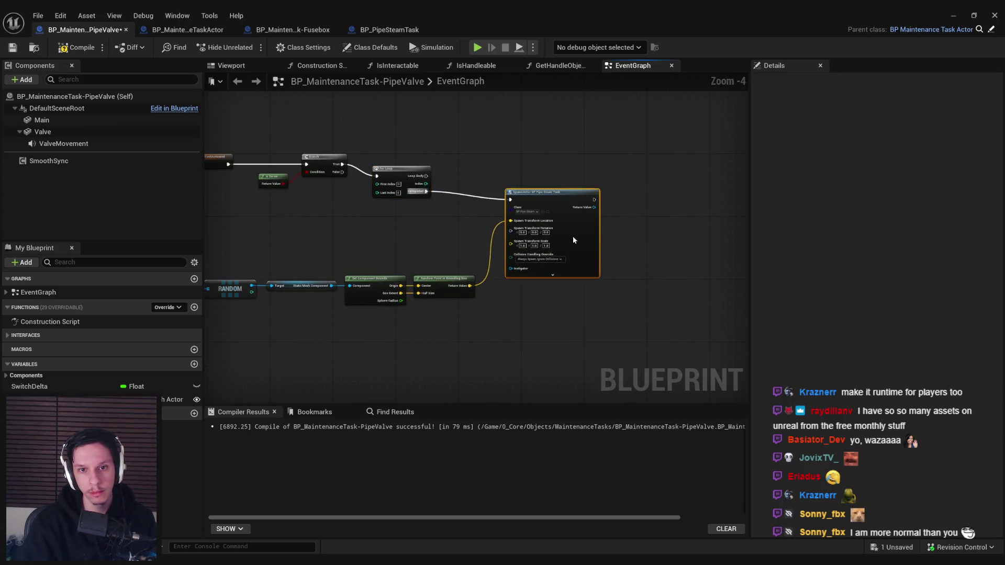
scroll(568, 225, "down", 1)
Step: Promote the spawn rotation input to a DeterminedSpawnRotation variable beside the spawn node
left_click_drag(612, 242, 338, 309)
left_click_drag(524, 274, 495, 305)
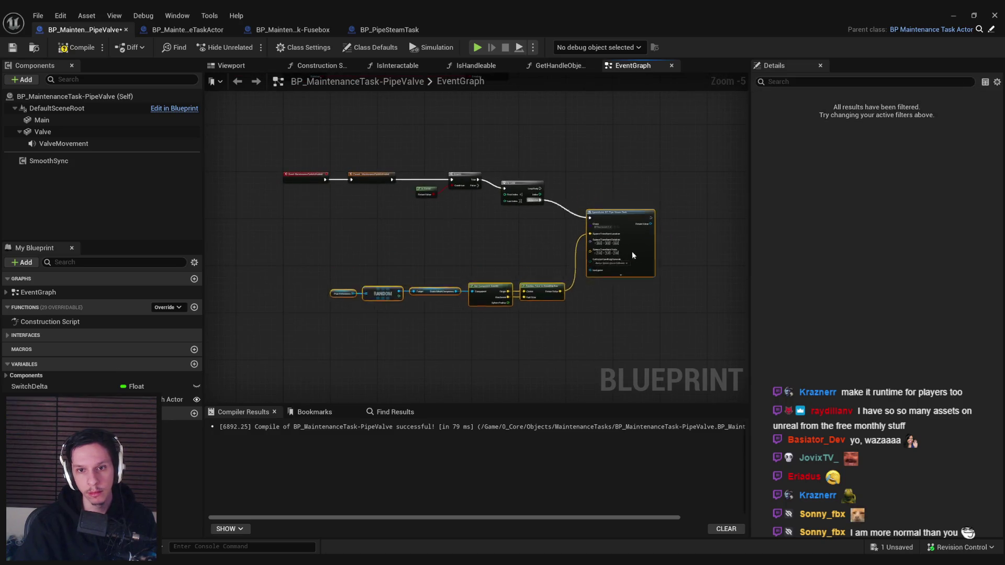
scroll(529, 283, "up", 1)
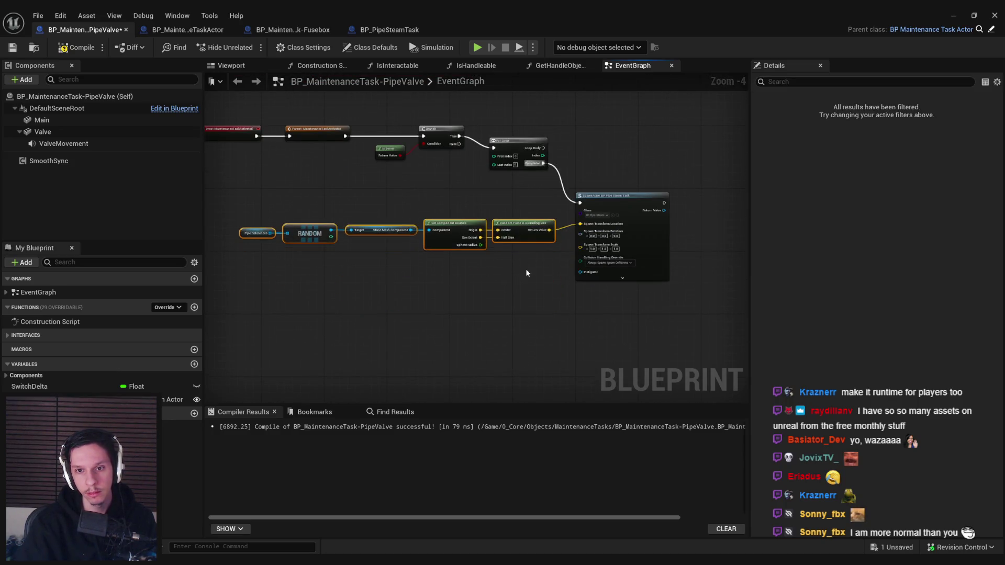
scroll(526, 268, "up", 2)
left_click_drag(584, 230, 546, 265)
left_click(576, 318)
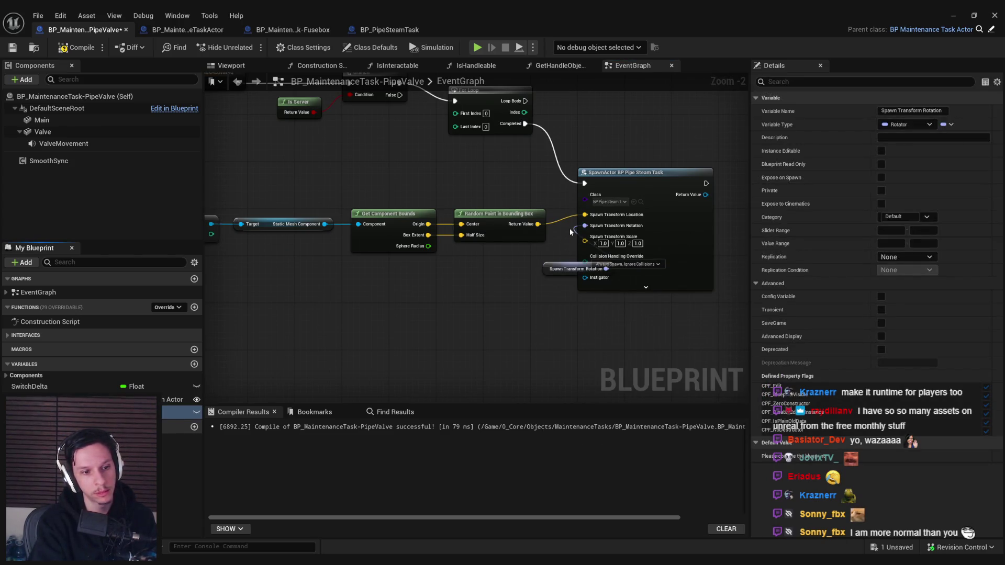
key("Return")
left_click_drag(546, 267, 493, 259)
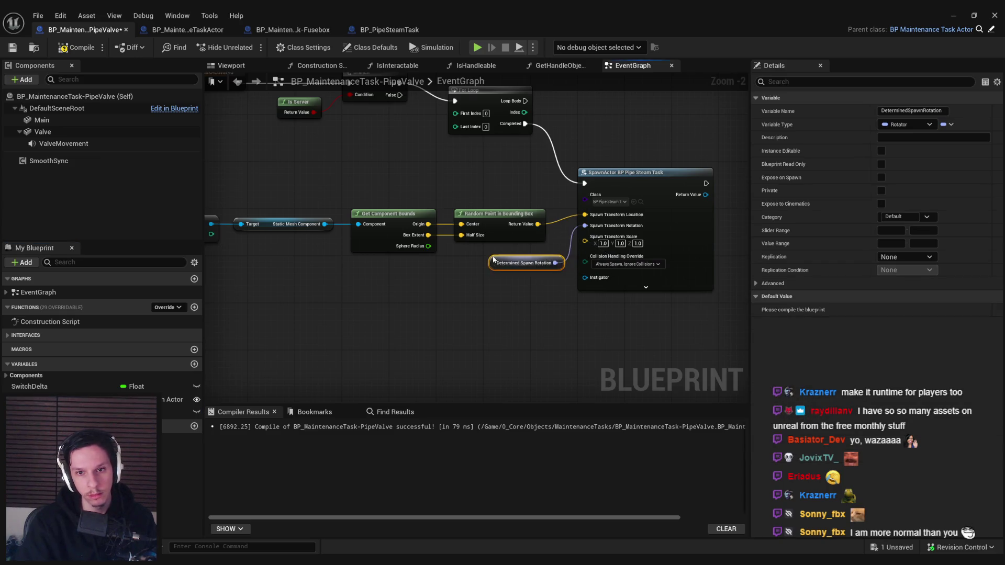
left_click(537, 300)
scroll(447, 275, "up", 2)
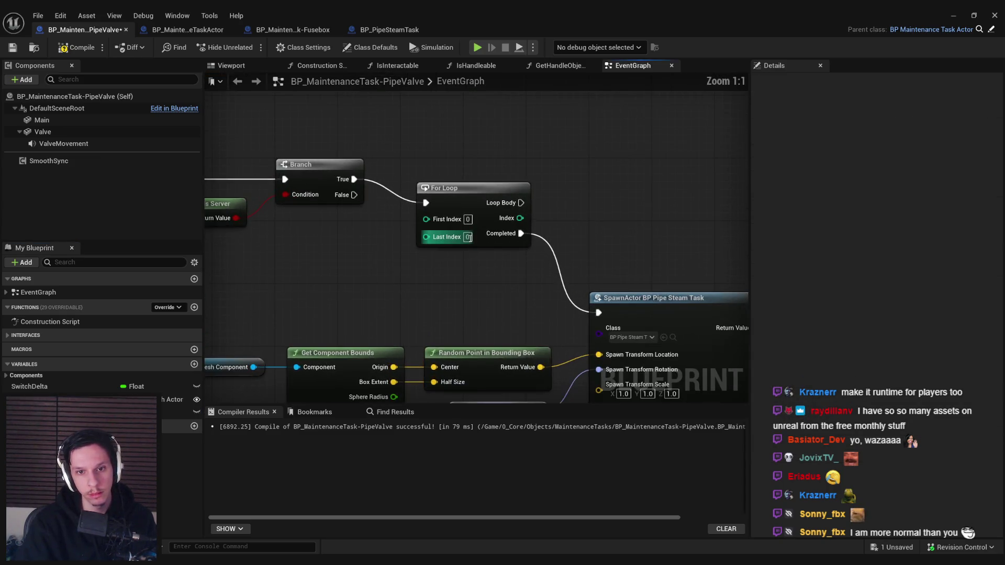
scroll(465, 276, "down", 5)
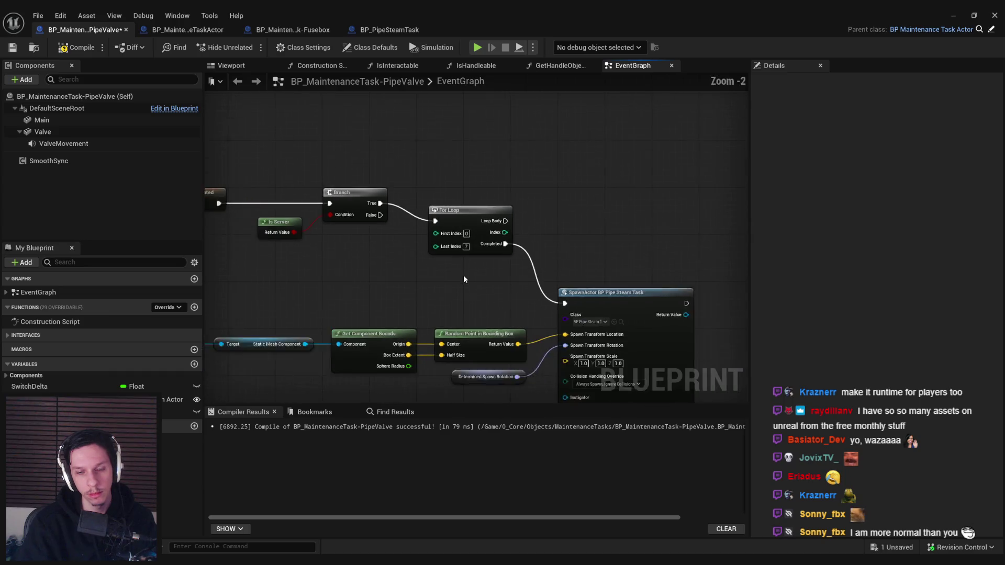
Step: Select the lower node row and pull an execution wire from Loop Body
left_click_drag(269, 206, 573, 316)
scroll(581, 259, "up", 6)
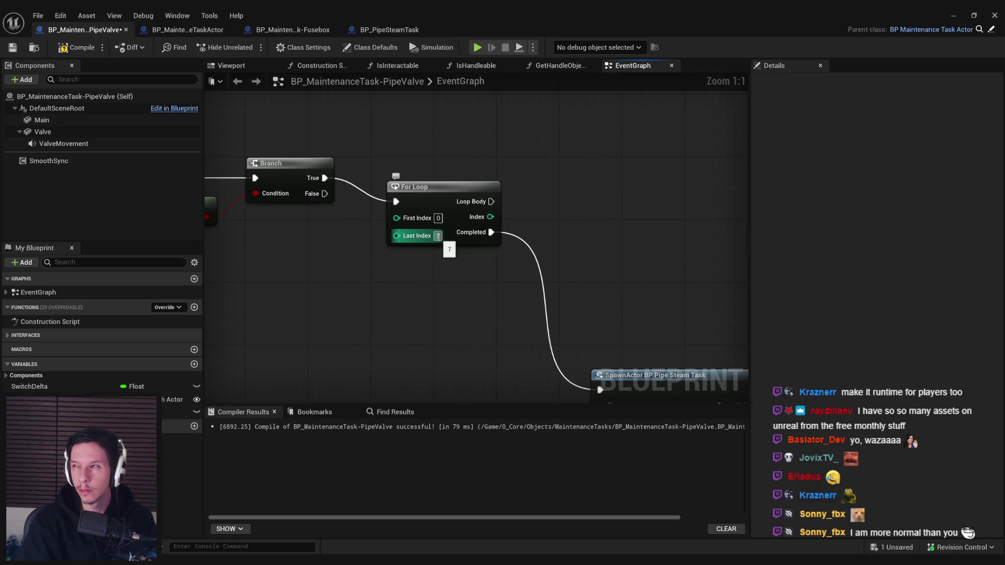
scroll(435, 174, "down", 2)
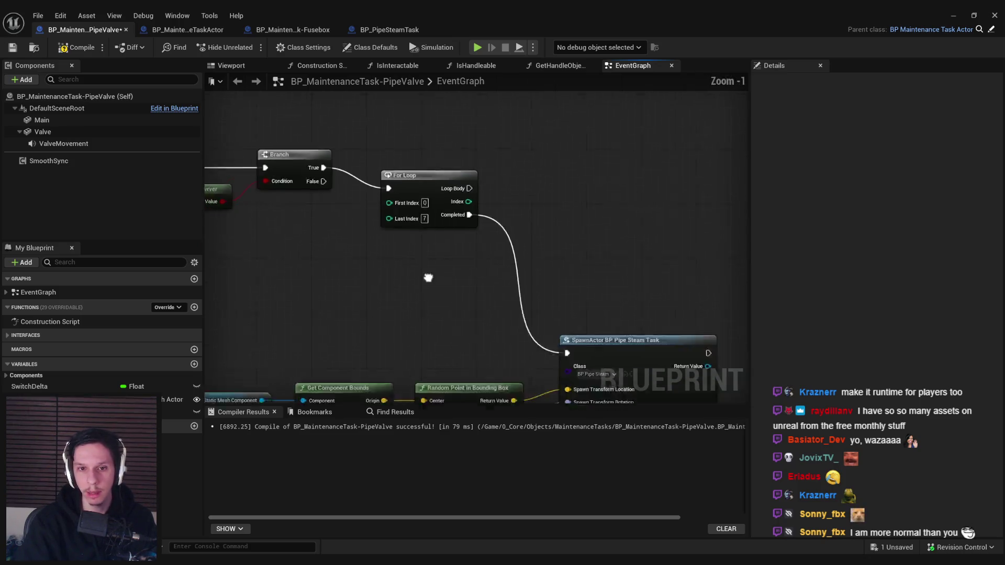
mouse_move(407, 180)
left_mouse_down()
mouse_move(407, 162)
mouse_move(509, 162)
left_mouse_up()
Step: Add a Line Trace By Channel node on the loop body
type("line trace")
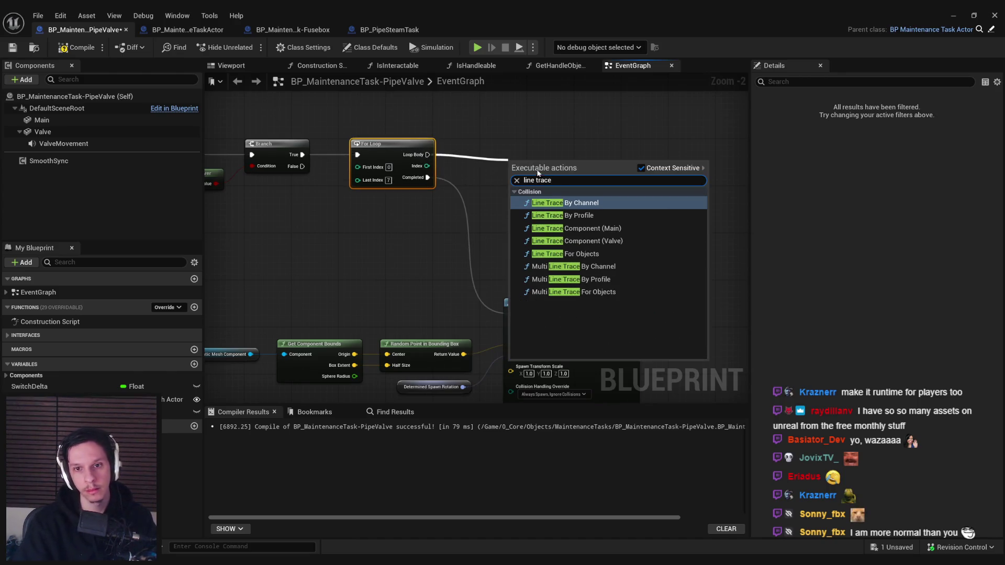
key("Return")
scroll(439, 206, "down", 2)
mouse_move(440, 211)
left_mouse_down()
mouse_move(608, 194)
mouse_move(659, 202)
left_mouse_up()
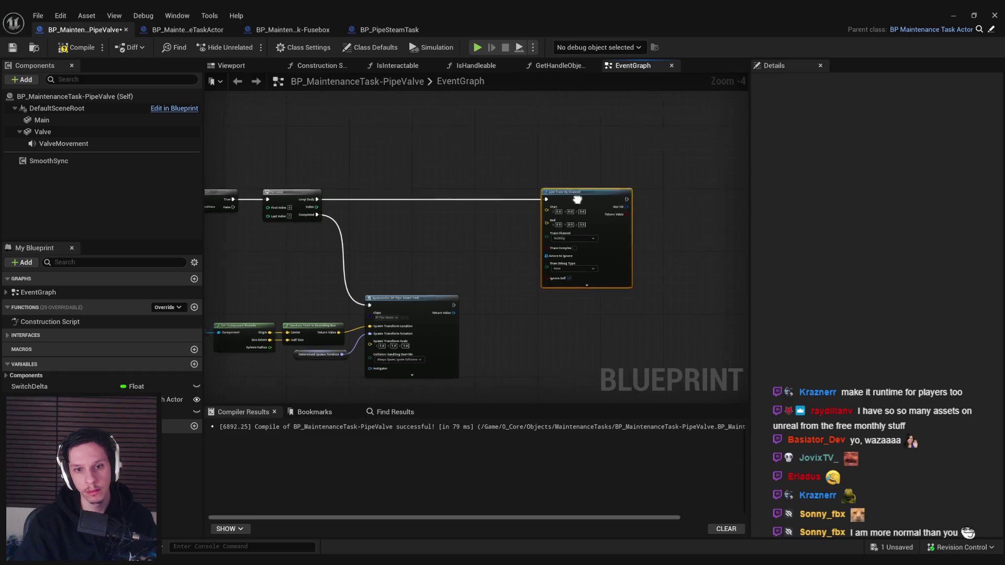
Step: Move the random-point node row ahead of the loop and promote its result to a variable
left_click_drag(558, 214, 773, 194)
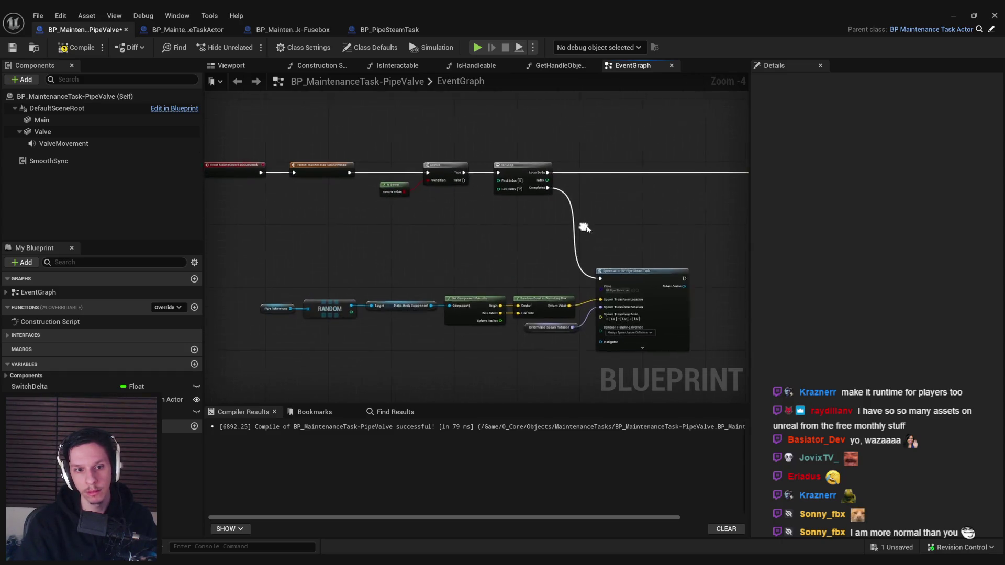
left_click_drag(233, 278, 485, 329)
left_click_drag(264, 273, 549, 315)
key("Delete")
scroll(357, 168, "down", 2)
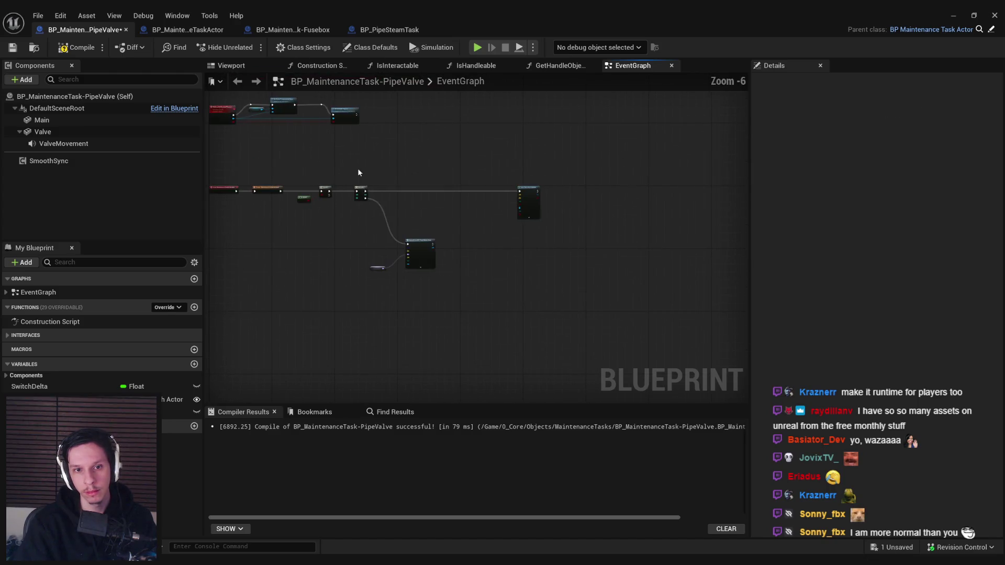
scroll(412, 183, "up", 2)
left_click_drag(412, 183, 635, 180)
key("ctrl+v")
mouse_move(424, 245)
left_mouse_down()
mouse_move(378, 233)
mouse_move(423, 204)
left_mouse_up()
left_click(450, 236)
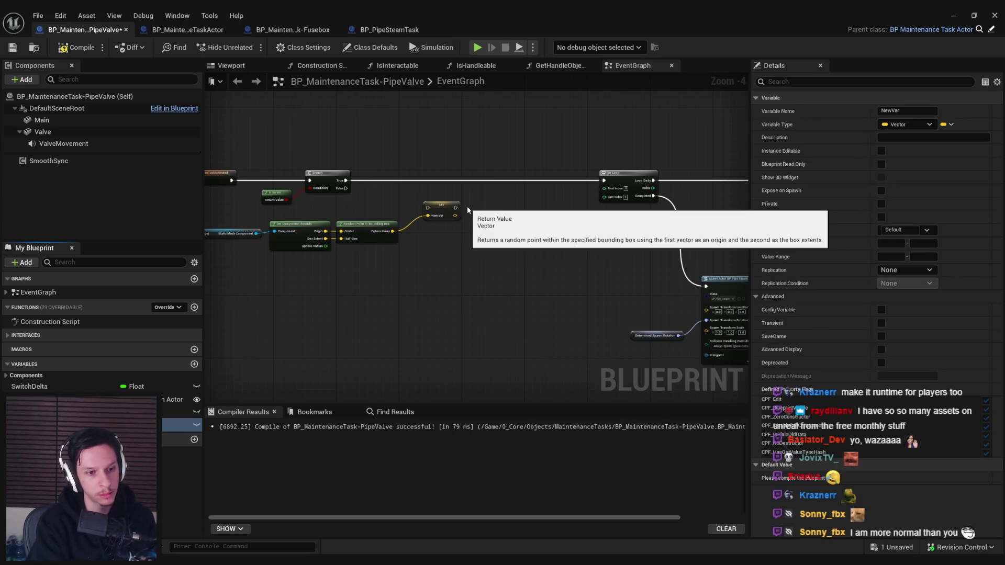
Step: Name the vector variable DeterminedSpawnLoc and wire its SET node into the For Loop
key("Return")
scroll(448, 235, "up", 4)
left_click(427, 152)
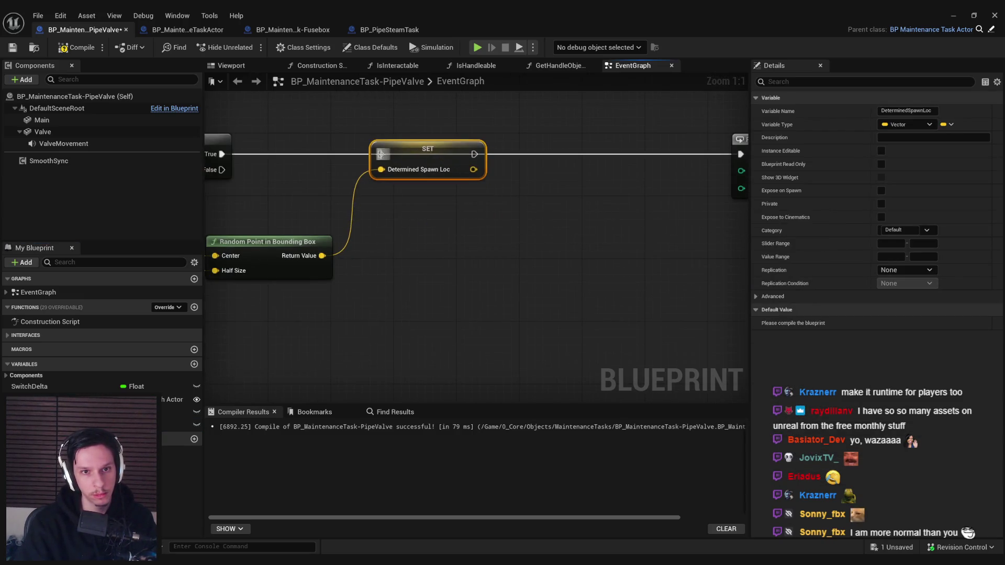
scroll(494, 180, "down", 1)
left_click_drag(410, 170, 658, 171)
Step: Feed a DeterminedSpawnLoc getter into the spawn transform's location
scroll(352, 247, "down", 2)
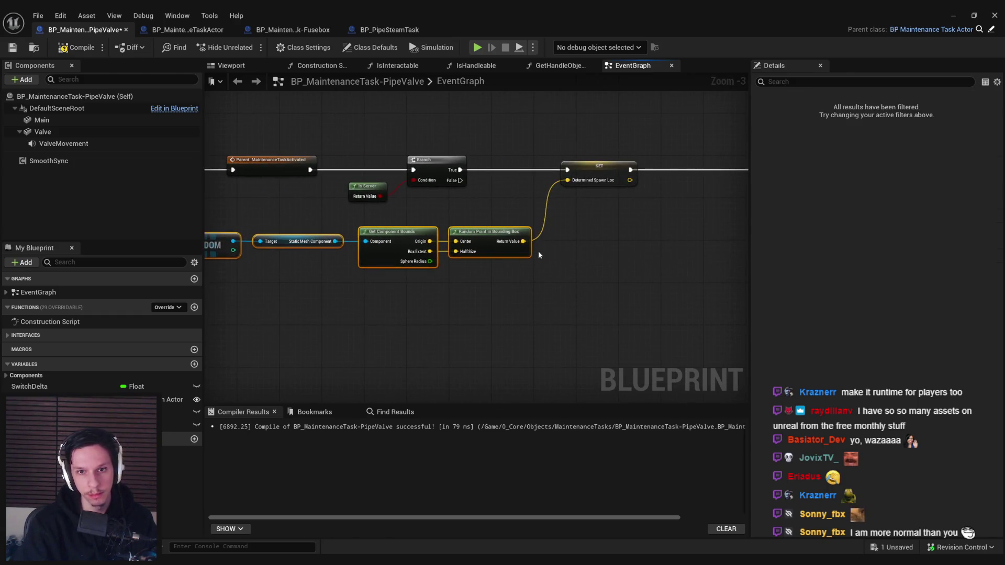
left_click_drag(178, 425, 452, 301)
left_click(463, 309)
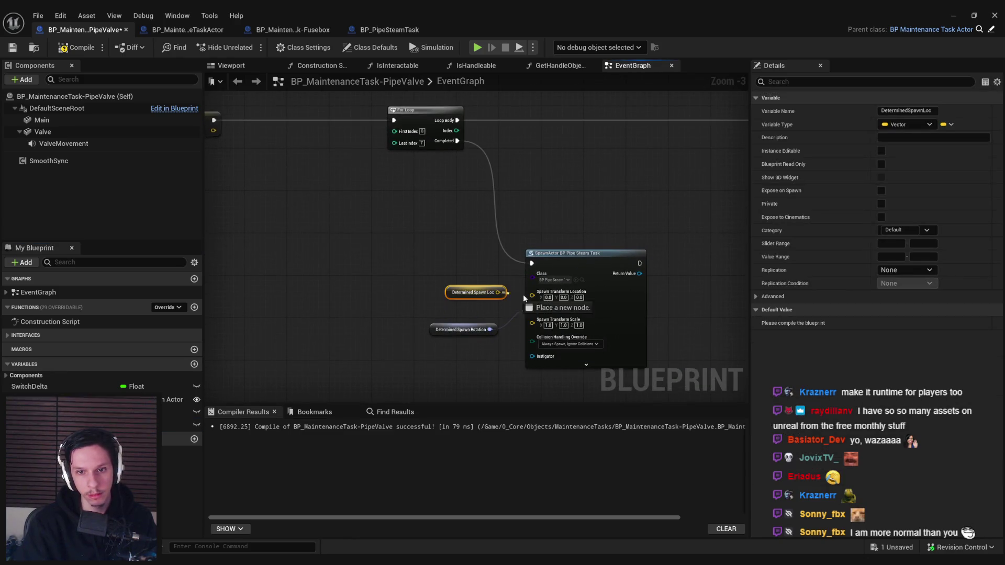
left_click(484, 329)
left_click(477, 342)
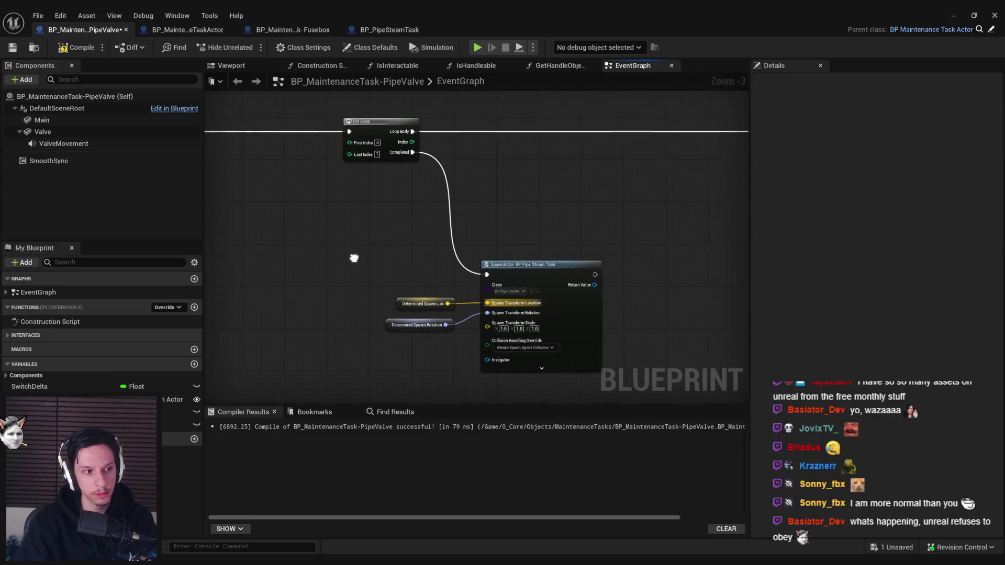
Step: Move the loop beside the SET node and connect DeterminedSpawnLoc to the Line Trace Start
scroll(352, 258, "down", 1)
scroll(319, 250, "down", 1)
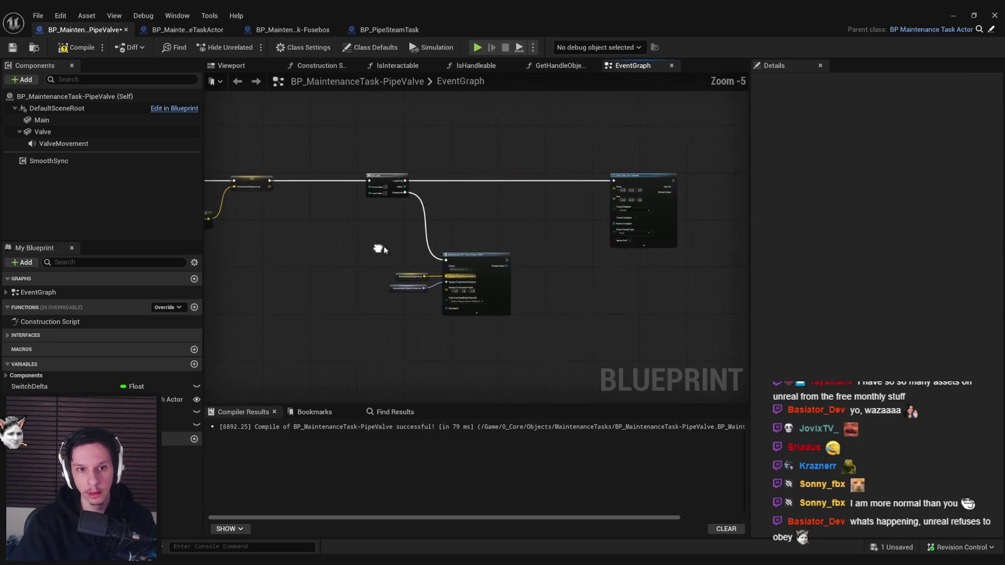
left_click(425, 220)
scroll(538, 204, "up", 2)
left_click_drag(538, 204, 416, 205)
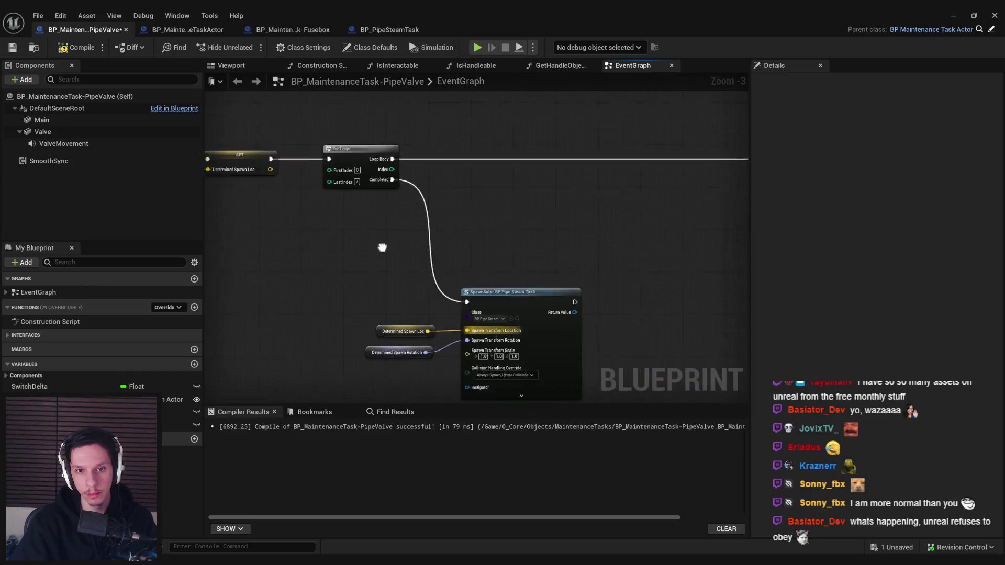
mouse_move(468, 286)
left_mouse_down()
mouse_move(526, 303)
mouse_move(353, 294)
left_mouse_up()
left_click(181, 424)
left_click_drag(180, 424, 592, 197)
scroll(507, 234, "up", 3)
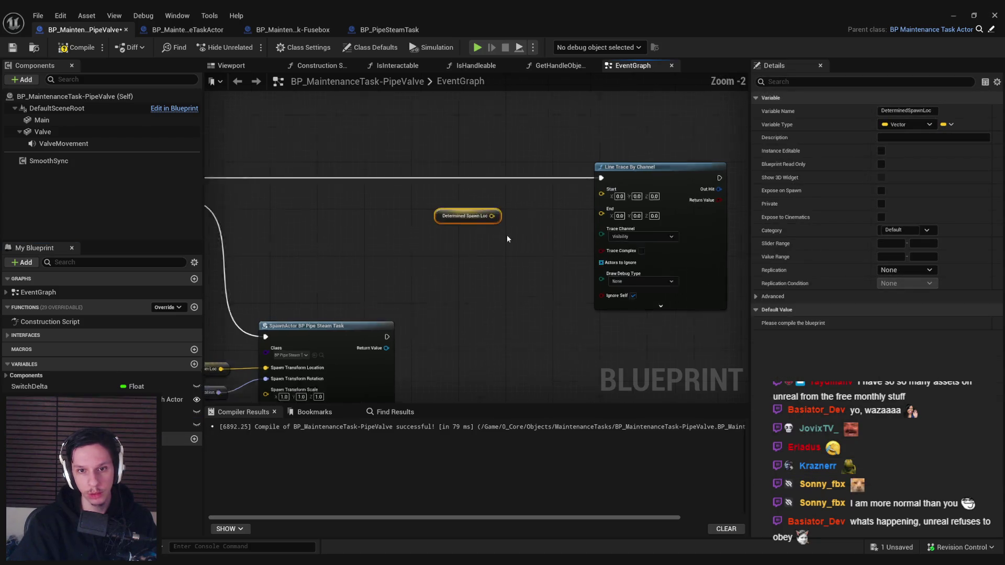
mouse_move(413, 219)
left_mouse_down()
mouse_move(444, 209)
mouse_move(503, 238)
left_mouse_up()
left_click_drag(567, 215, 456, 197)
left_click(457, 215)
Step: Move the spawn node and its inputs lower to tidy the graph
scroll(468, 209, "down", 1)
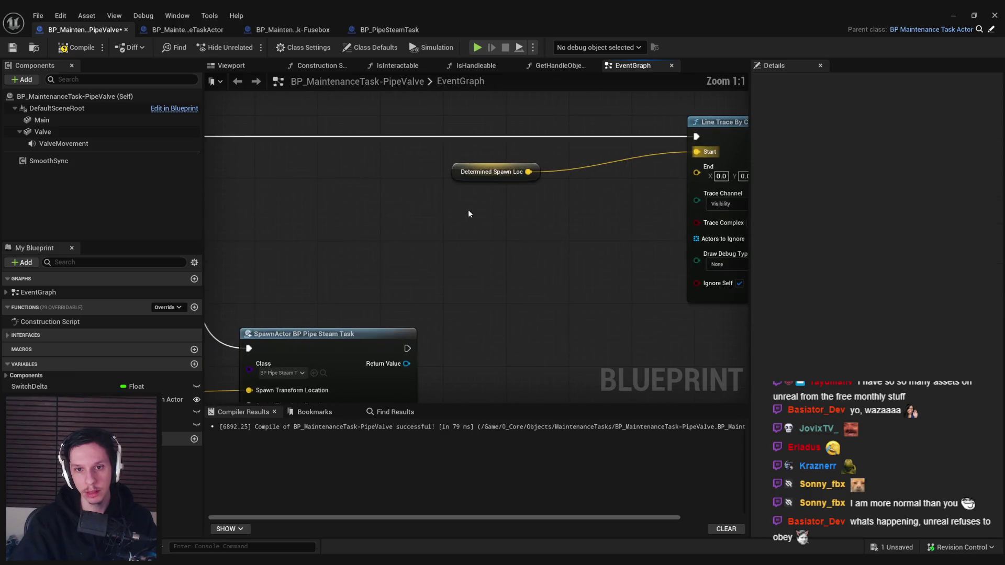
scroll(541, 266, "down", 3)
scroll(291, 258, "up", 1)
mouse_move(292, 258)
left_mouse_down()
mouse_move(492, 324)
mouse_move(507, 356)
left_mouse_up()
left_click(581, 171)
left_click_drag(587, 167, 531, 242)
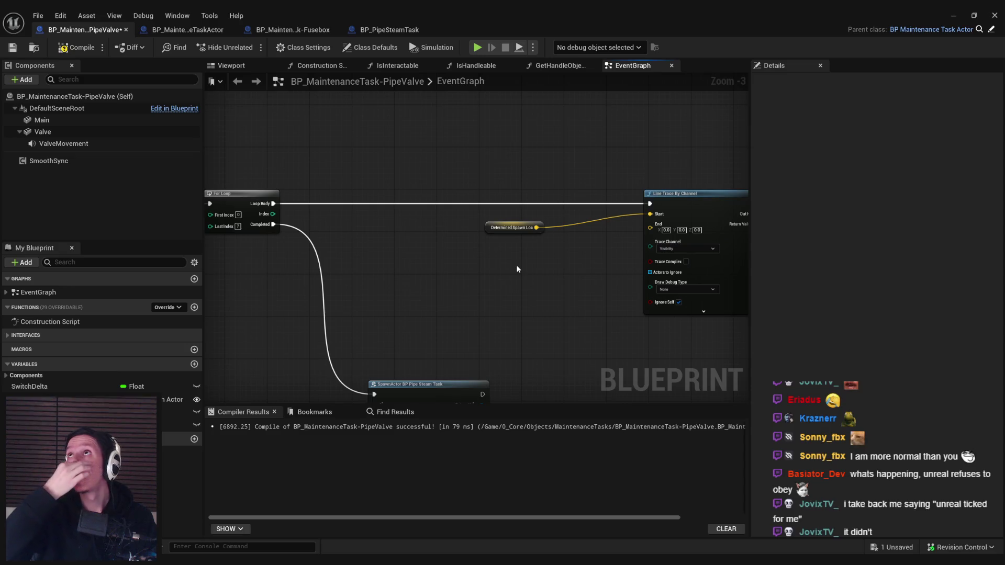
Step: Add Rotate Vector Around Axis with angle Index × 45 and axis Z = 1
right_click(489, 272)
type("rotate axis")
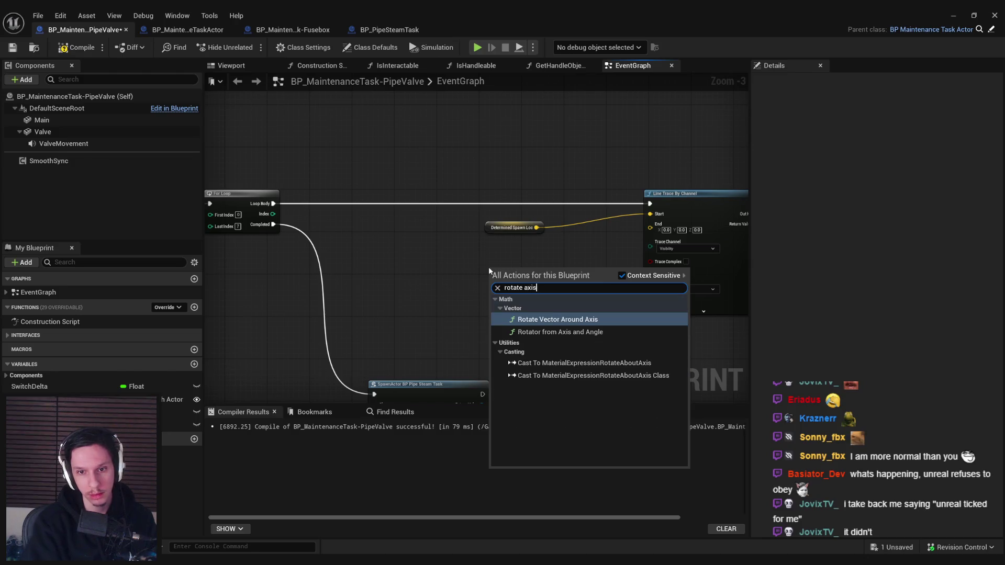
key("Return")
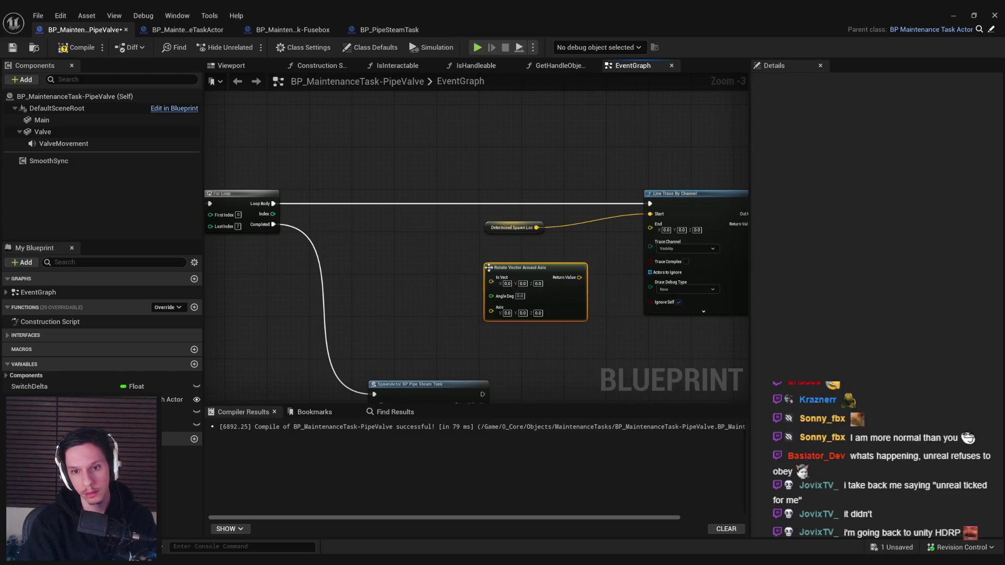
scroll(526, 293, "up", 3)
scroll(459, 304, "down", 2)
mouse_move(390, 193)
left_mouse_down()
mouse_move(449, 287)
mouse_move(516, 275)
mouse_move(633, 284)
left_mouse_up()
type("multiply")
key("Return")
type("45")
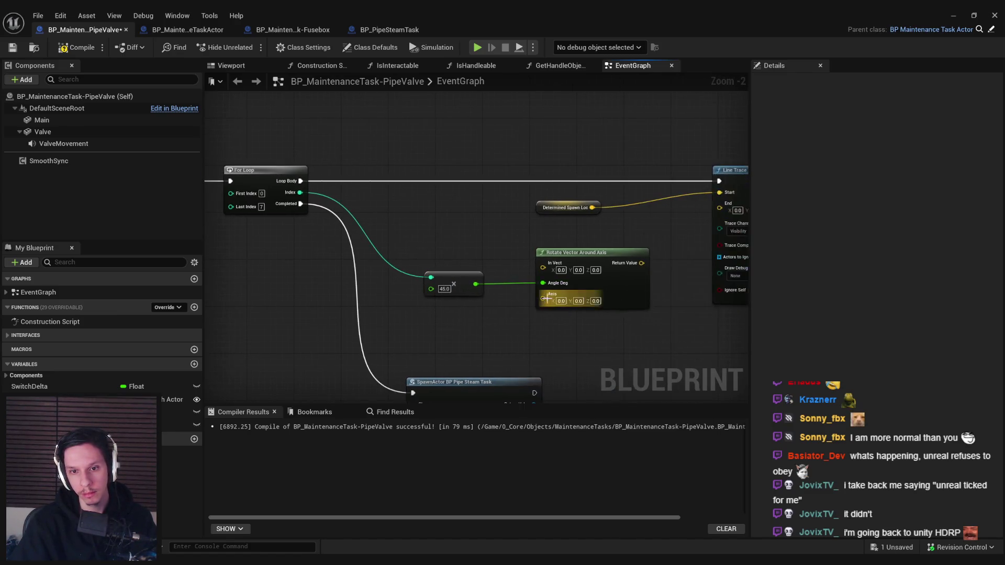
left_click(596, 301)
type("1")
key("Return")
Step: Set the rotated vector's In Vect X to 100
scroll(460, 269, "up", 2)
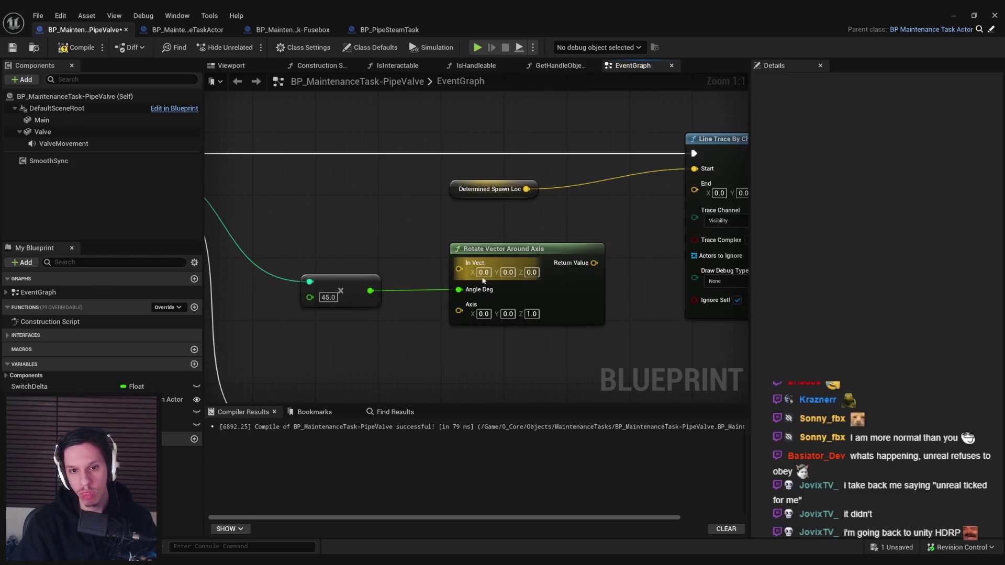
left_click(531, 273)
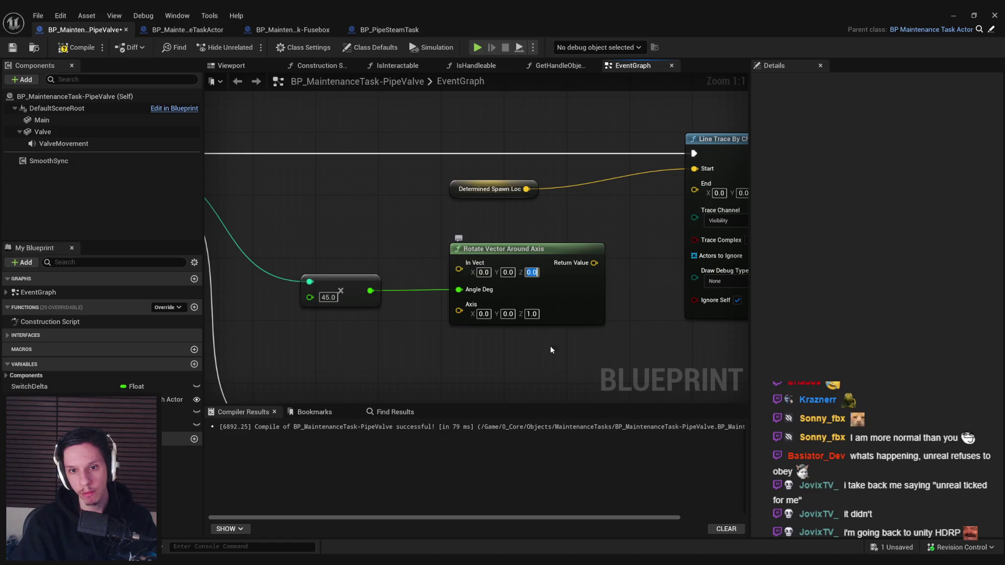
key("shift+Tab")
key("shift+Tab")
type("00")
key("Return")
Step: Add the rotated vector to DeterminedSpawnLoc to form the trace end point
left_click_drag(526, 189, 554, 199)
type("+")
key("Return")
mouse_move(602, 263)
left_mouse_down()
mouse_move(554, 217)
mouse_move(694, 189)
left_mouse_up()
Step: Set the line trace's Draw Debug Type to For Duration and view the running play test
scroll(506, 189, "down", 1)
left_click(566, 257)
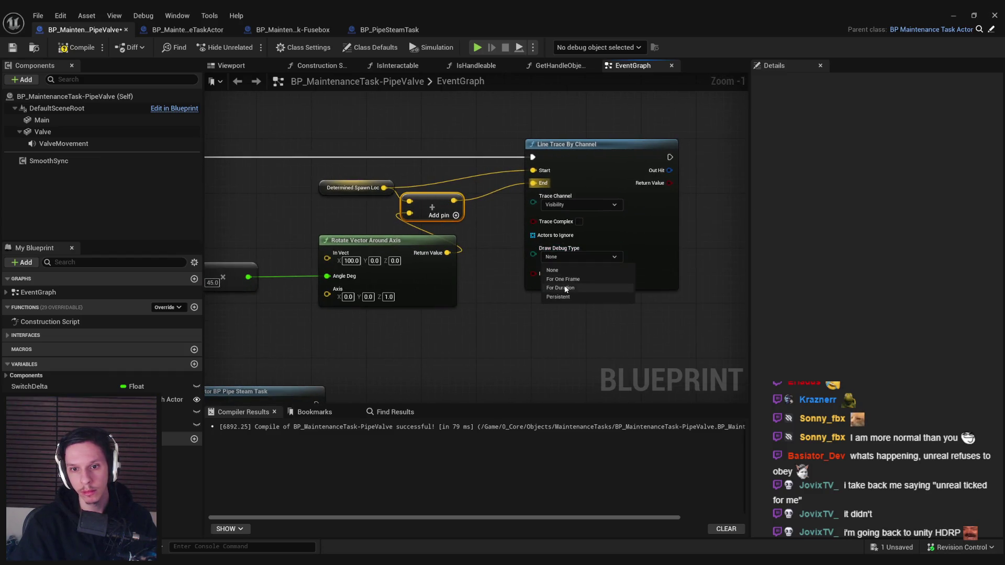
left_click(566, 289)
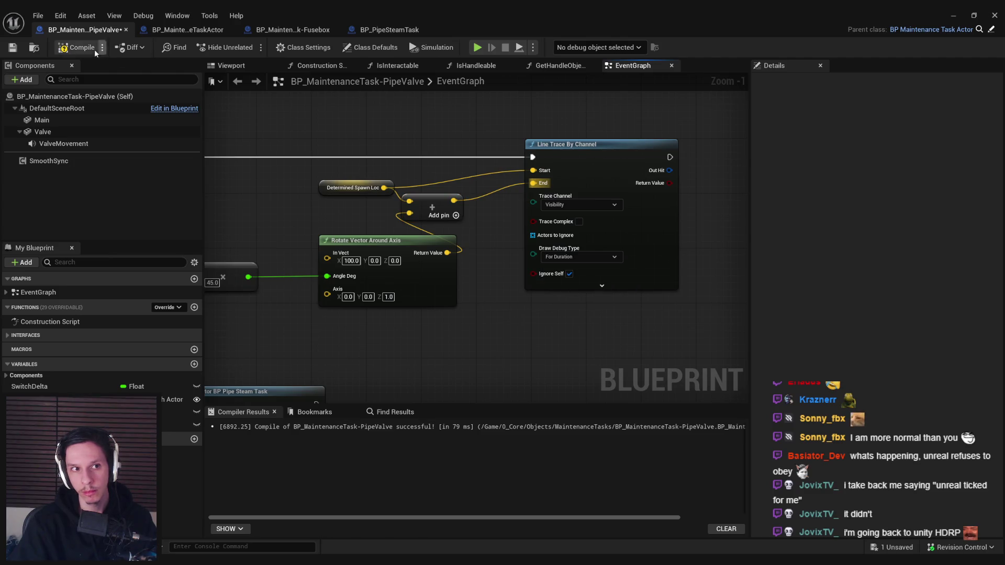
scroll(404, 211, "down", 2)
left_click_drag(319, 204, 454, 179)
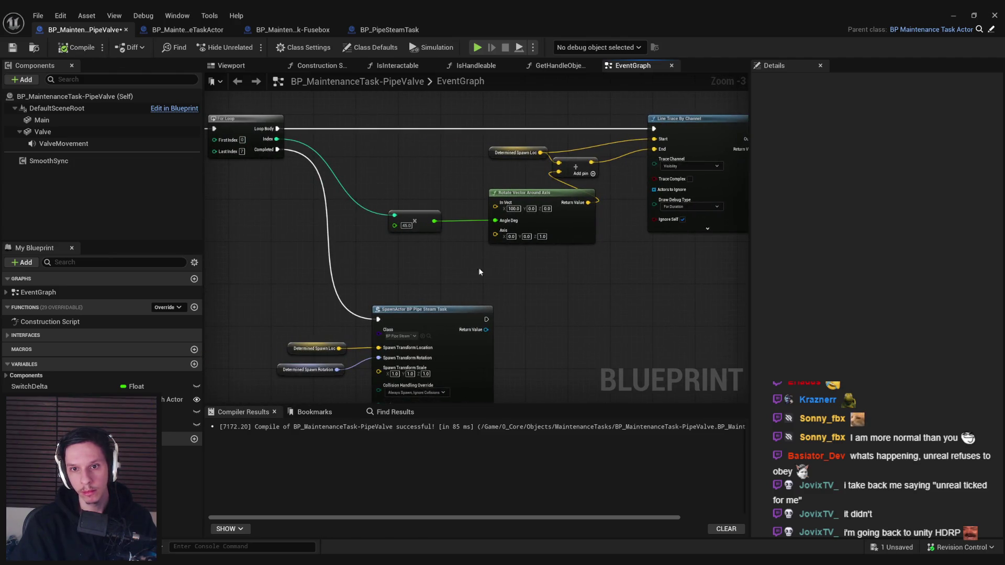
left_click(951, 18)
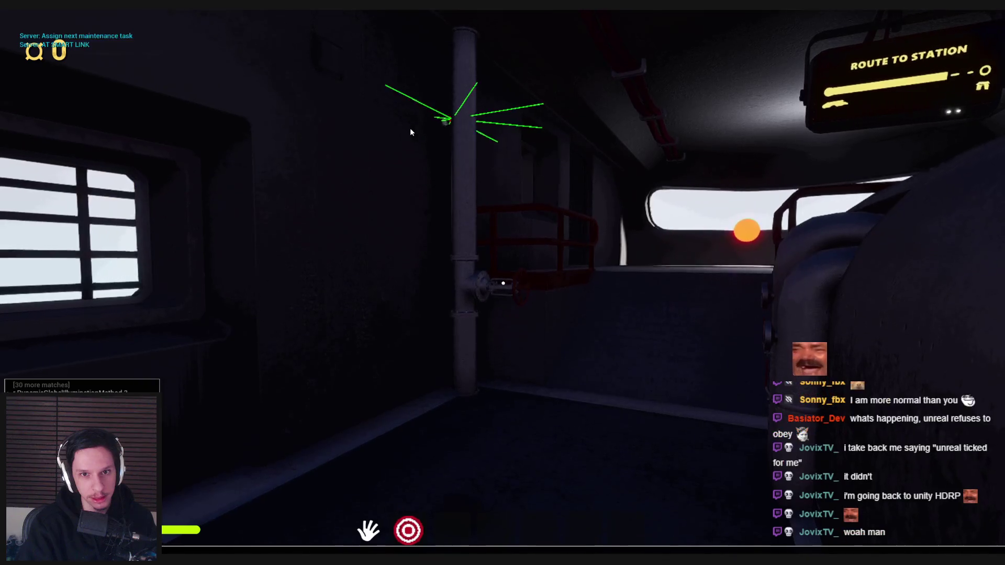
Step: End the play test and bring back the BP_MaintenanceTask-PipeValve EventGraph
key("Escape")
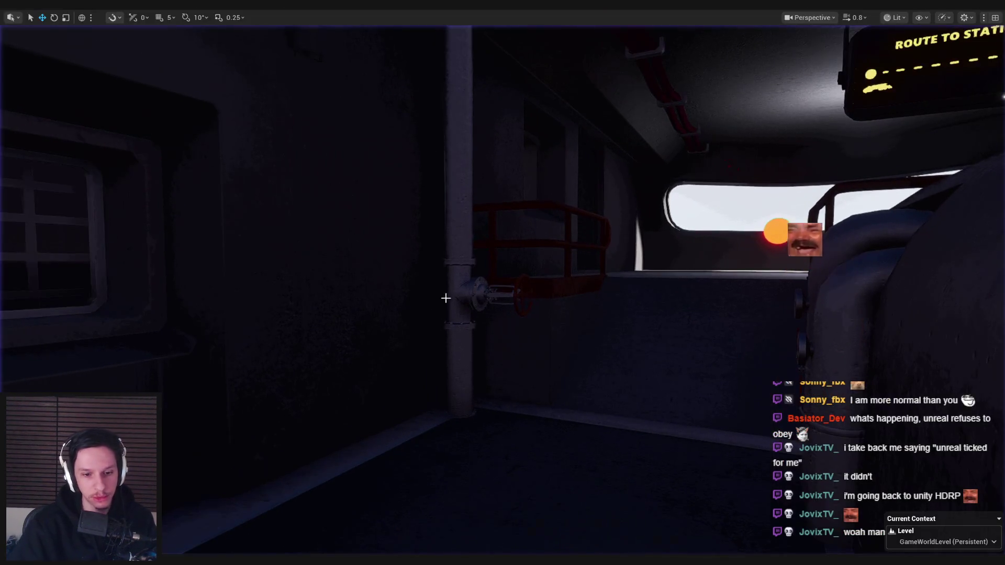
left_click(345, 542)
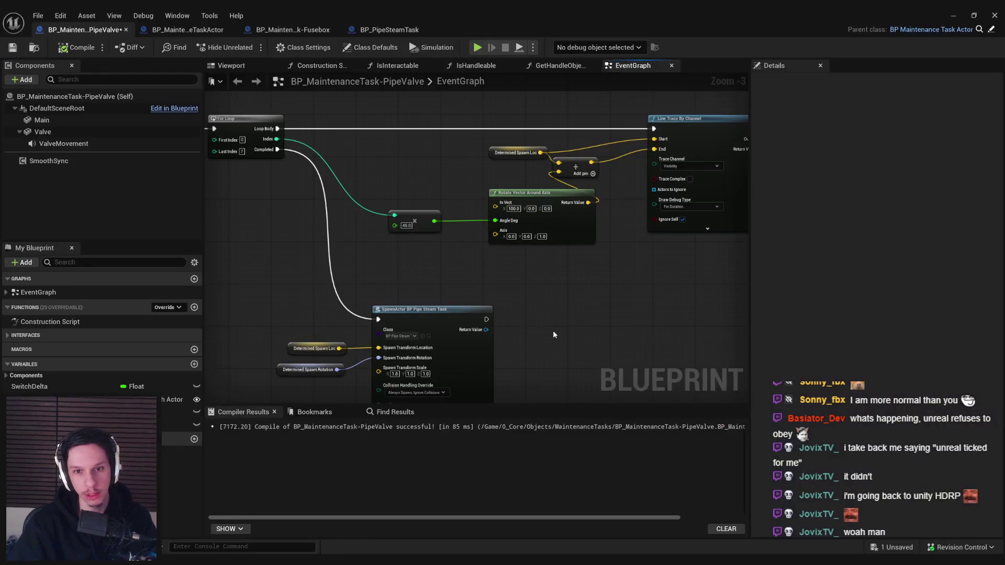
Step: Set the Rotate Vector's In Vect X to 200
scroll(510, 214, "up", 3)
left_click(497, 192)
type("200")
key("Return")
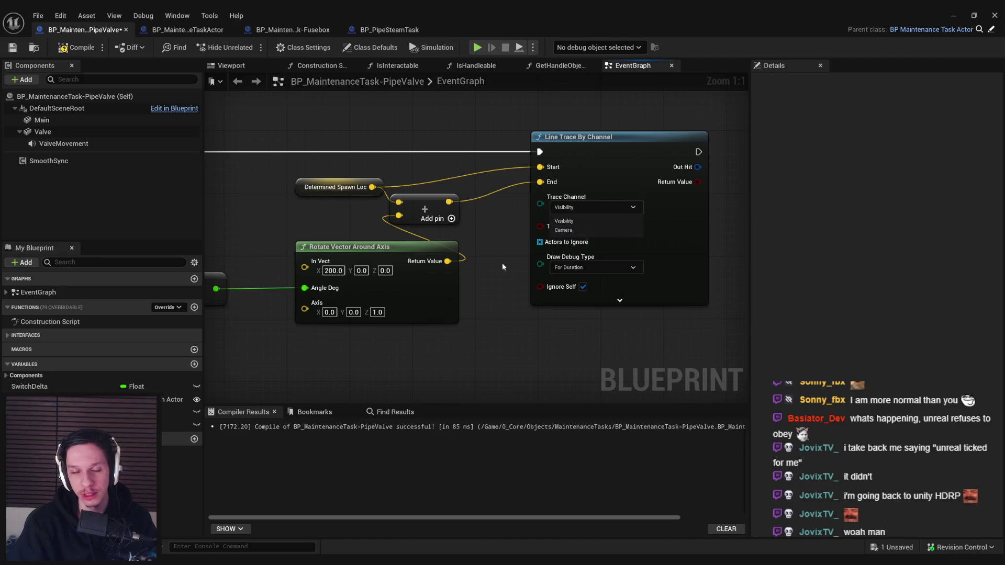
scroll(574, 249, "down", 2)
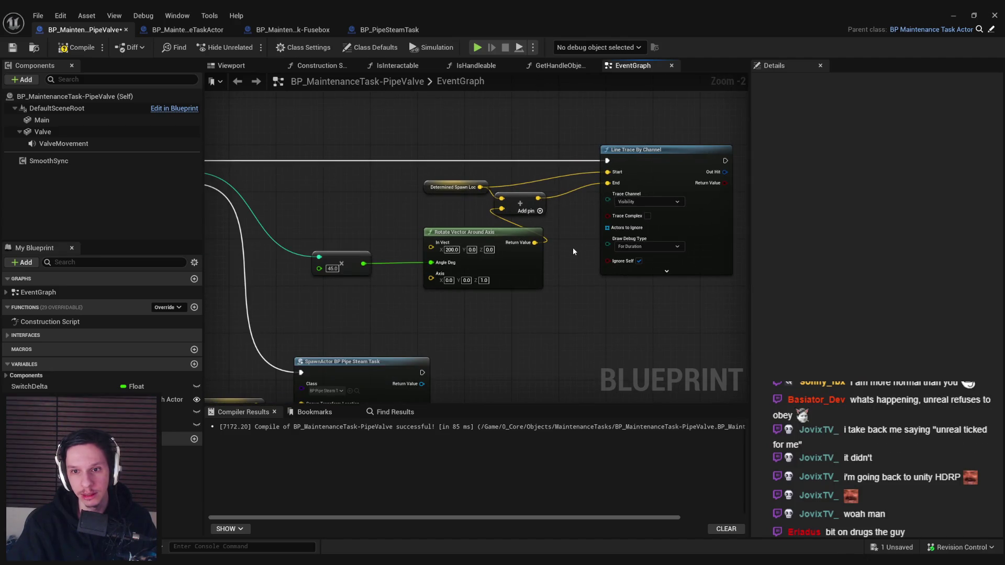
Step: Feed a Make Array holding Self into Actors to Ignore and add a second pin
mouse_move(608, 228)
left_mouse_down()
mouse_move(576, 310)
mouse_move(549, 327)
mouse_move(511, 316)
left_mouse_up()
type("make")
left_click(614, 370)
type("self")
left_click(594, 378)
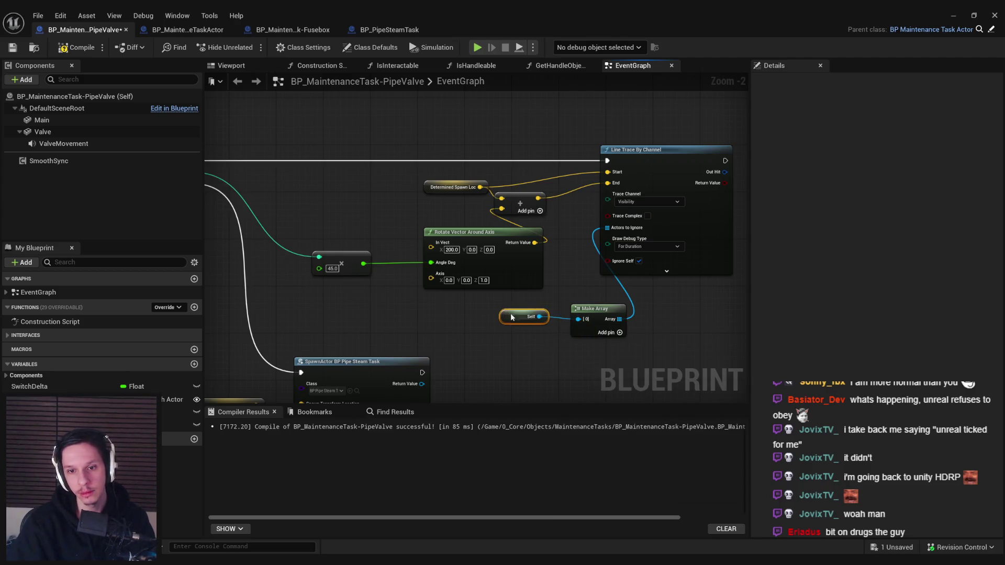
key("q")
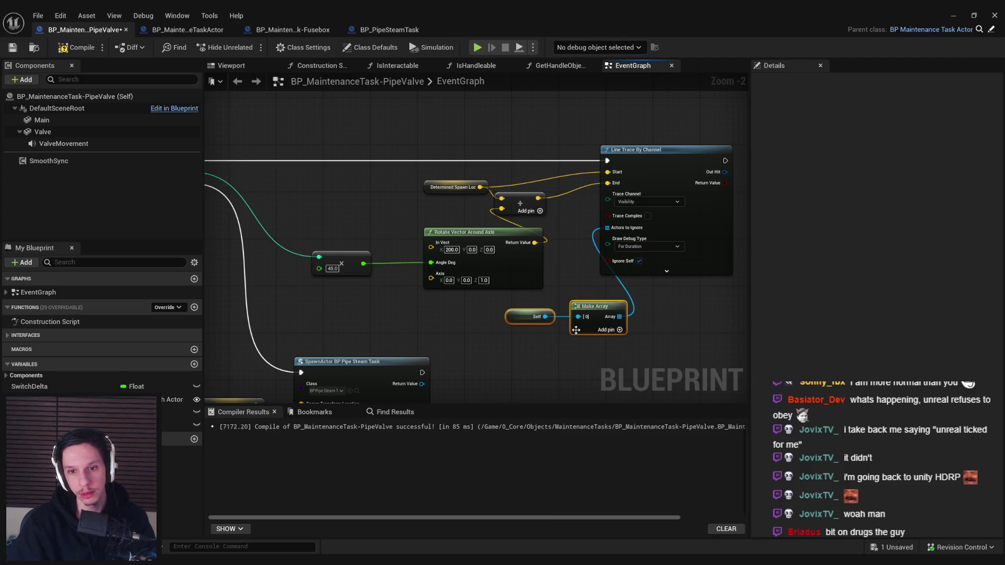
left_click_drag(602, 310, 543, 312)
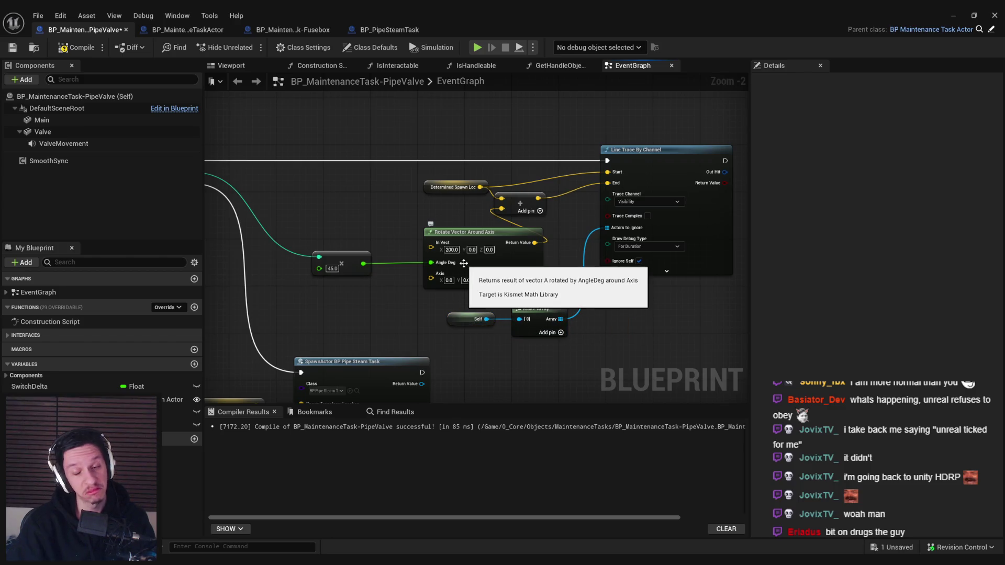
scroll(501, 350, "up", 1)
left_click(571, 330)
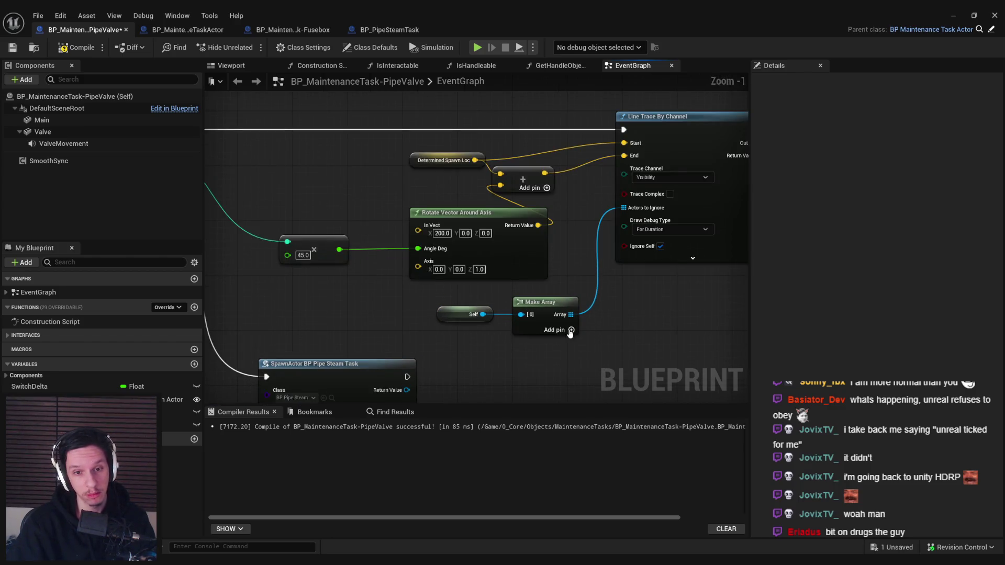
scroll(457, 281, "down", 2)
left_click_drag(330, 269, 588, 328)
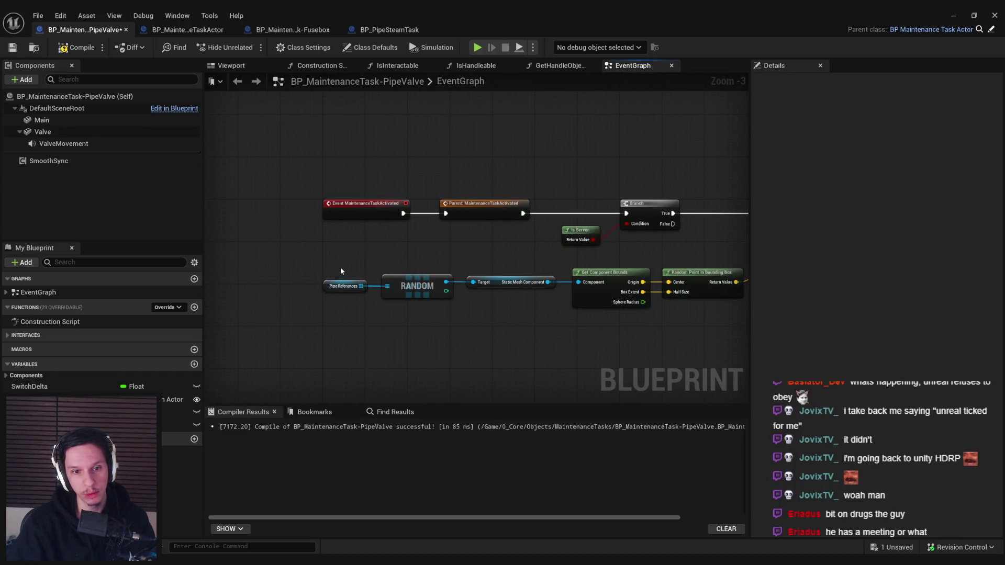
Step: Move Pipe References beside the line trace and remove the extra Make Array slot
left_click_drag(421, 300, 422, 302)
left_click(475, 322)
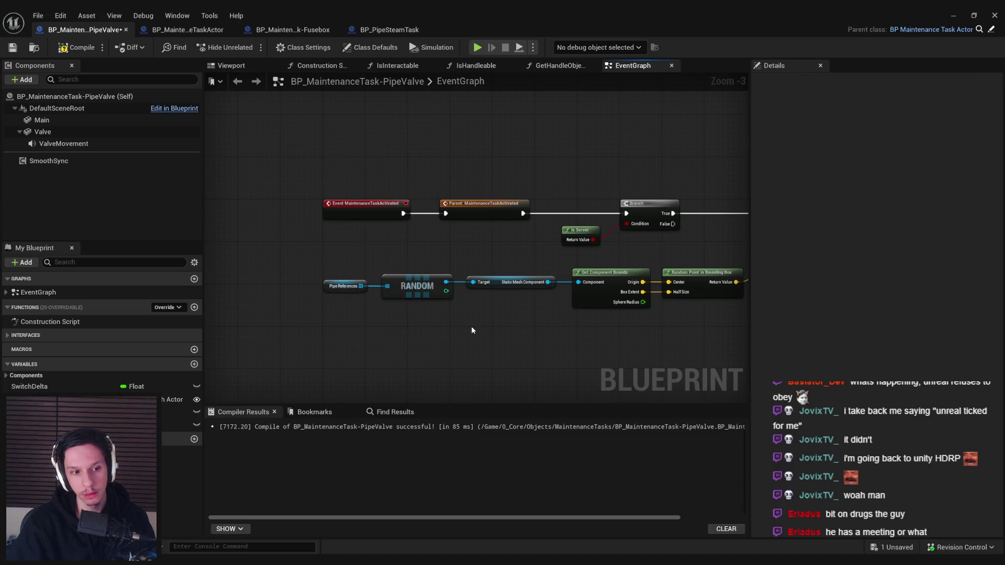
left_click(346, 286)
left_click_drag(346, 285, 483, 303)
mouse_move(493, 303)
left_mouse_down()
mouse_move(431, 310)
mouse_move(429, 329)
mouse_move(455, 353)
left_mouse_up()
right_click(476, 278)
left_click(523, 380)
left_click_drag(526, 253, 574, 262)
type("array")
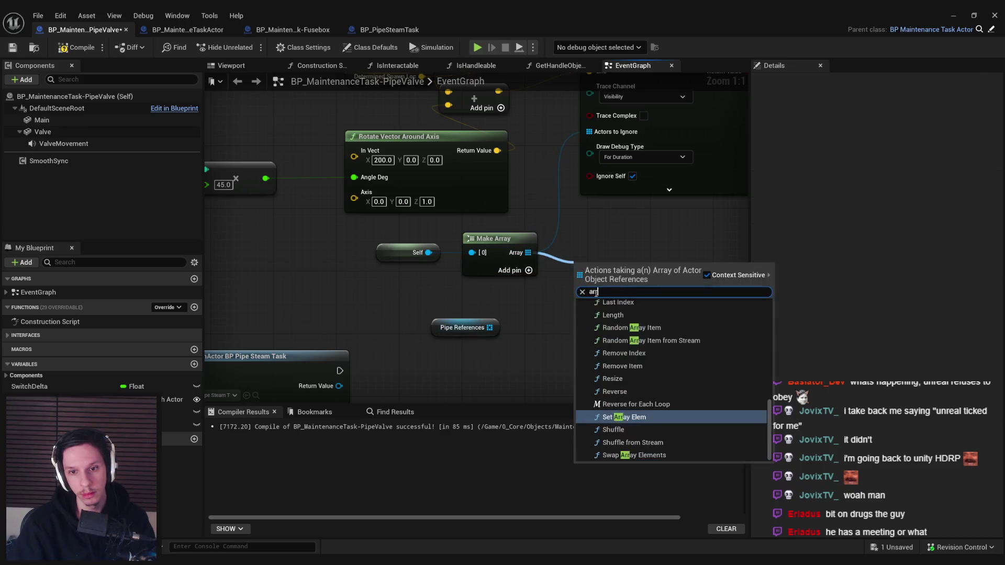
scroll(627, 410, "down", 5)
scroll(627, 410, "up", 5)
scroll(628, 413, "up", 3)
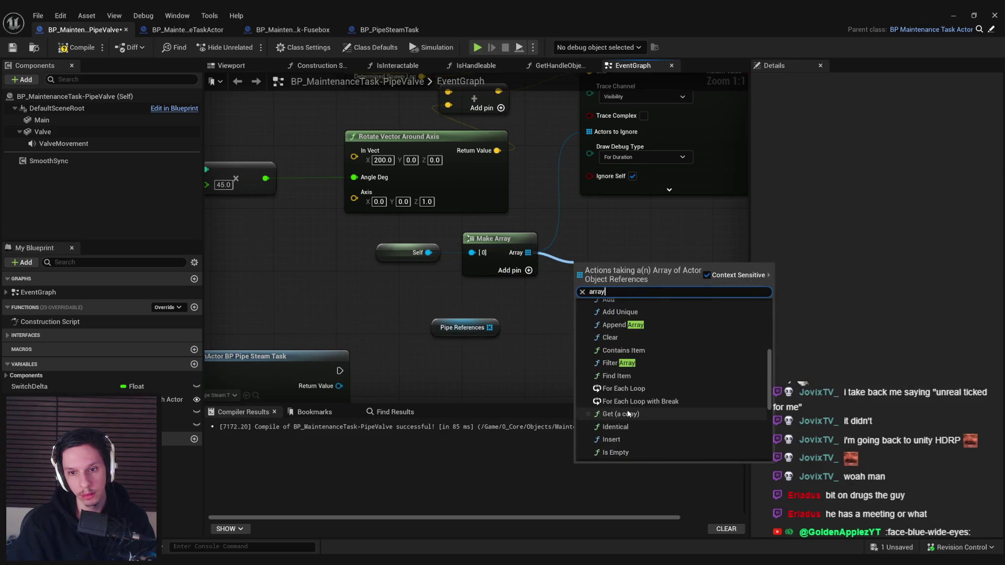
left_click(520, 377)
Step: Delete the Self and Make Array nodes and wire Pipe References into Actors to Ignore
left_click_drag(517, 297, 413, 236)
key("Delete")
mouse_move(489, 328)
left_mouse_down()
mouse_move(586, 167)
mouse_move(589, 132)
left_mouse_up()
left_click_drag(456, 319, 488, 247)
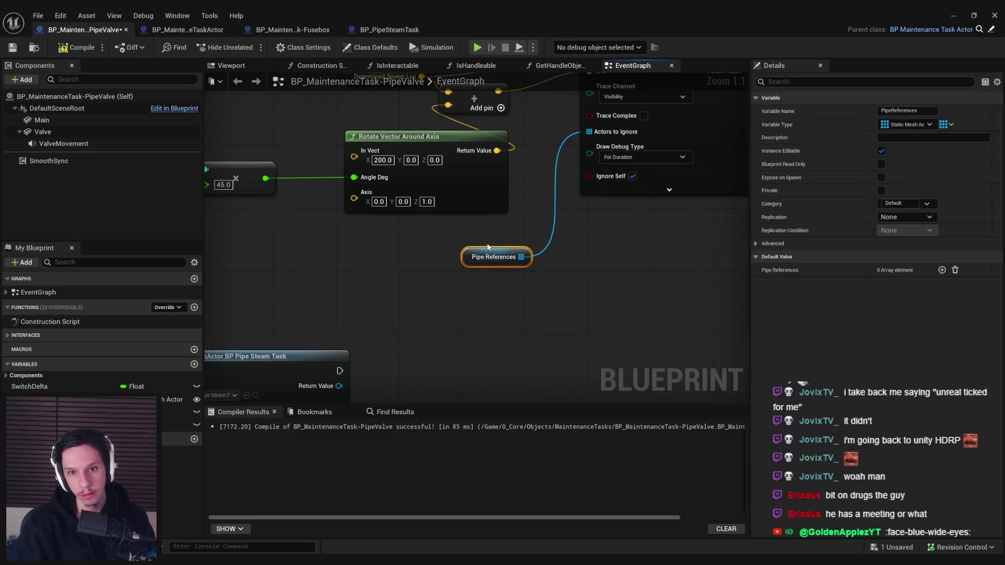
left_click(544, 291)
scroll(544, 292, "down", 2)
Step: Compile and save the Blueprint, then return to the running game window
left_click(11, 47)
left_click_drag(432, 254, 442, 281)
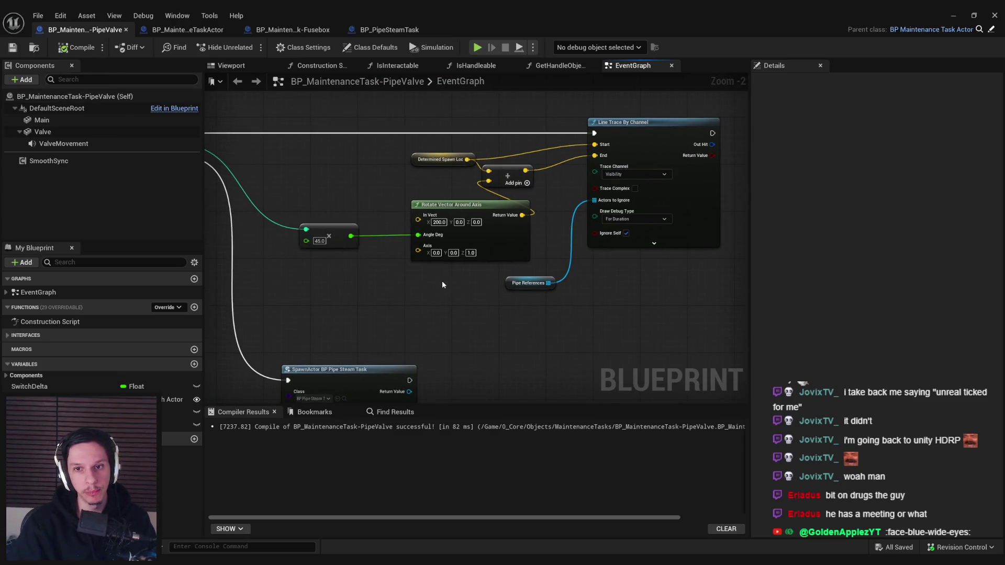
left_click(653, 243)
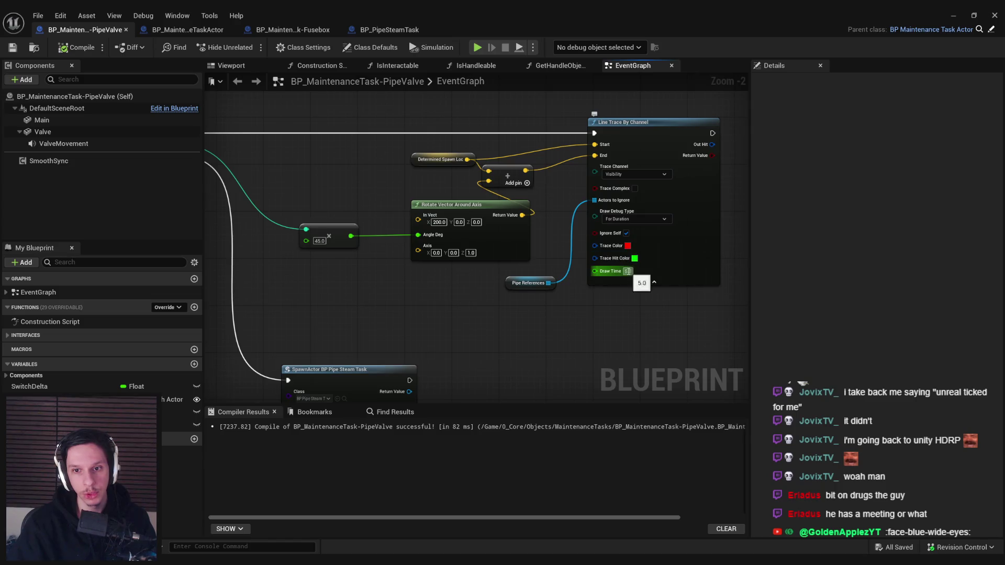
type("25")
left_click(654, 282)
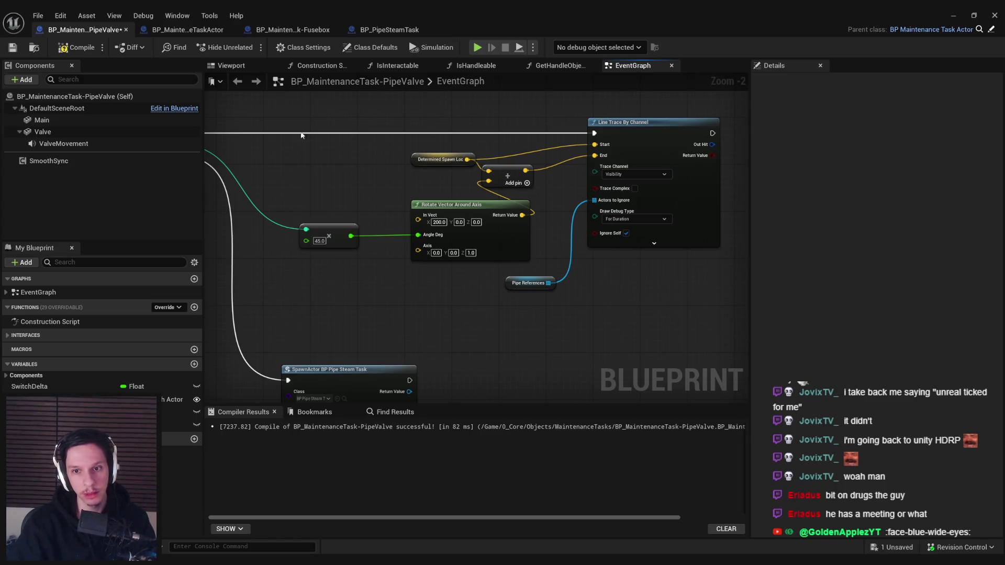
left_click(76, 47)
left_click(12, 47)
left_click(953, 15)
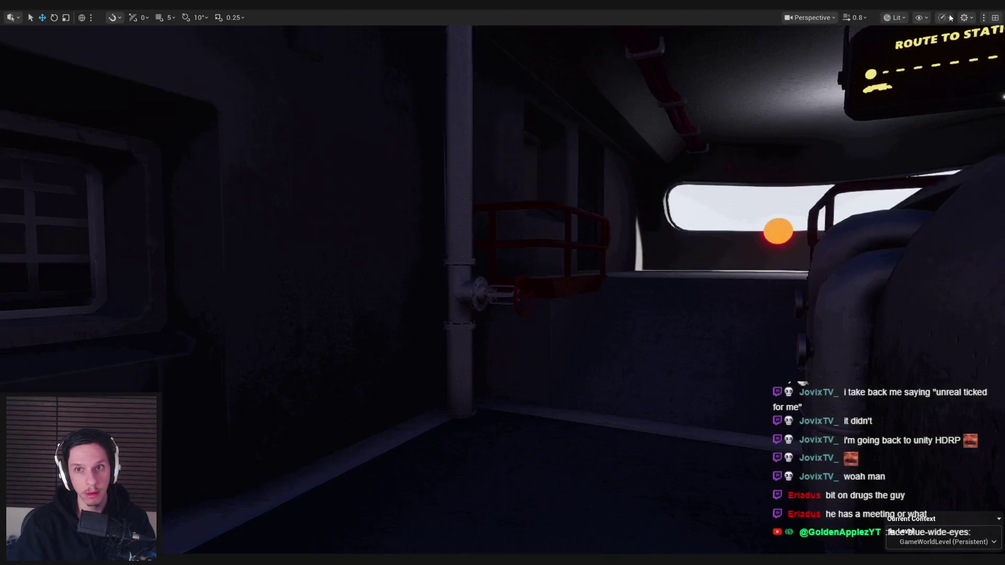
Step: Play-test the level with console commands, walking to the valve to check the red traces
key("grave")
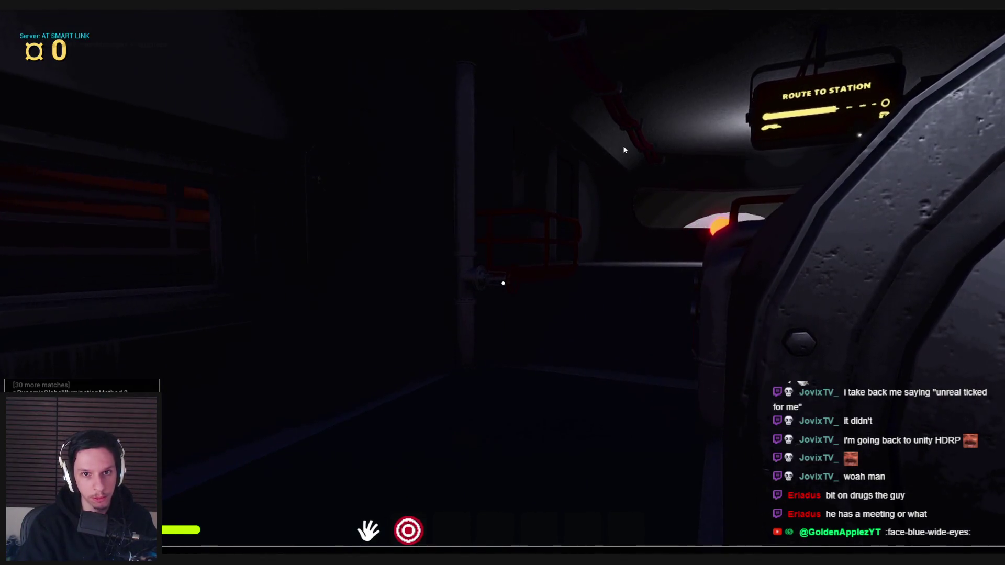
key("grave")
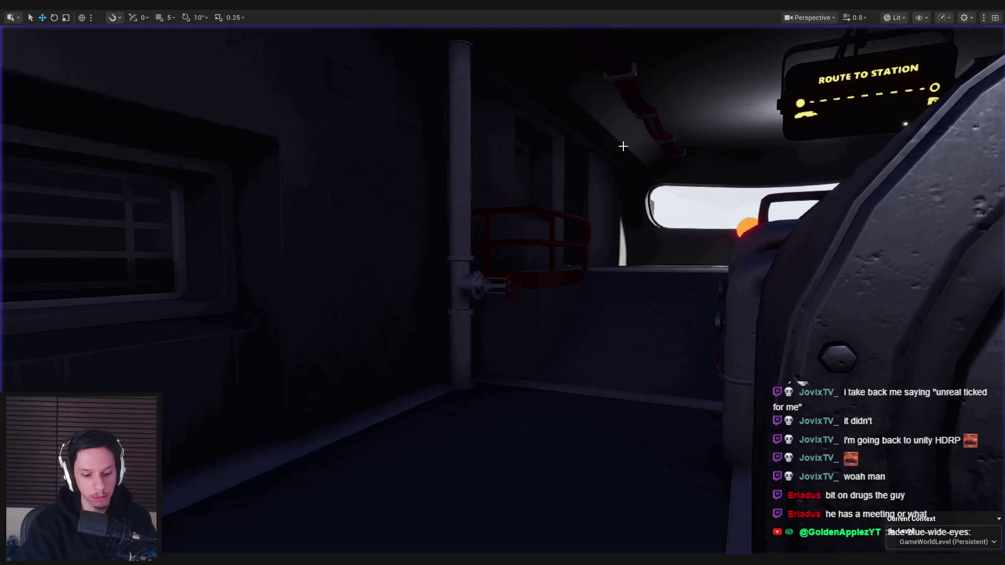
key("grave")
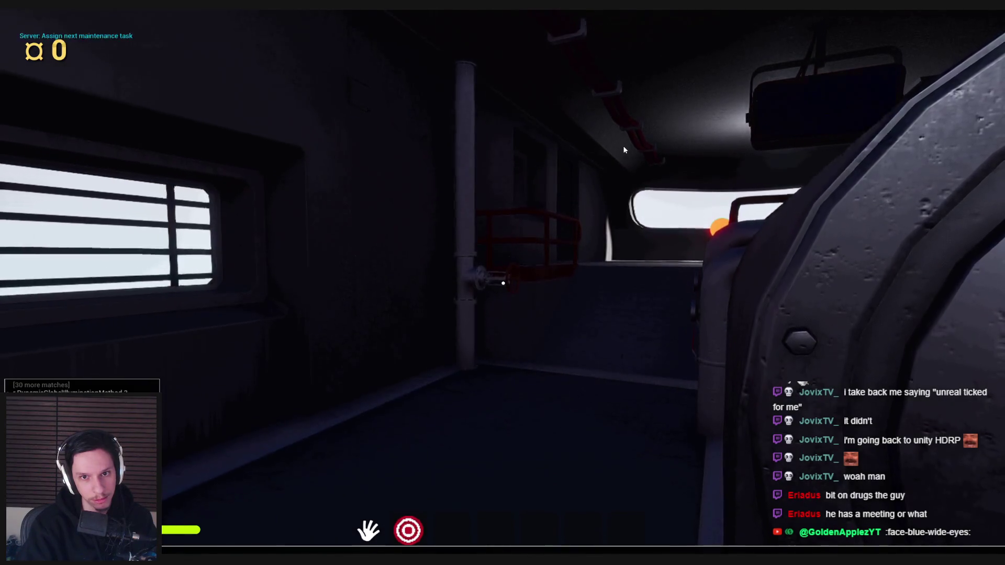
key("grave")
key("grave")
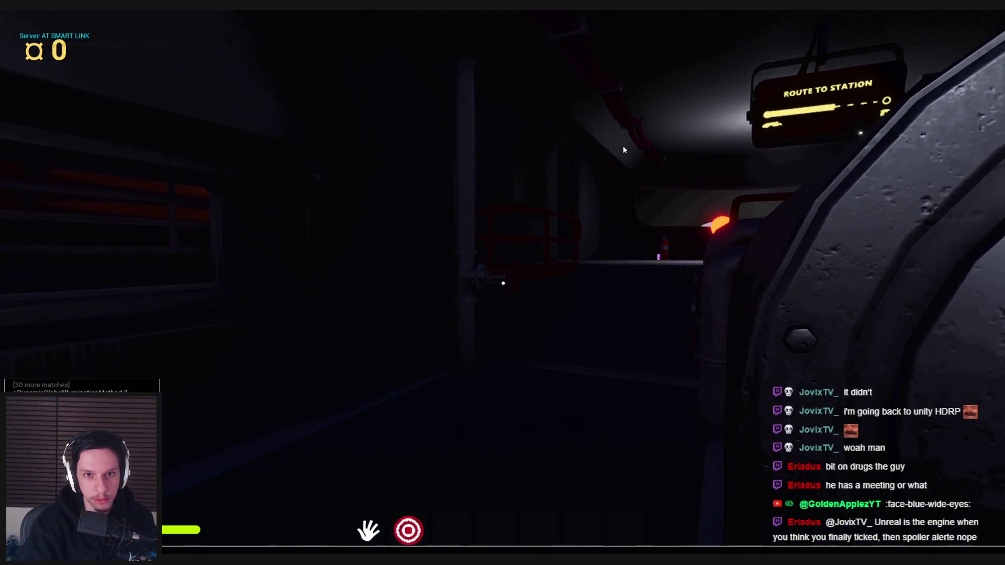
key("Return")
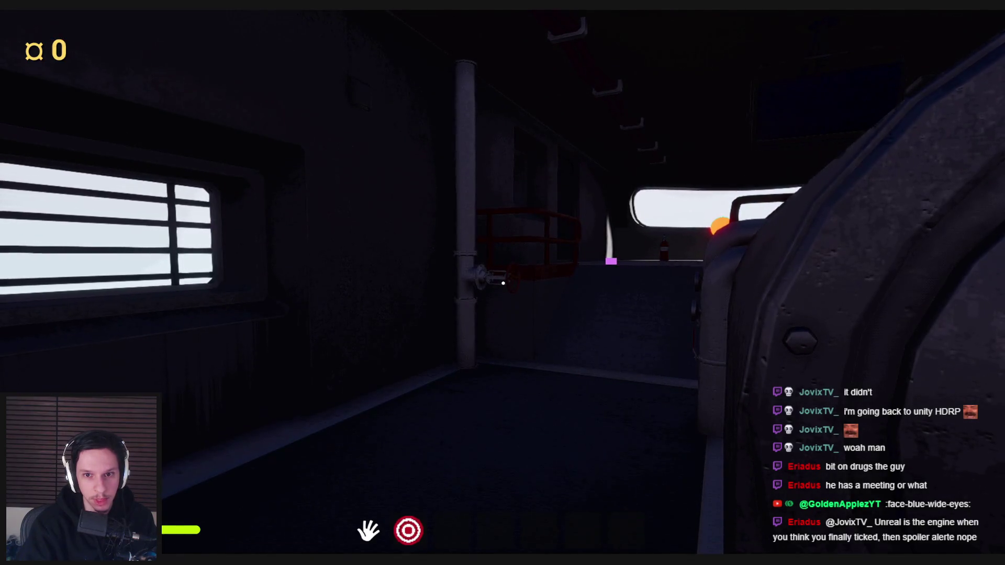
key("grave")
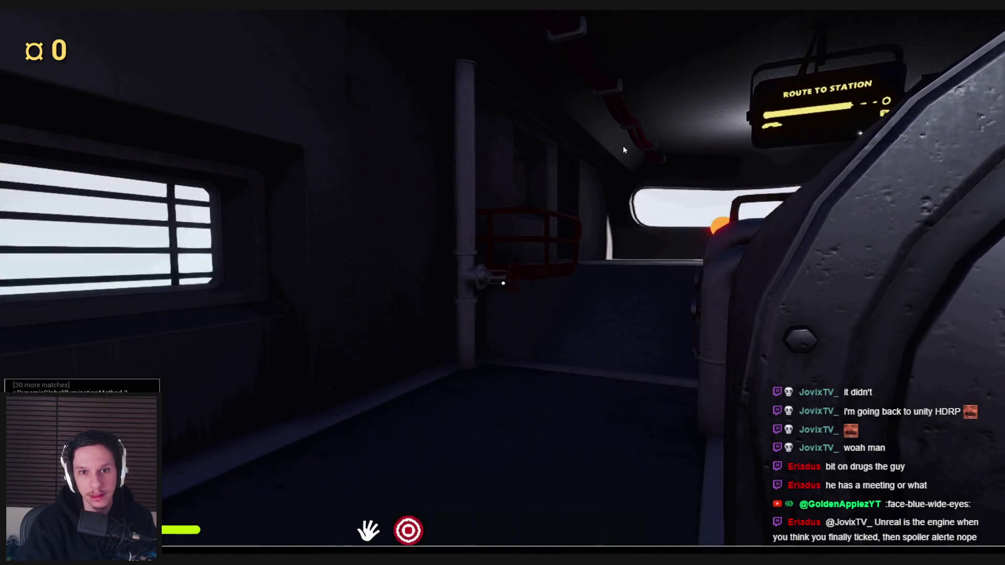
key("grave")
key("w")
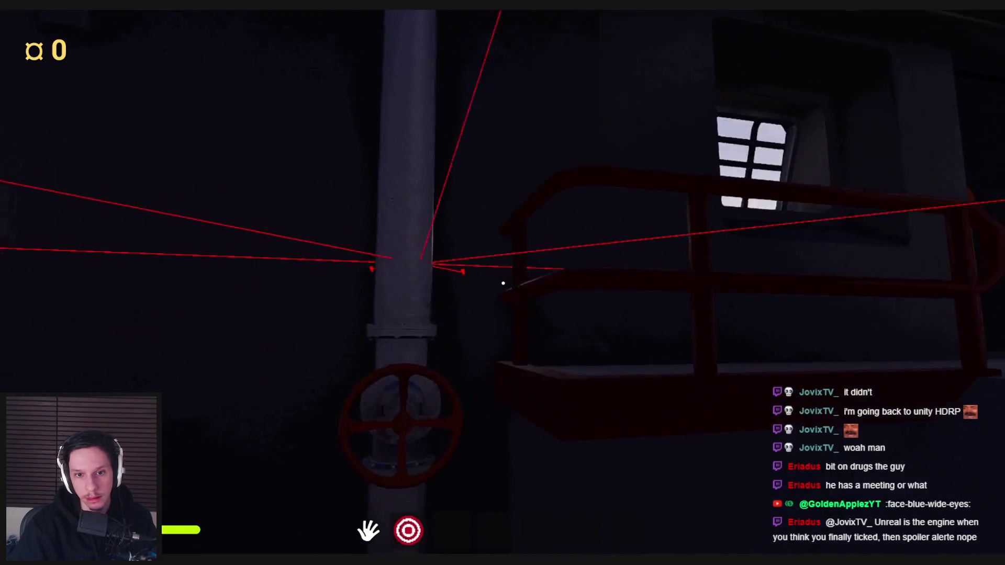
key("Escape")
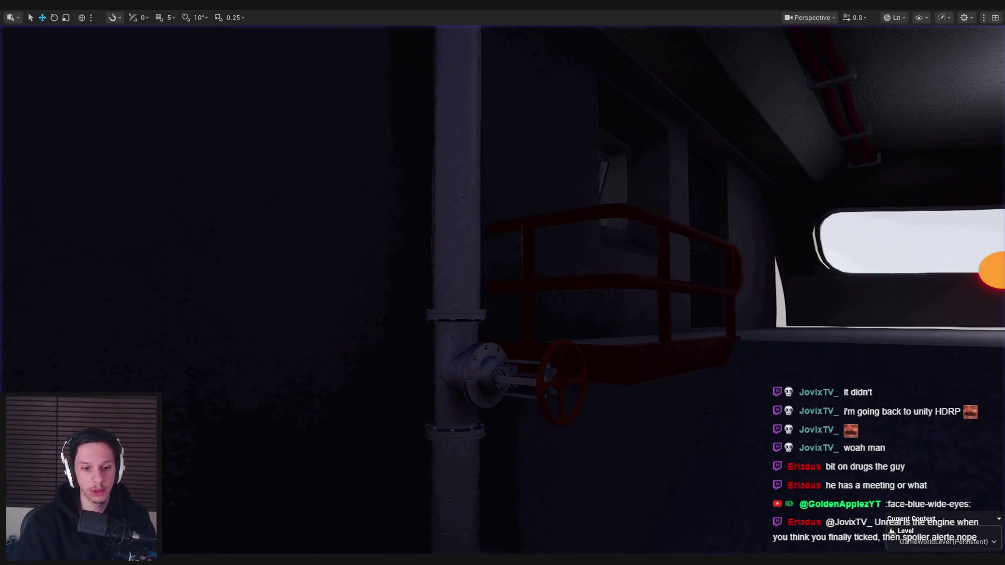
Step: Add a Break Hit Result node fed by the Line Trace's Out Hit
mouse_move(713, 144)
left_mouse_down()
mouse_move(417, 201)
mouse_move(446, 225)
left_mouse_up()
type("break")
key("Return")
Step: Place a For Loop with Break node in the graph
left_click(547, 243)
scroll(458, 263, "down", 2)
scroll(313, 233, "up", 1)
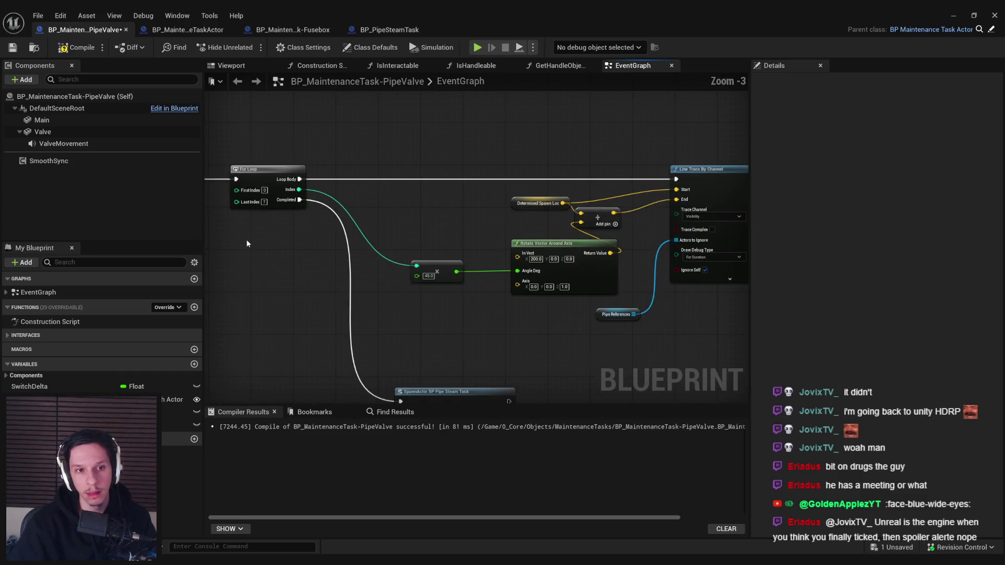
right_click(247, 242)
type("for loop")
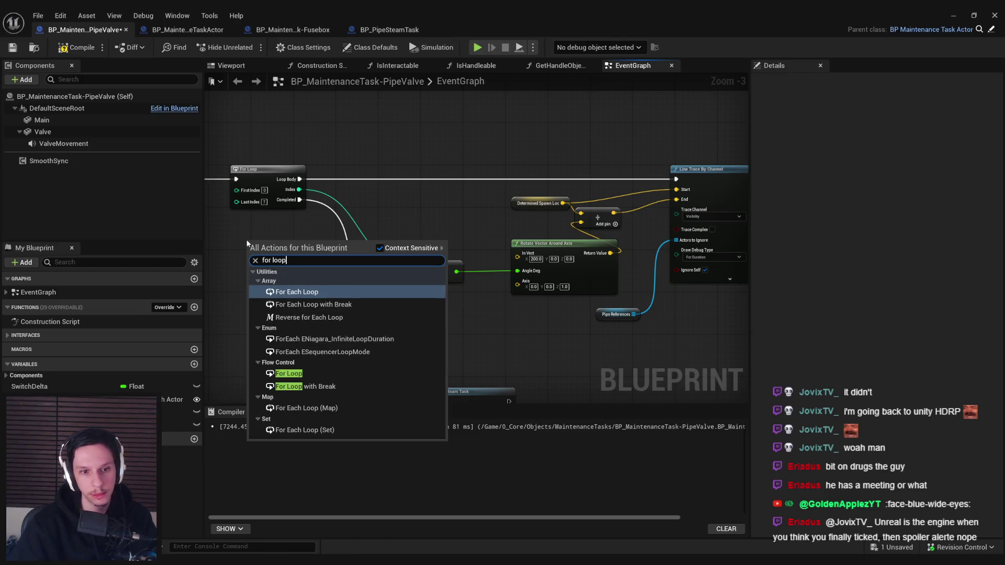
left_click(304, 386)
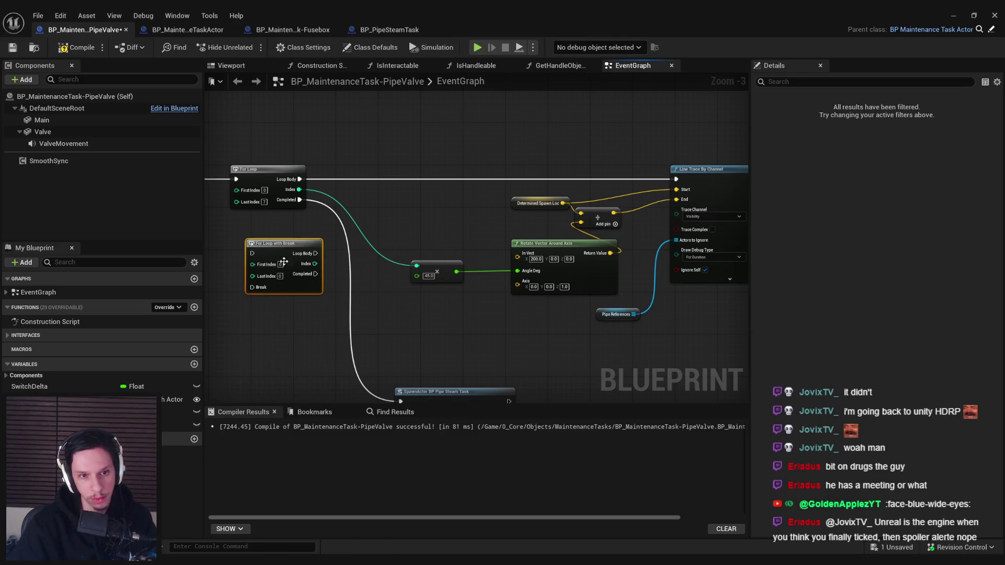
scroll(283, 262, "up", 2)
left_click(431, 347)
left_click_drag(403, 256, 305, 161)
Step: Wire the new loop to SET, the line trace, SpawnActor and the multiply node, deleting the old For Loop
left_click_drag(447, 259, 426, 231)
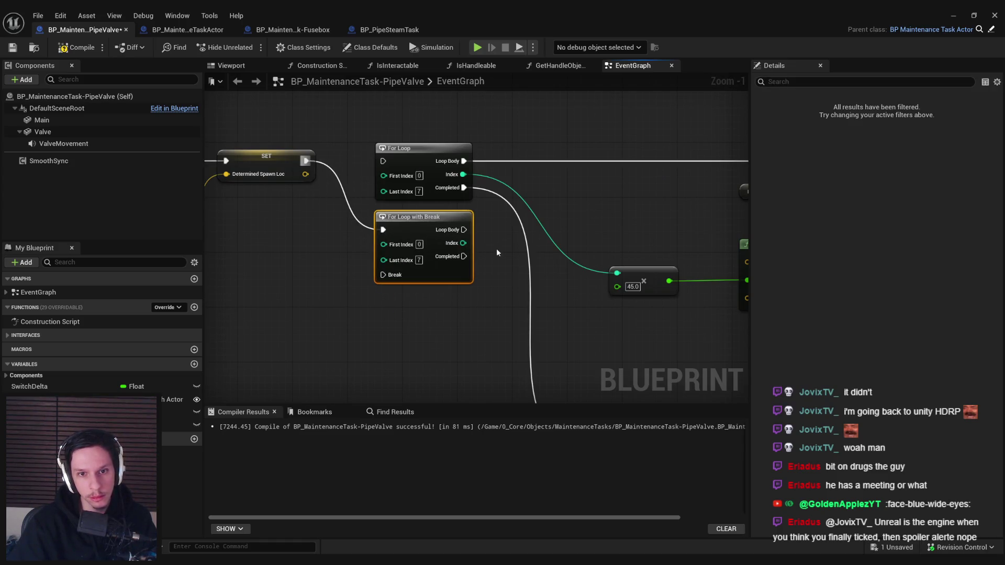
scroll(496, 253, "down", 1)
left_click_drag(311, 237, 731, 180)
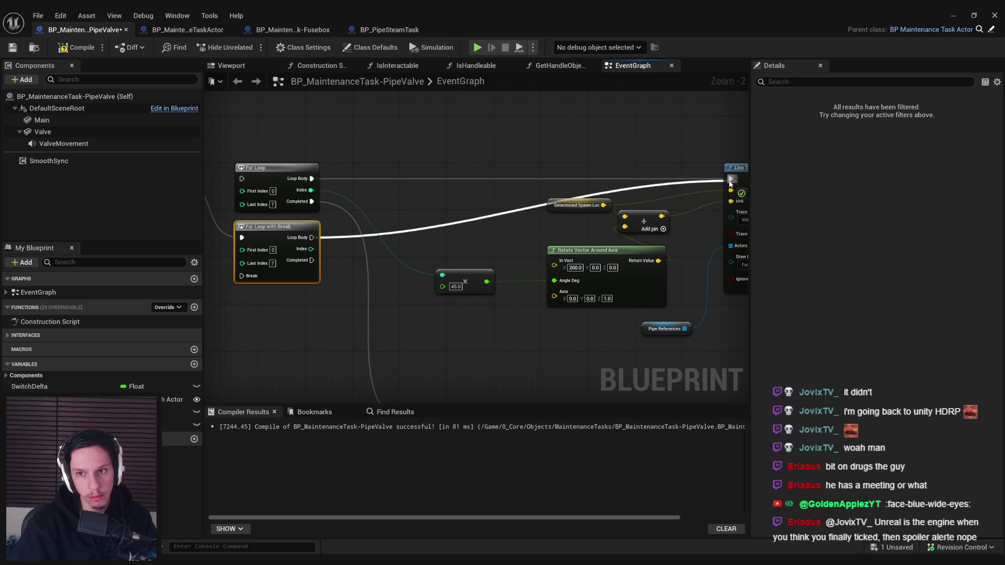
scroll(392, 201, "down", 1)
left_click_drag(321, 229, 410, 365)
left_click(299, 160)
key("Delete")
mouse_move(296, 239)
left_mouse_down()
mouse_move(296, 184)
mouse_move(471, 252)
mouse_move(375, 265)
mouse_move(597, 214)
mouse_move(722, 225)
mouse_move(573, 280)
mouse_move(449, 220)
mouse_move(370, 264)
left_mouse_up()
left_click(461, 252)
Step: Create a custom event named StopSearchingForValveLoc wired to the loop's Break
type("custom")
key("Return")
type("StopSearch")
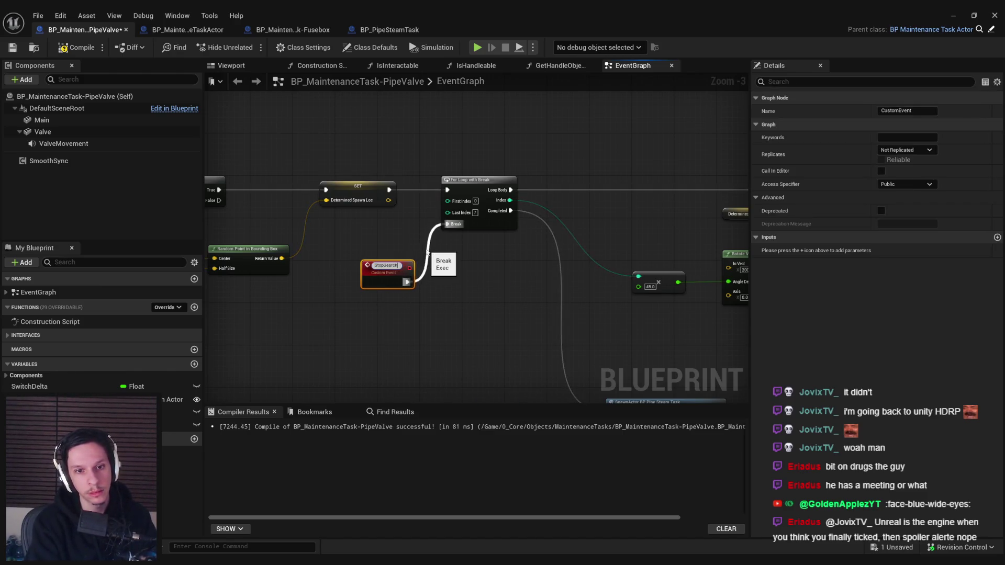
type("ing")
key("Return")
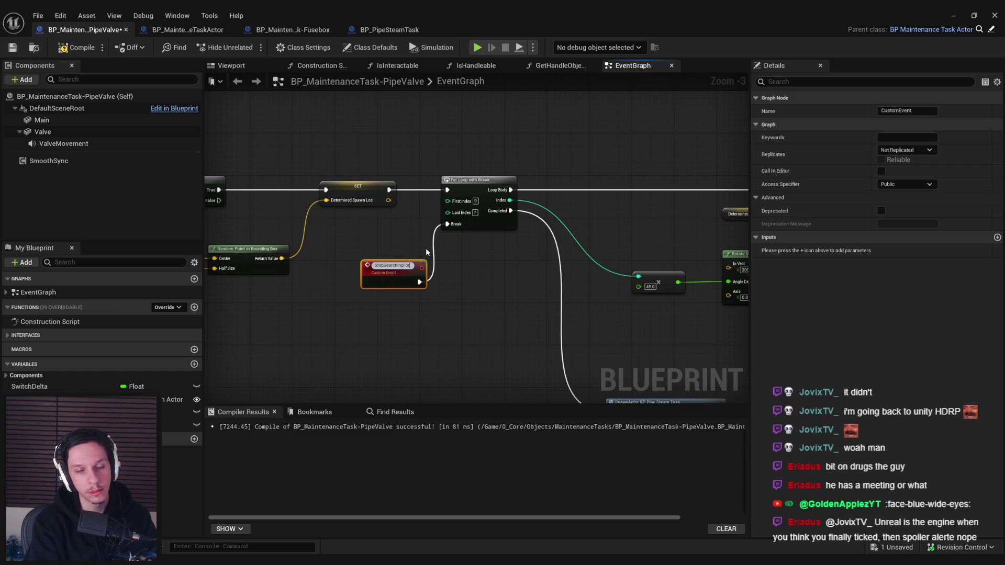
type("ValveLoc")
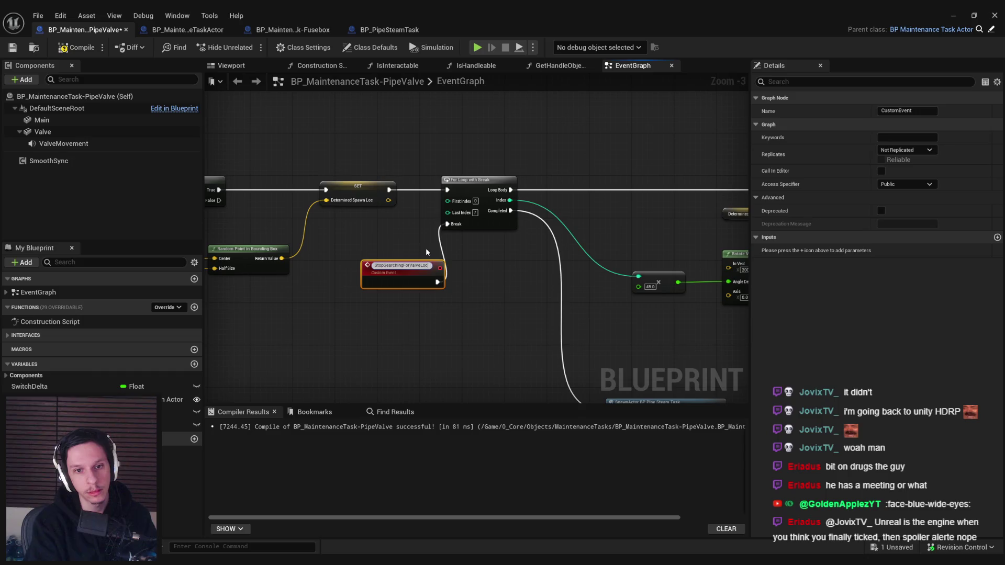
key("Return")
left_click_drag(393, 280, 380, 260)
Step: Set the event's Access Specifier to Private, then compile and save the blueprint
left_click(906, 185)
left_click(77, 47)
left_click(13, 47)
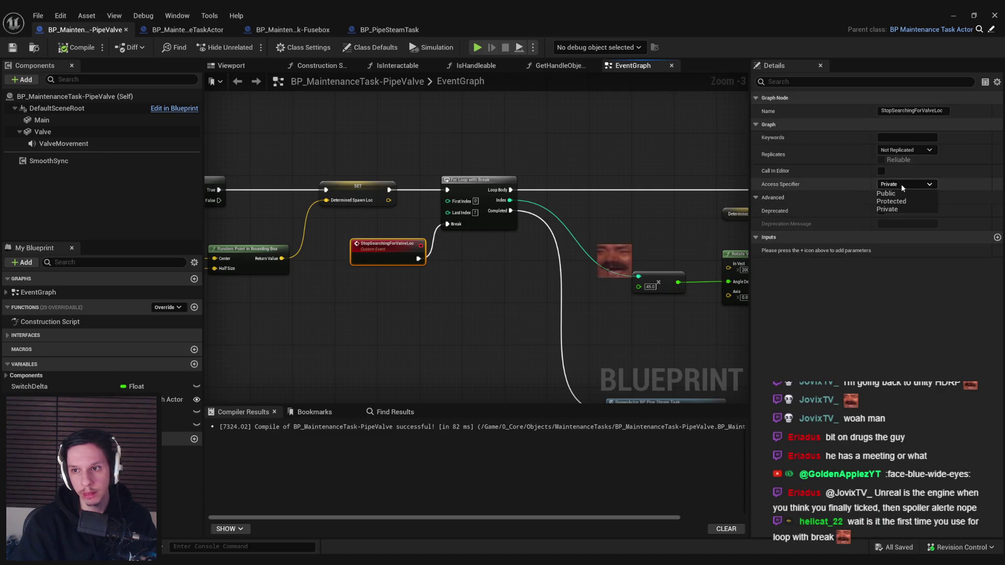
scroll(226, 253, "down", 3)
scroll(447, 243, "up", 2)
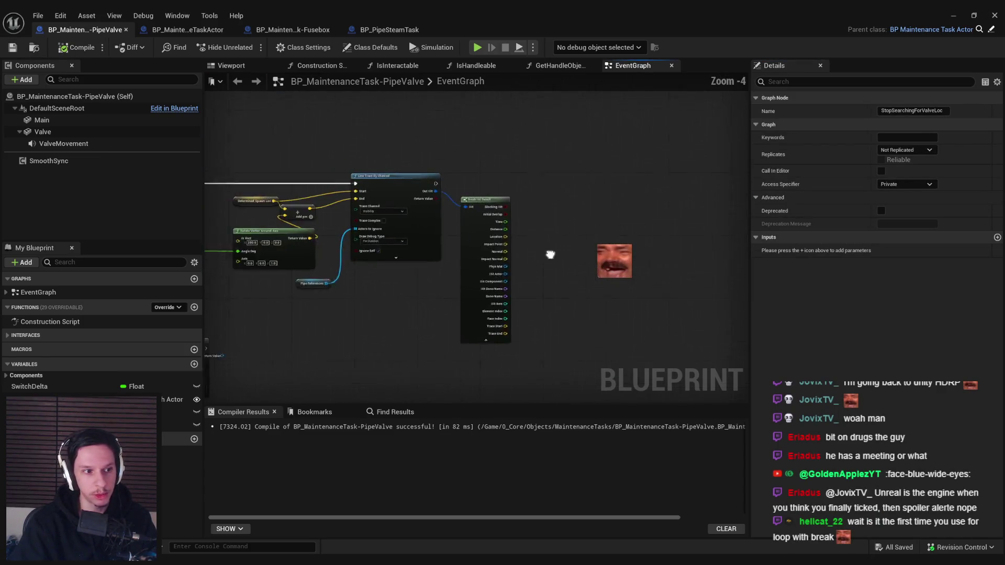
scroll(361, 267, "up", 1)
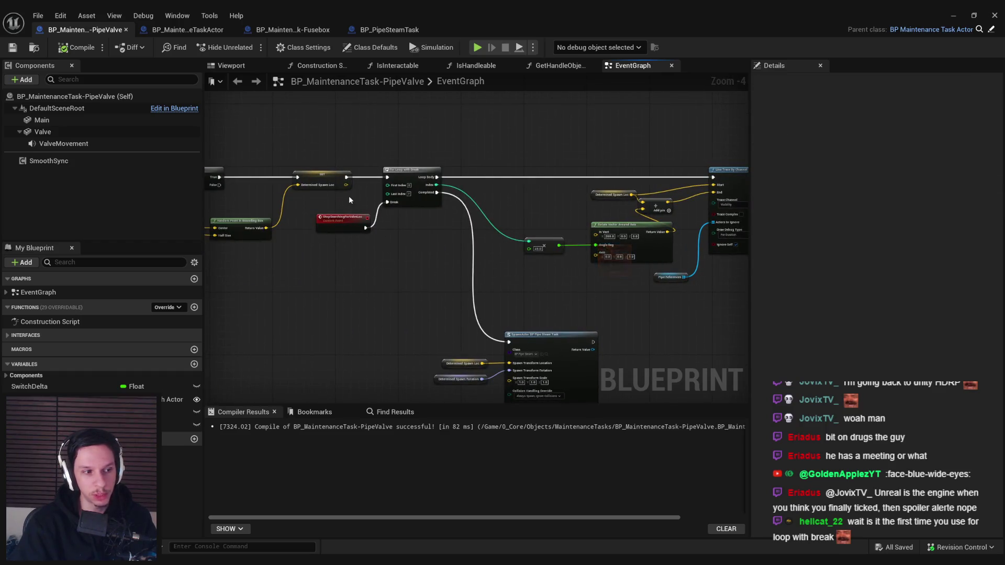
scroll(463, 205, "up", 2)
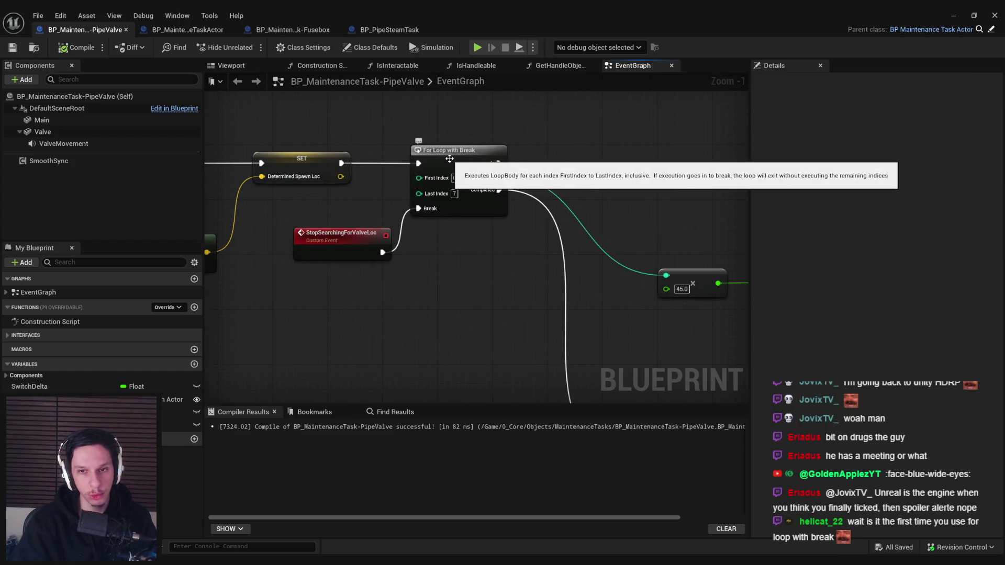
left_click(451, 178)
left_click(510, 273)
scroll(361, 285, "down", 4)
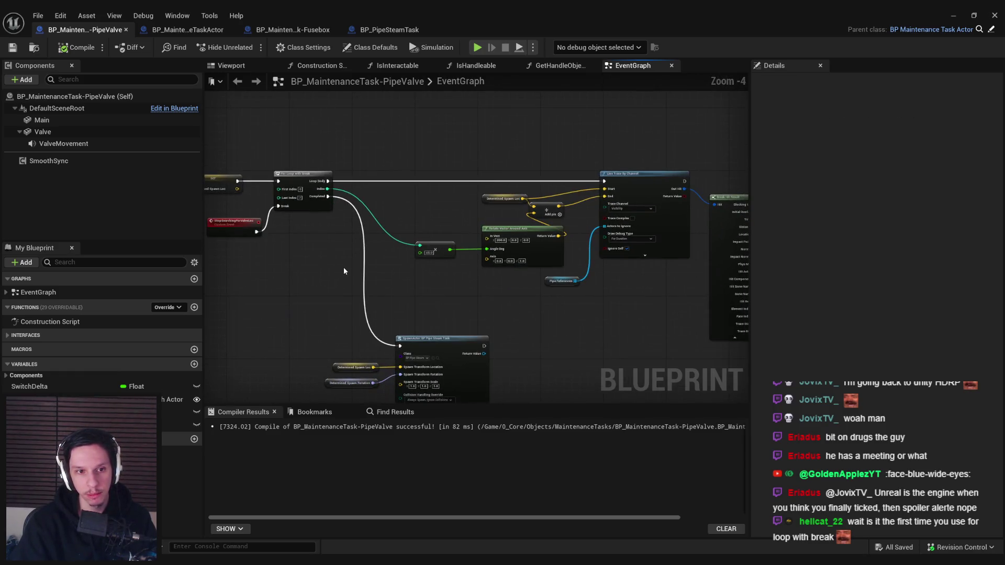
Step: Feed the trace's Blocking Hit into a new NOT Boolean node
scroll(523, 201, "up", 1)
scroll(522, 200, "up", 2)
left_click_drag(473, 170, 499, 159)
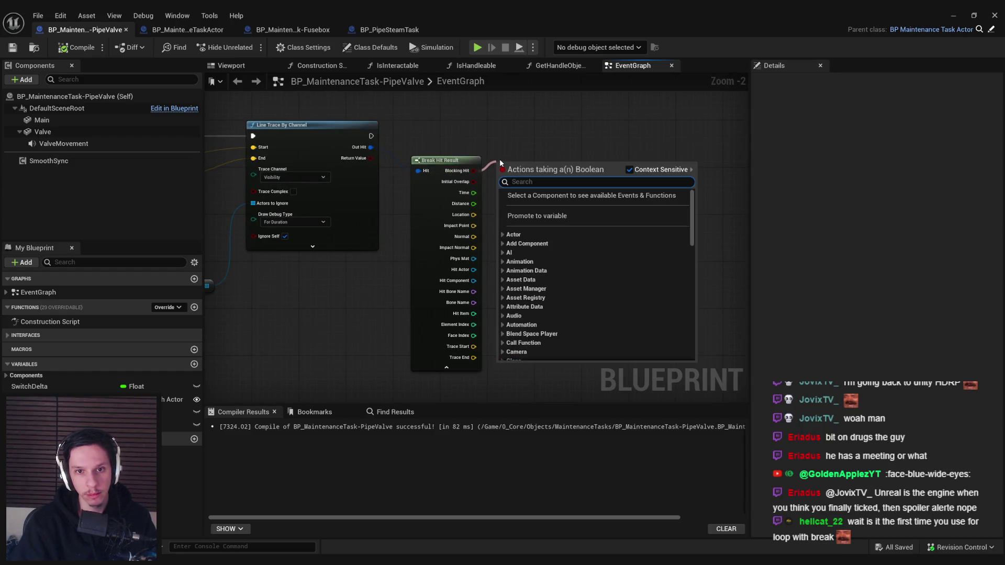
type("not")
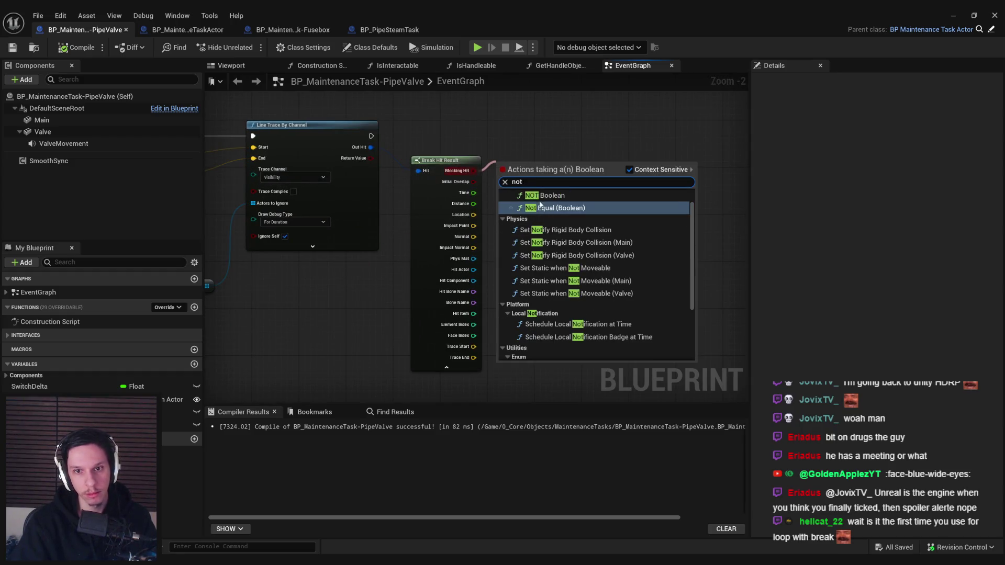
key("Return")
left_click_drag(545, 203, 537, 242)
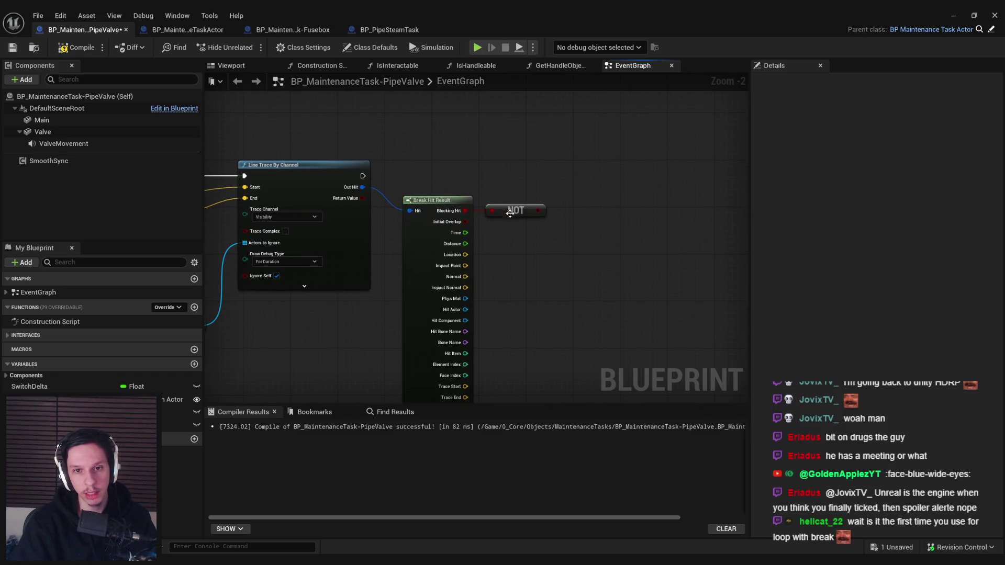
left_click(441, 236)
left_click(487, 259)
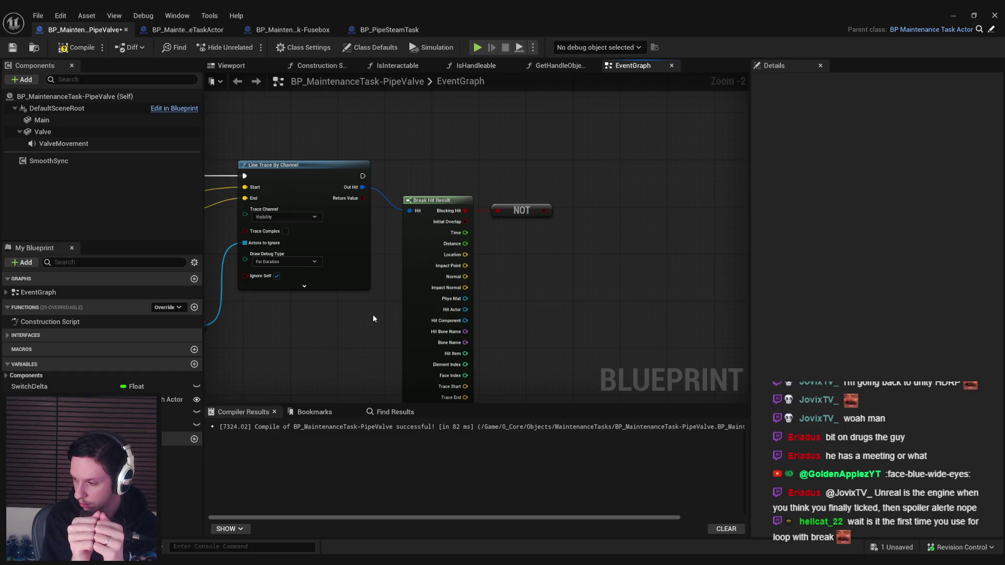
Step: Undo back to the plain For Loop, removing the StopSearchingForValveLoc event
scroll(373, 318, "down", 3)
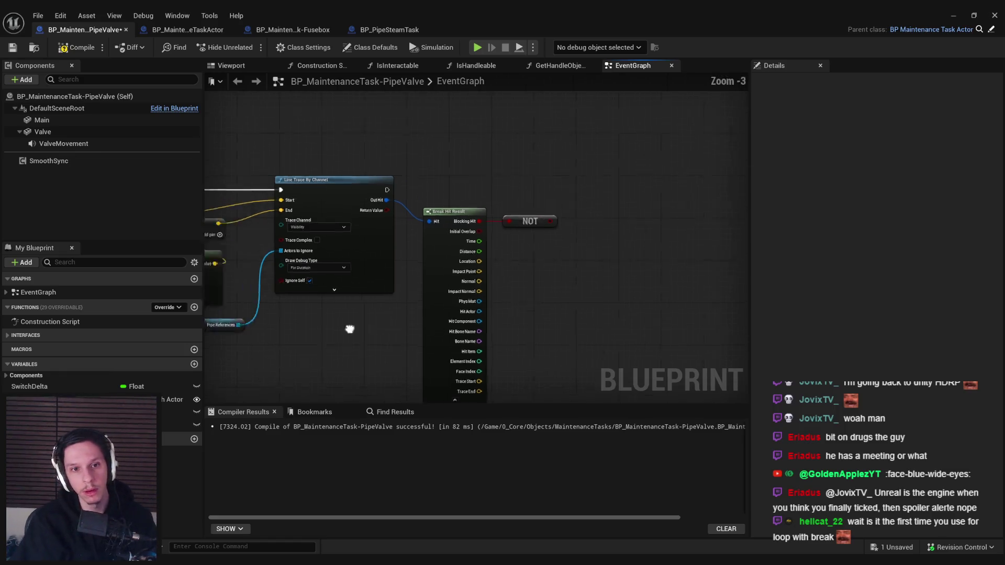
scroll(563, 280, "up", 2)
left_click(472, 262)
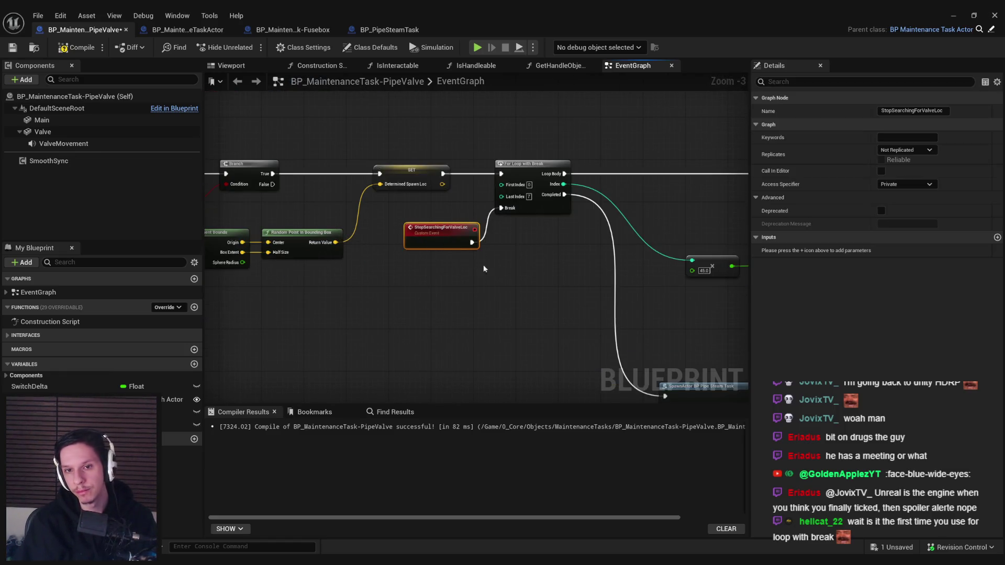
scroll(482, 265, "up", 1)
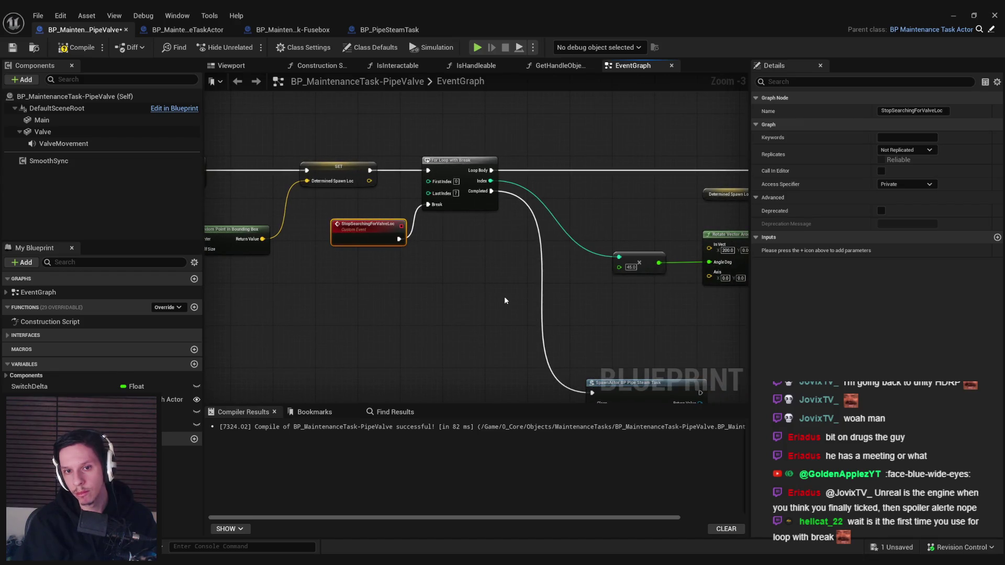
key("ctrl+z")
key("ctrl+z")
key("ctrl+z")
key("ctrl+z")
key("ctrl+z")
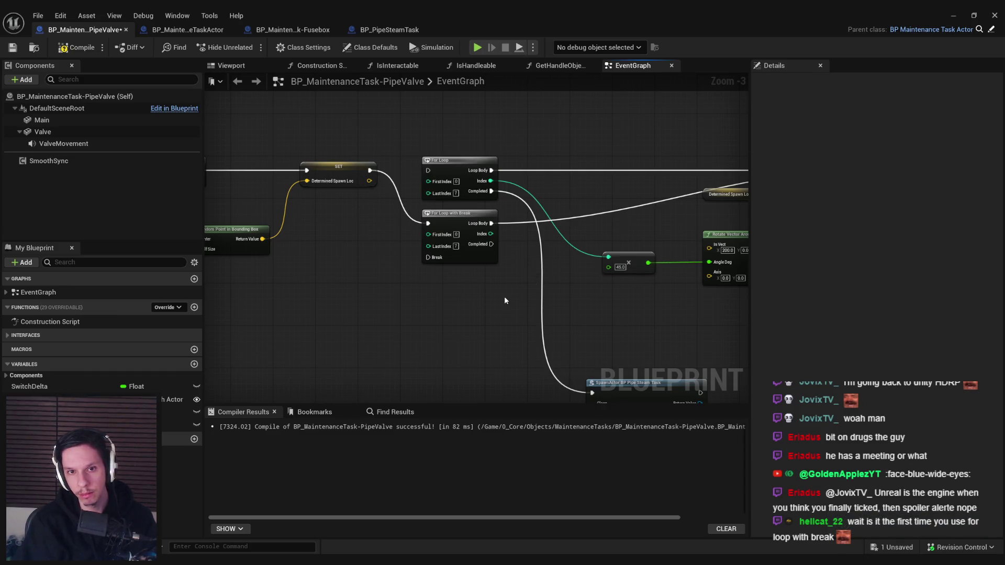
key("ctrl+z")
key("ctrl+z")
key("ctrl+z")
key("ctrl+z")
key("ctrl+z")
key("ctrl+z")
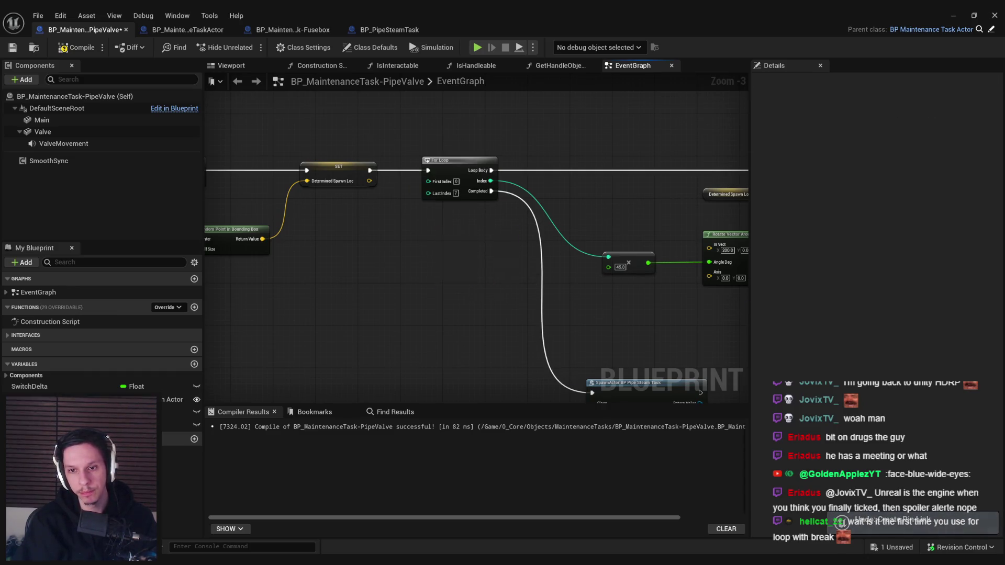
Step: Recreate the NOT Boolean from Blocking Hit and collapse Break Hit Result's advanced outputs
left_click_drag(499, 208, 498, 208)
type("noyt")
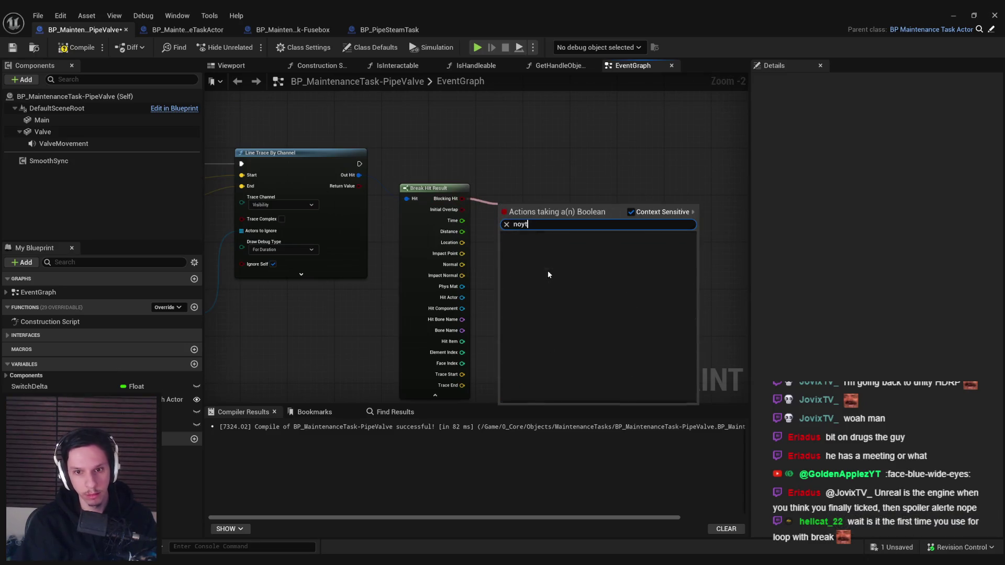
key("BackSpace")
type("t")
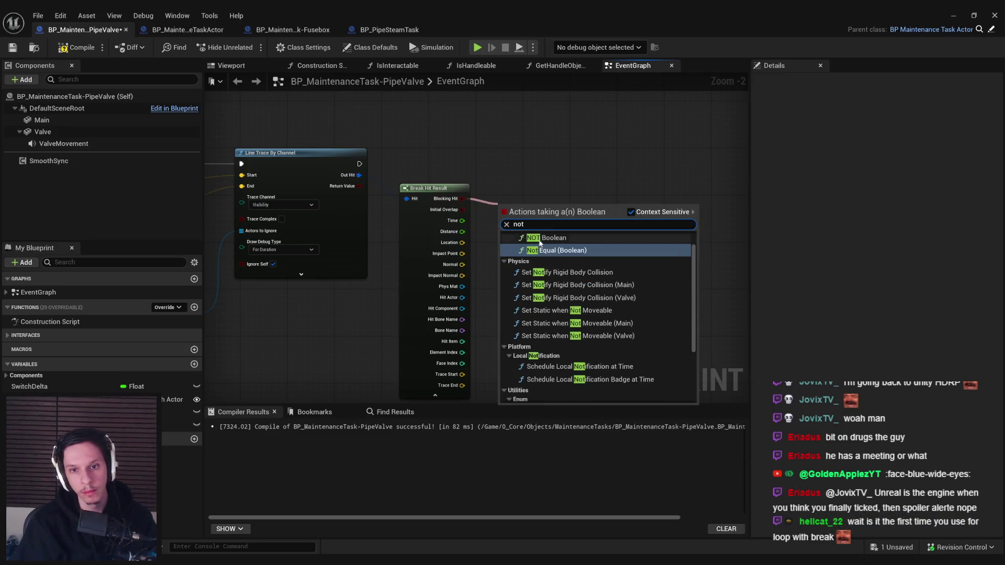
key("Return")
left_click(429, 259)
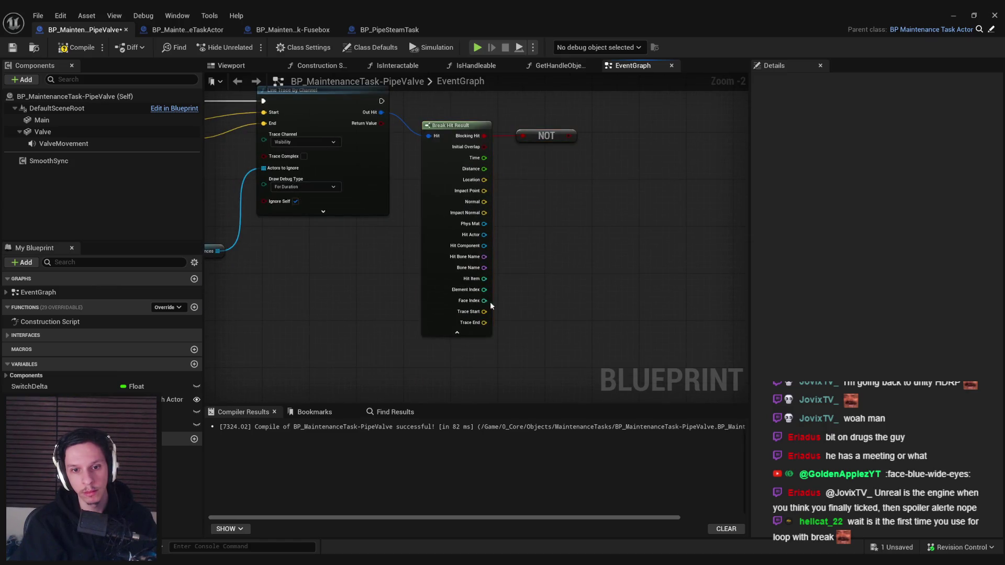
left_click(447, 336)
scroll(525, 318, "down", 2)
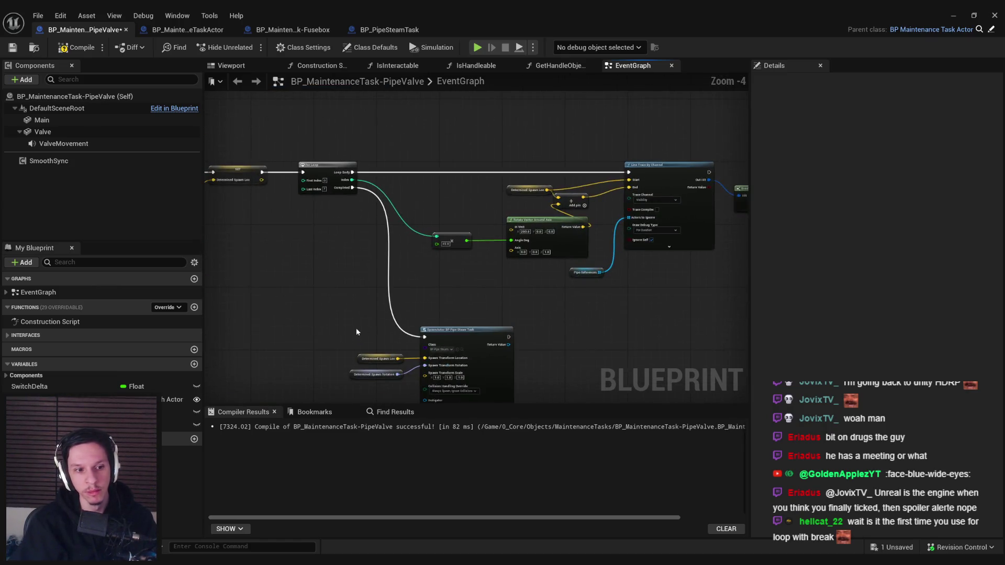
Step: Rename DeterminedSpawnRotation to SpawnRotations and make it a Rotator array
left_click(79, 412)
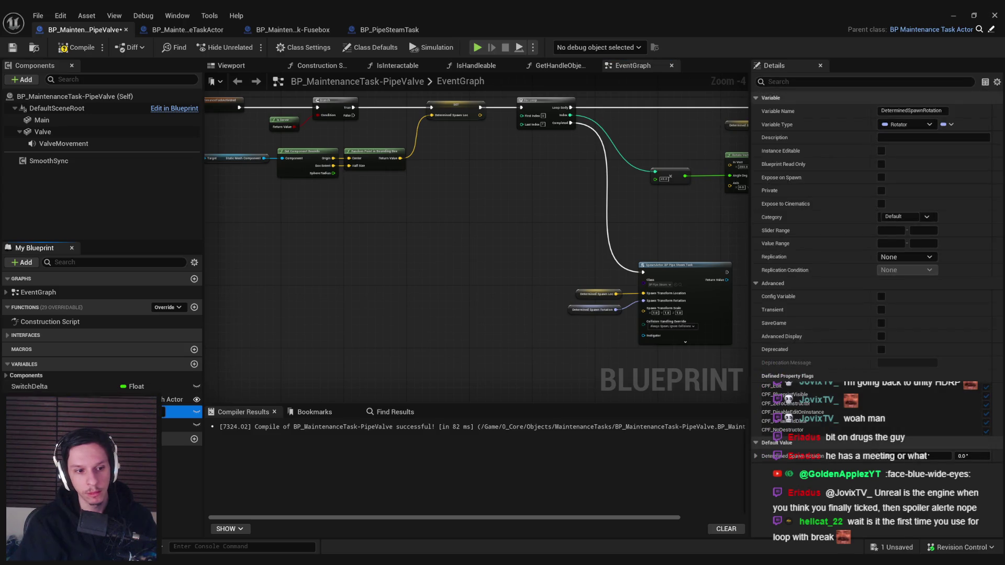
key("Return")
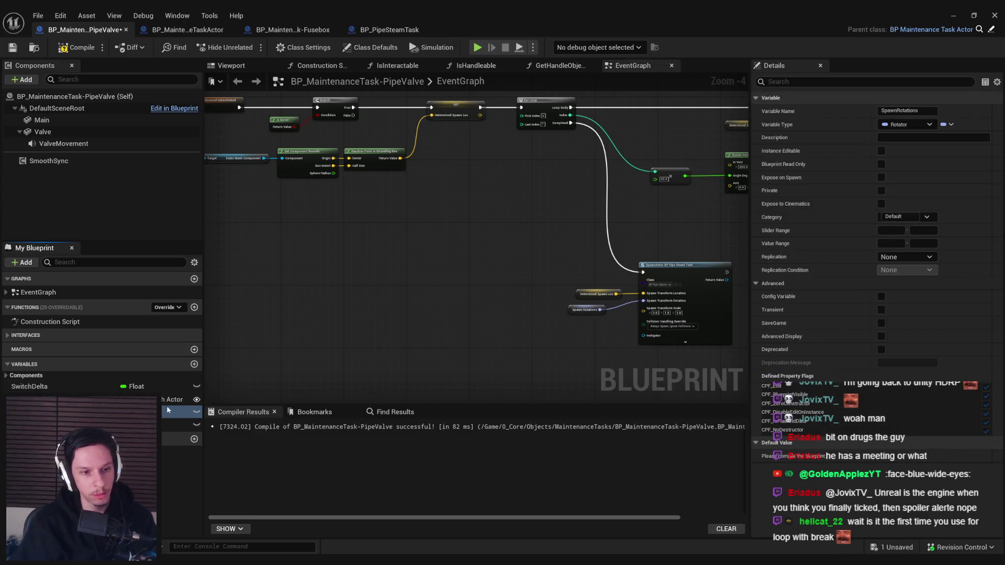
left_click(947, 125)
left_click(932, 150)
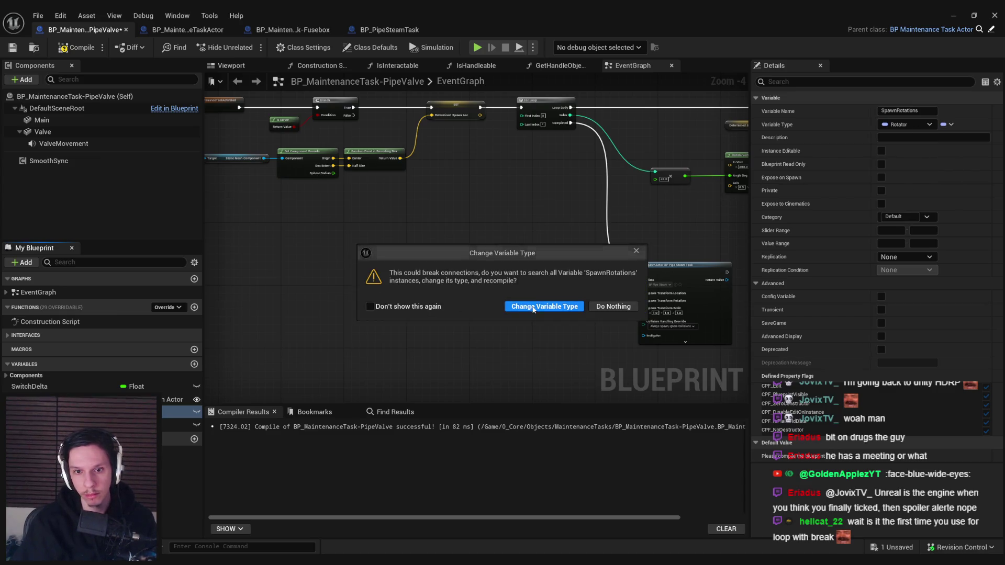
left_click(545, 306)
Step: Compile the blueprint, which fails with a connection error on the SpawnActor node
left_click_drag(590, 247, 341, 250)
left_click_drag(493, 239, 435, 245)
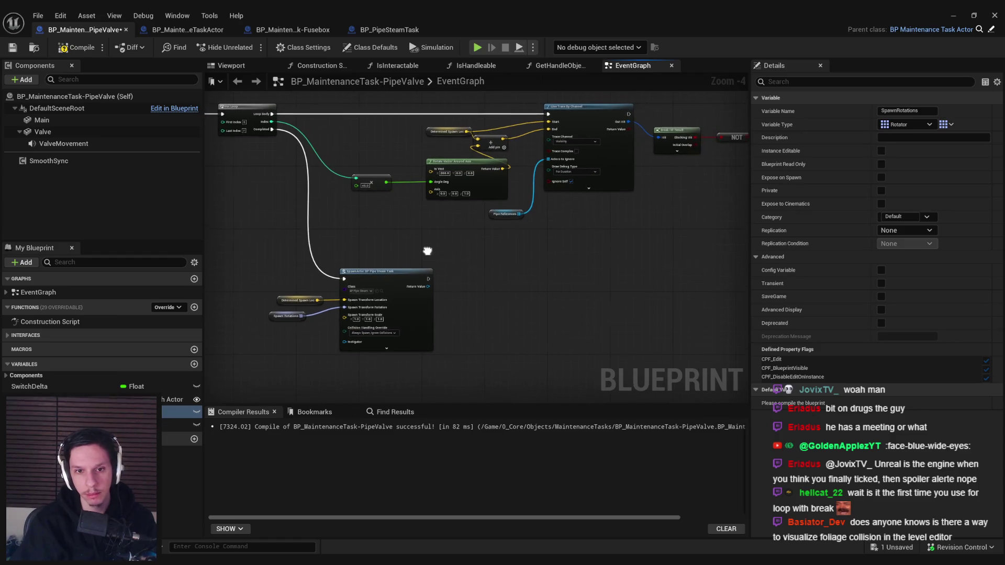
left_click_drag(275, 230, 375, 234)
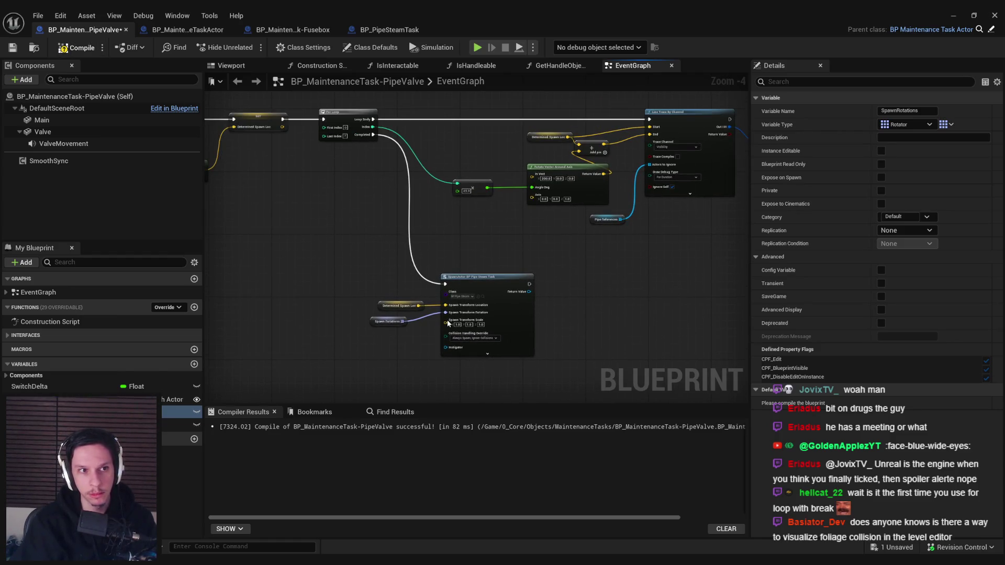
left_click(77, 48)
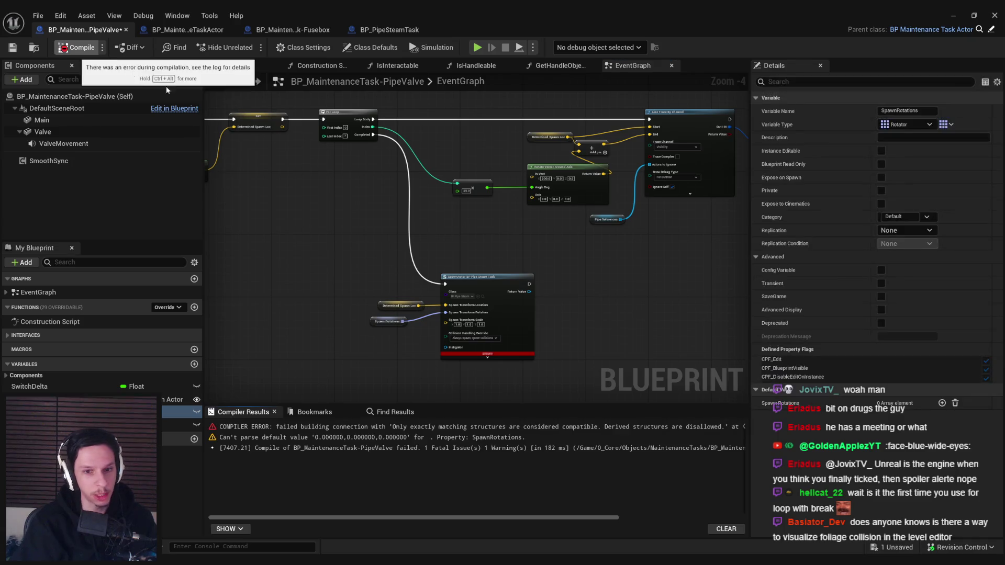
scroll(386, 259, "up", 4)
Step: Feed a RANDOM item from the Spawn Rotations array into the steam spawn's rotation
scroll(385, 260, "down", 4)
left_click_drag(576, 11, 596, 158)
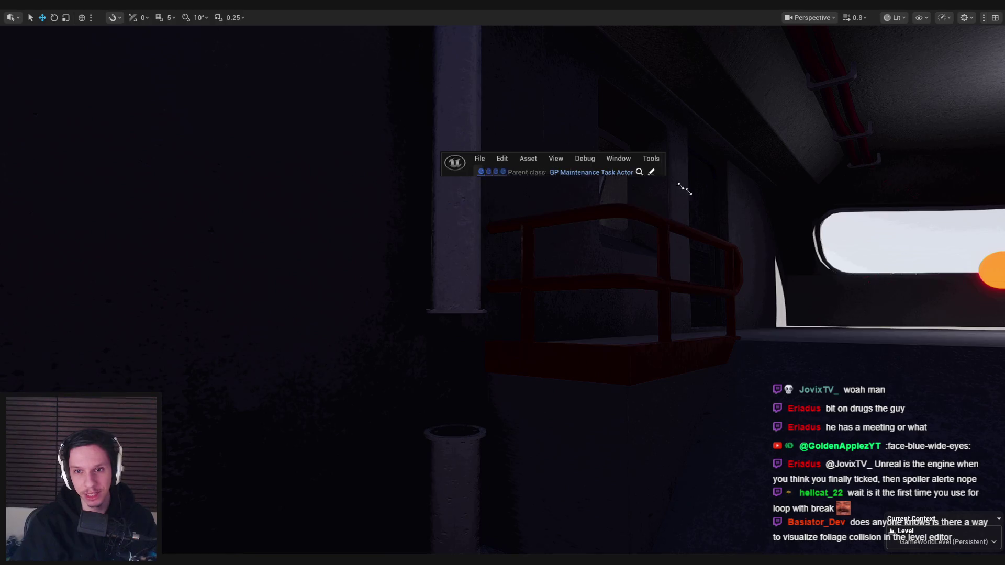
double_click(657, 163)
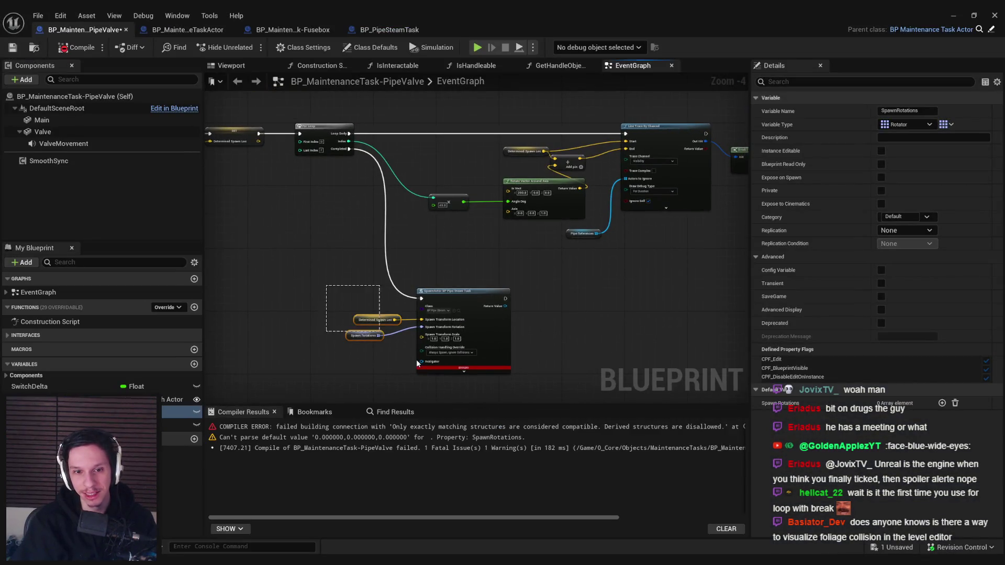
left_click_drag(345, 308, 416, 360)
left_click(379, 362)
scroll(398, 345, "up", 4)
left_click_drag(387, 326, 410, 315)
mouse_move(487, 298)
left_mouse_down()
mouse_move(361, 314)
mouse_move(398, 314)
left_mouse_up()
type("rand")
key("Return")
left_click_drag(492, 309, 553, 281)
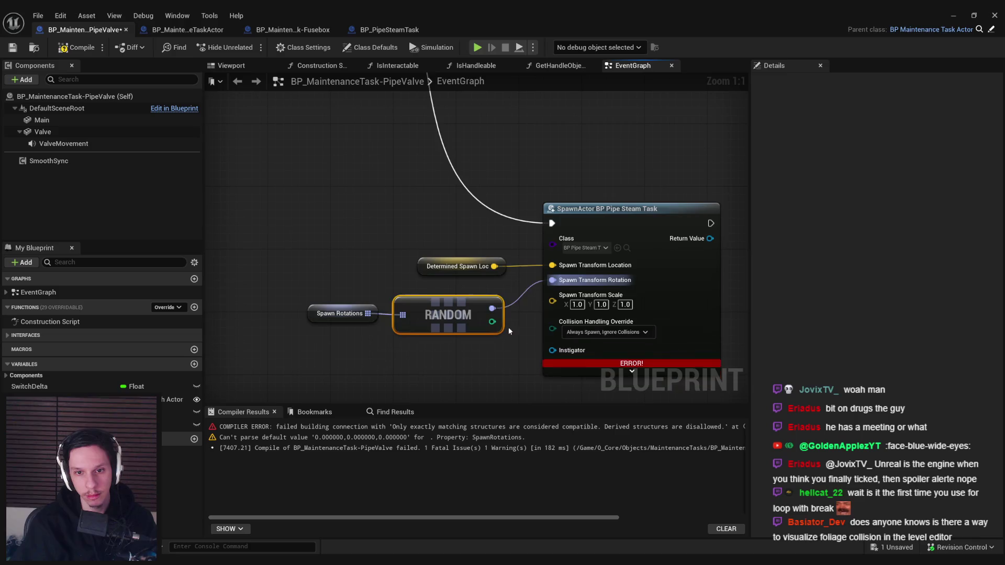
left_click_drag(508, 327, 306, 211)
Step: Add a Clear node on a Spawn Rotations getter and wire Branch True → Clear → SET
scroll(564, 303, "down", 2)
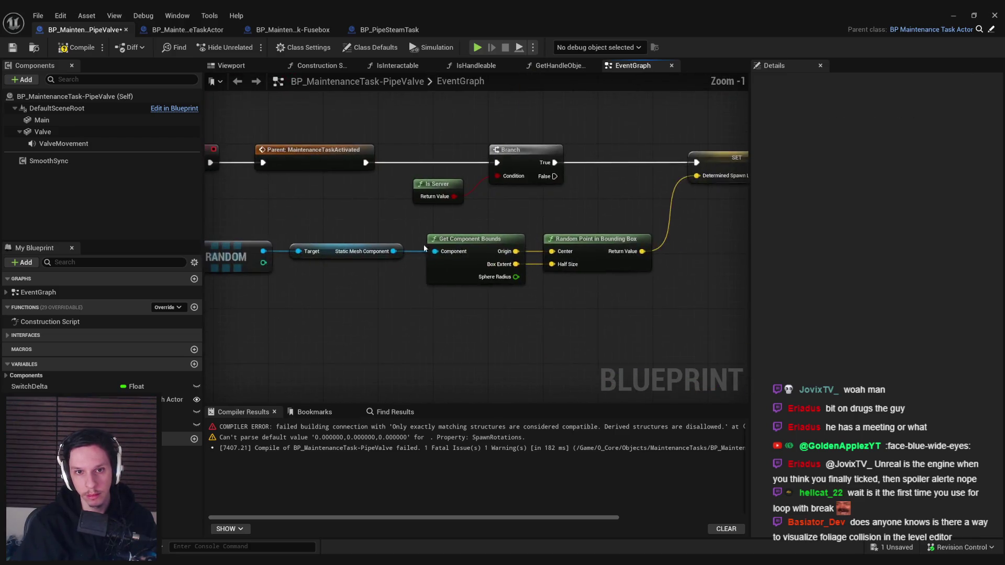
mouse_move(364, 213)
left_mouse_down()
mouse_move(419, 257)
mouse_move(495, 262)
mouse_move(546, 220)
mouse_move(462, 213)
left_mouse_up()
type("clear")
key("Return")
scroll(522, 277, "up", 2)
left_click_drag(416, 255, 434, 263)
left_click_drag(569, 212, 629, 210)
scroll(629, 210, "down", 3)
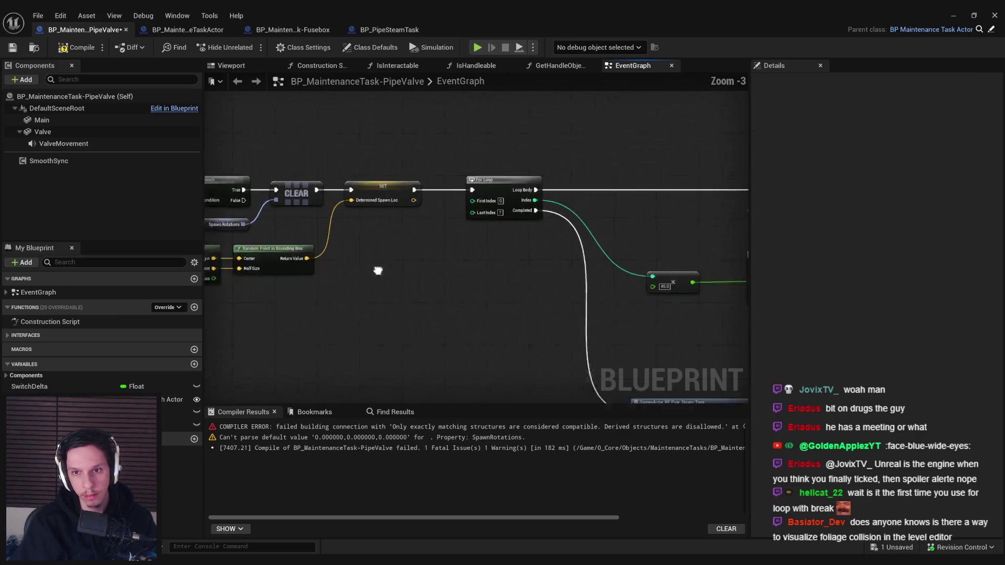
mouse_move(374, 248)
left_mouse_down()
mouse_move(504, 351)
mouse_move(404, 385)
left_mouse_up()
mouse_move(608, 228)
left_mouse_down()
mouse_move(627, 198)
mouse_move(546, 219)
mouse_move(437, 198)
left_mouse_up()
Step: Add a Branch after the NOT of the line trace's hit result
type("branch")
key("Return")
left_click_drag(652, 209, 652, 199)
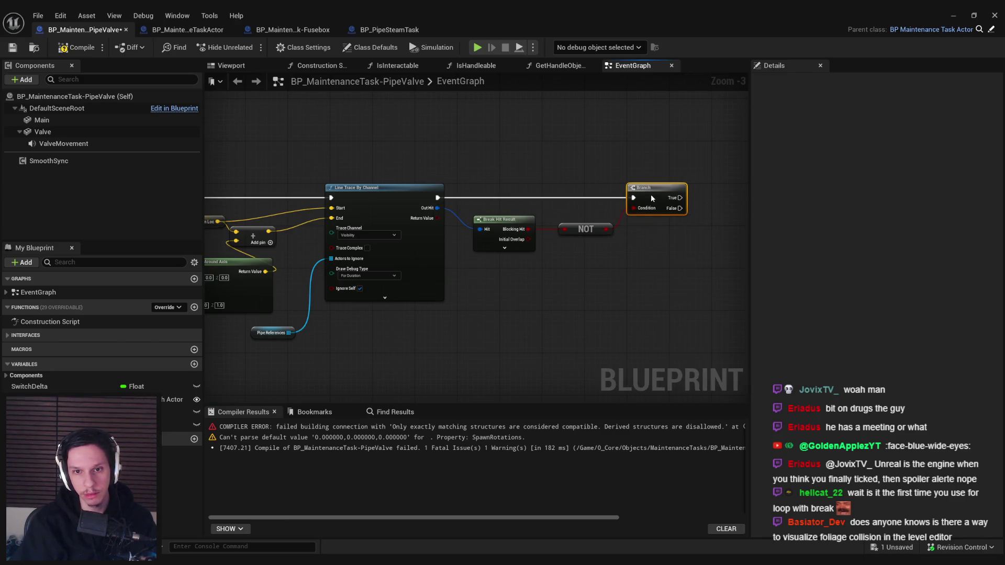
scroll(615, 252, "down", 1)
left_click(588, 225)
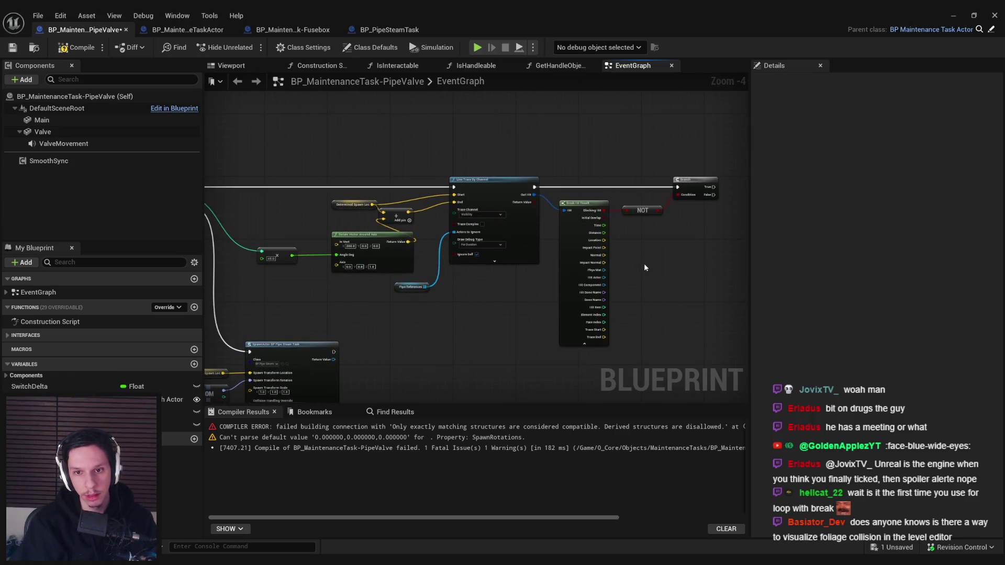
scroll(643, 263, "up", 1)
Step: Add Find Look at Rotation from Trace Start to Trace End to Spawn Rotations on True
left_click_drag(636, 268, 534, 276)
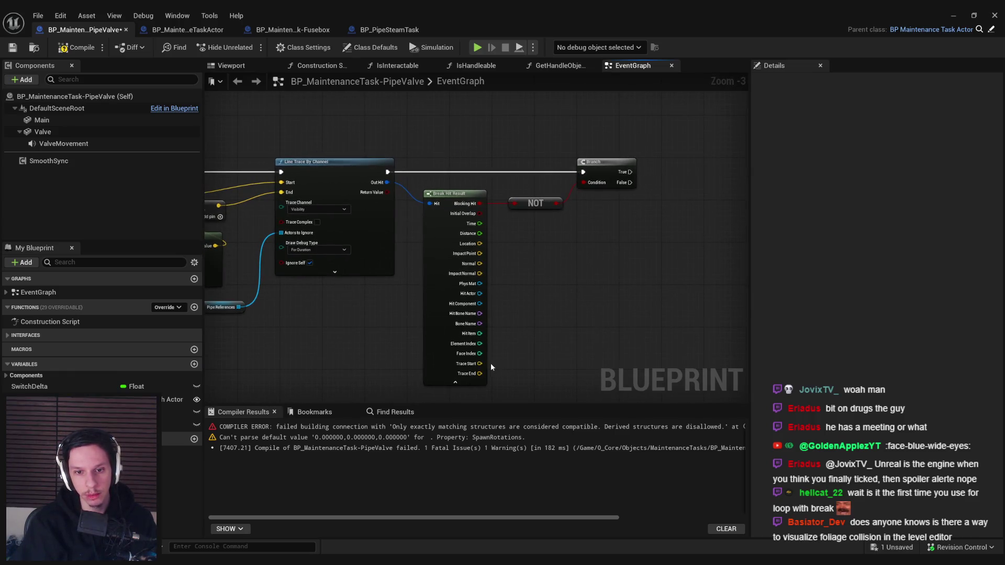
type("f")
mouse_move(480, 363)
left_mouse_down()
mouse_move(504, 363)
mouse_move(479, 373)
left_mouse_up()
type("ind lo")
key("Return")
left_click_drag(549, 386, 553, 375)
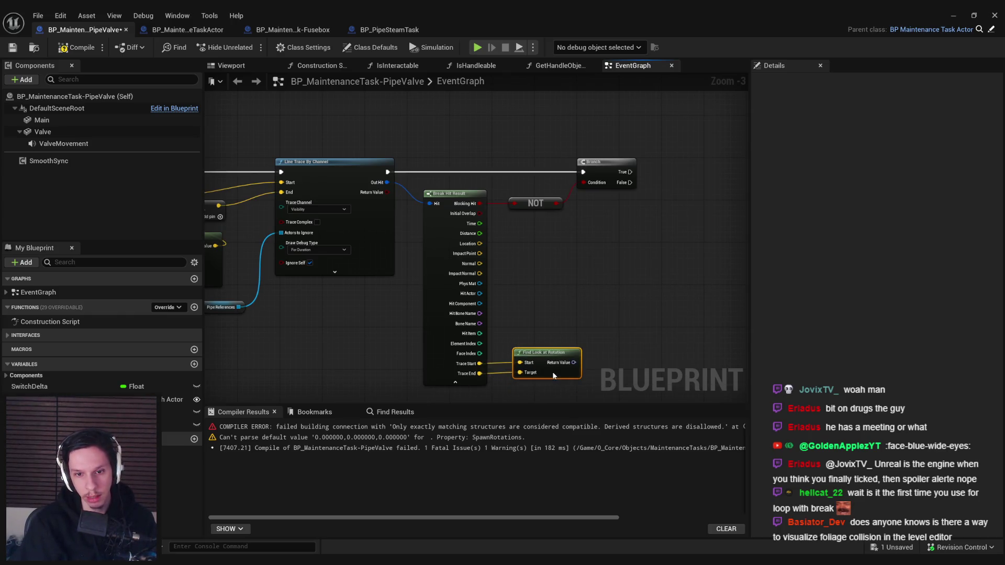
mouse_move(42, 399)
left_mouse_down()
mouse_move(370, 359)
mouse_move(671, 233)
left_mouse_up()
left_click(636, 255)
type("add")
key("Return")
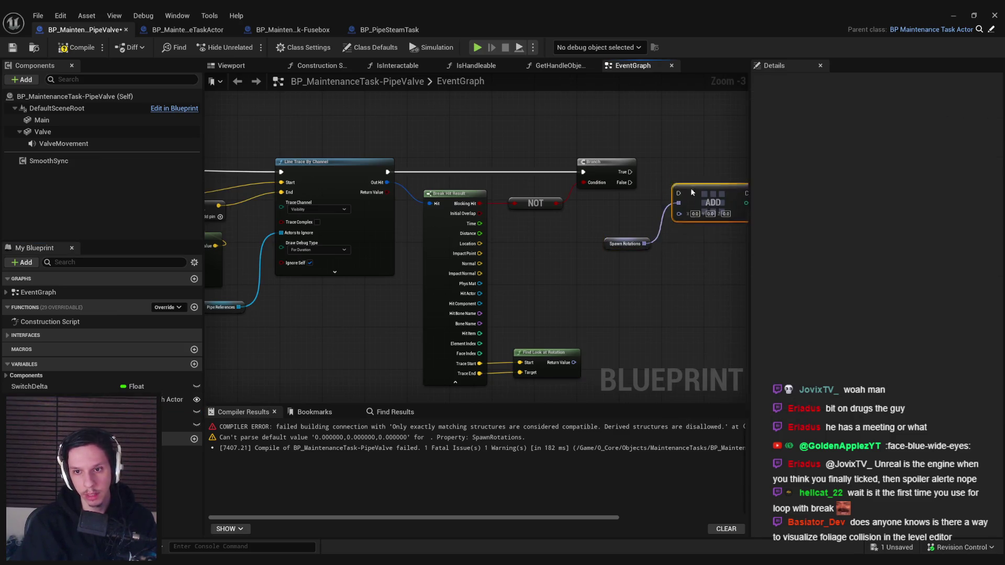
left_click_drag(672, 177, 630, 171)
mouse_move(712, 192)
left_mouse_down()
mouse_move(718, 182)
mouse_move(589, 366)
mouse_move(574, 362)
mouse_move(612, 334)
mouse_move(608, 224)
mouse_move(592, 207)
mouse_move(659, 226)
left_mouse_up()
left_click(479, 344)
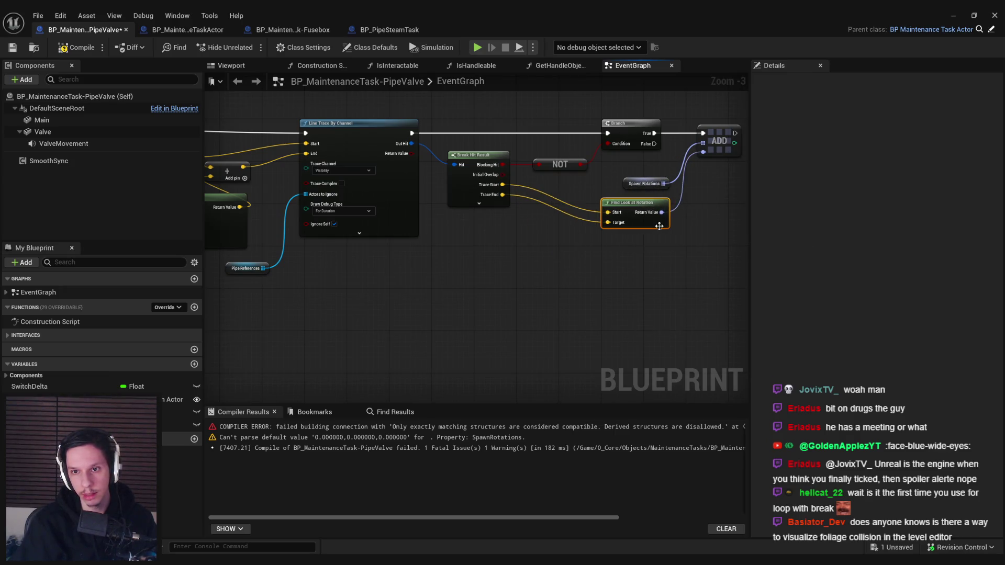
Step: Compile and save, set the trace's Draw Debug Type to None, then recompile and save again
scroll(607, 269, "down", 3)
scroll(633, 279, "up", 1)
left_click(76, 47)
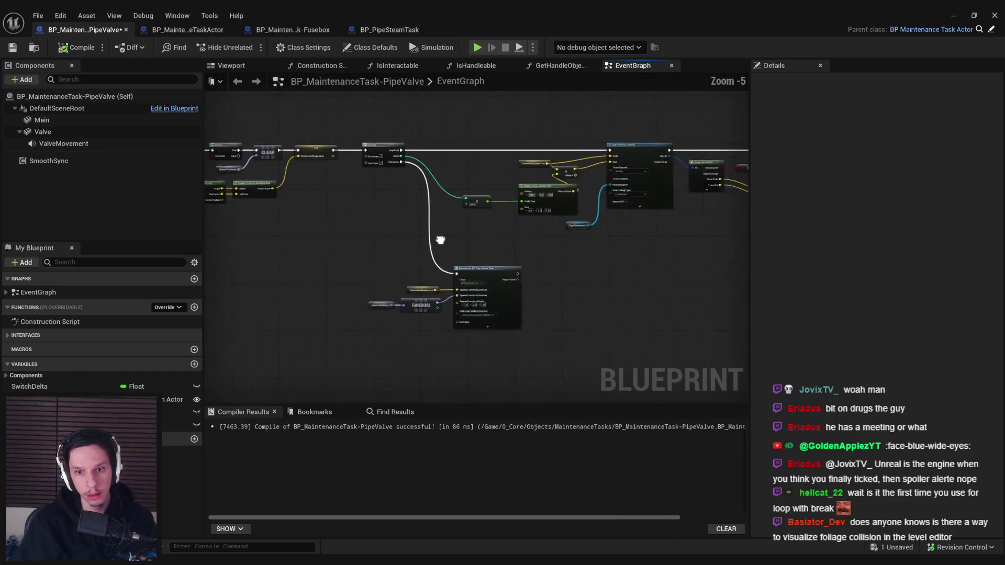
scroll(575, 209, "up", 3)
key("ctrl+s")
left_click(545, 200)
left_click(507, 211)
left_click(77, 47)
key("ctrl+s")
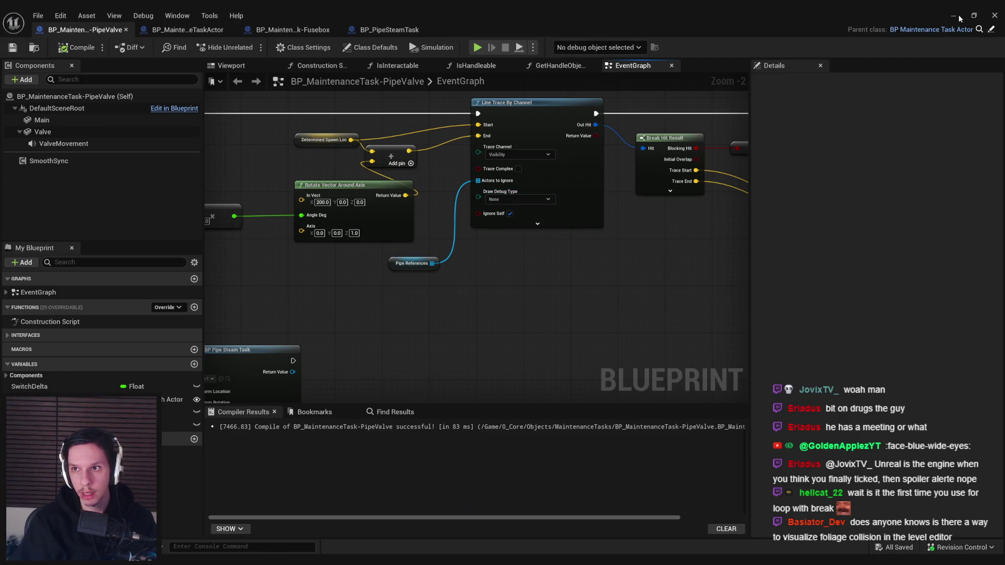
left_click(958, 17)
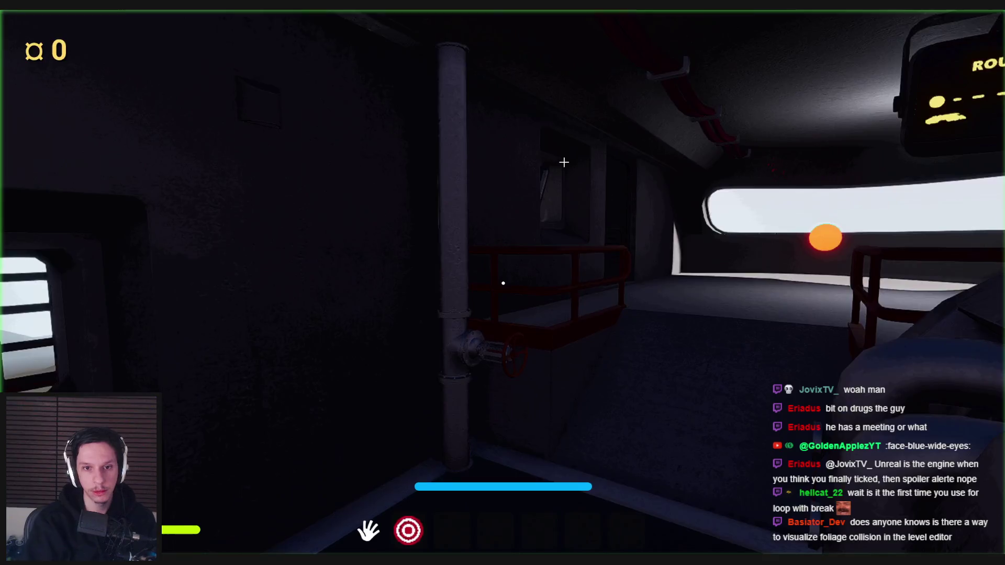
Step: Open the game console with the tilde key, then press Esc to end Play-In-Editor
key("grave")
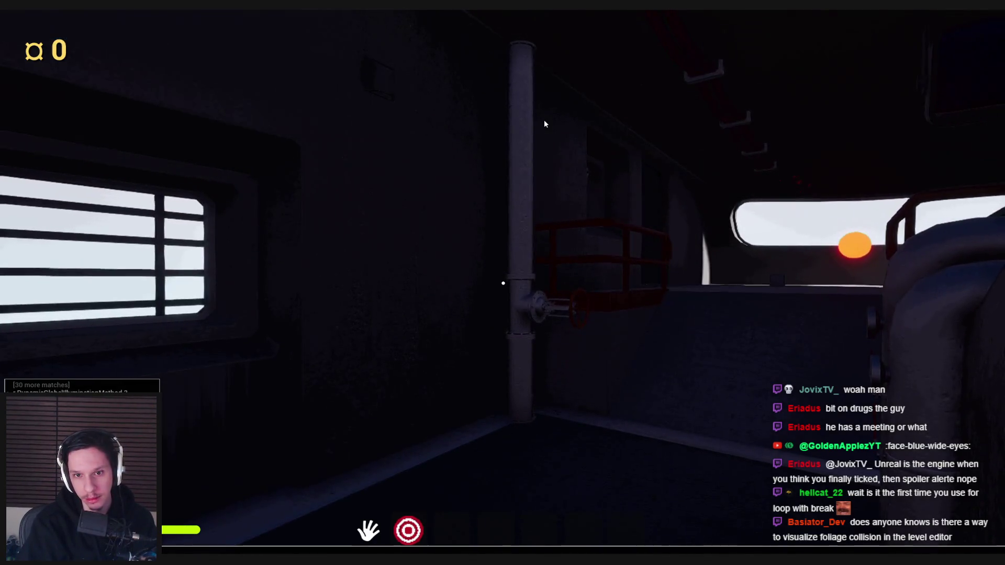
key("Escape")
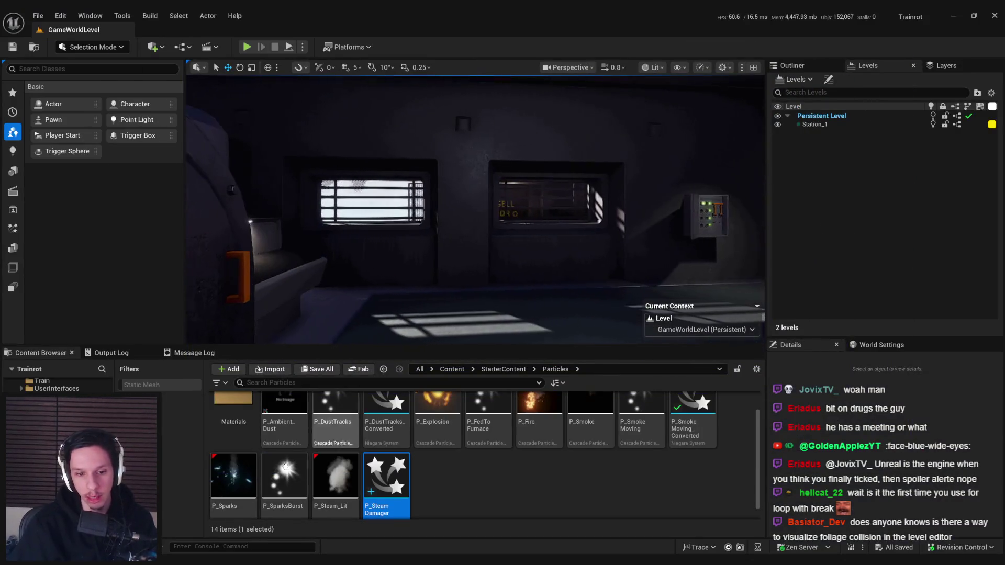
Step: Switch to the Fusebox blueprint and view its Class Defaults
key("alt+Tab")
left_click(268, 31)
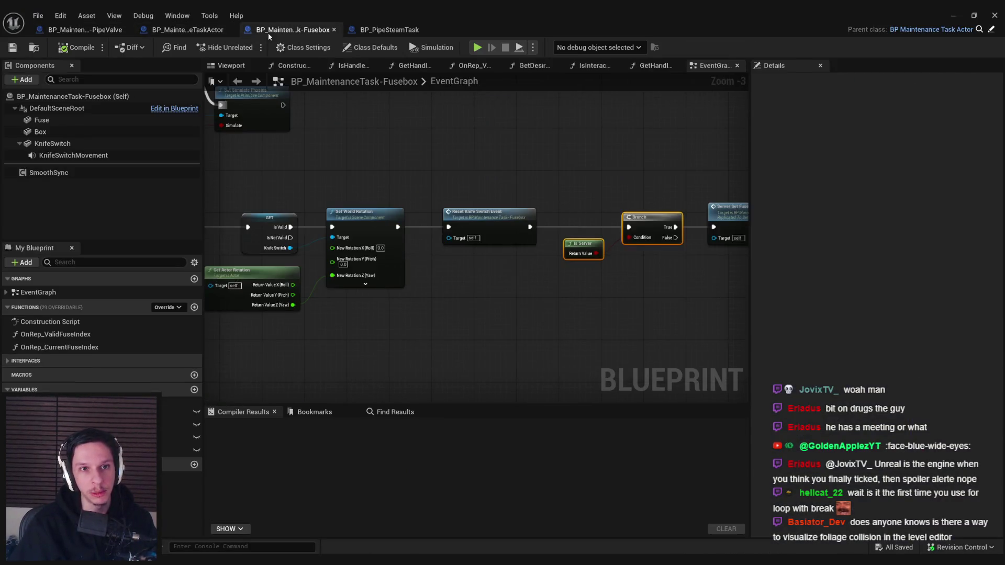
left_click(381, 51)
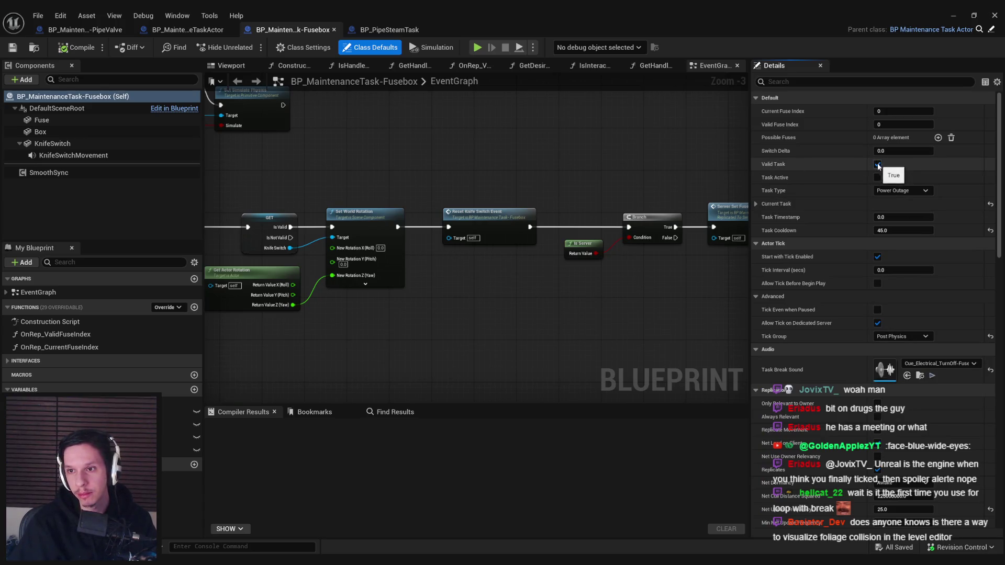
Step: Play the level full-screen, turn the red valve wheel to vent steam, then stop
left_click(953, 16)
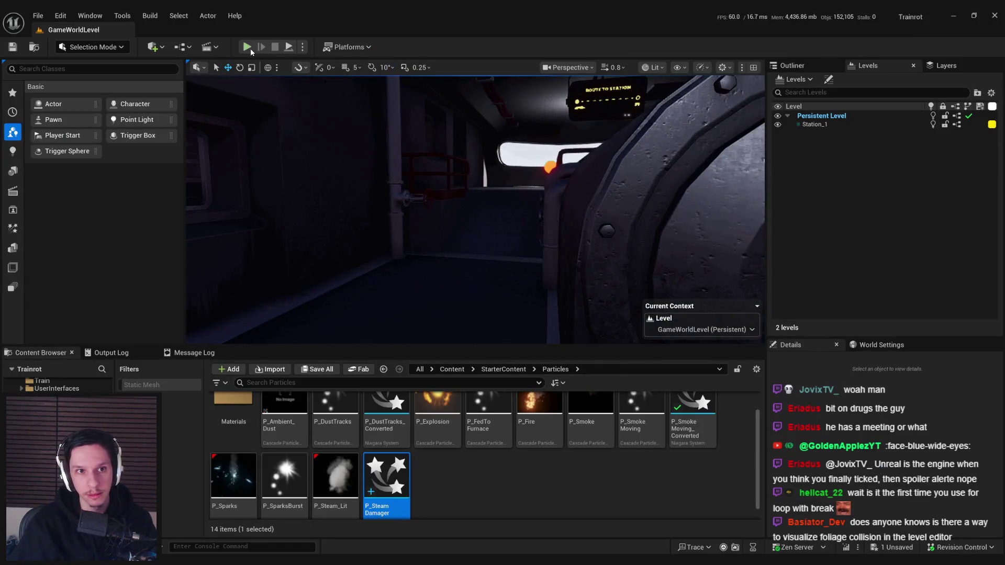
left_click(247, 47)
key("F11")
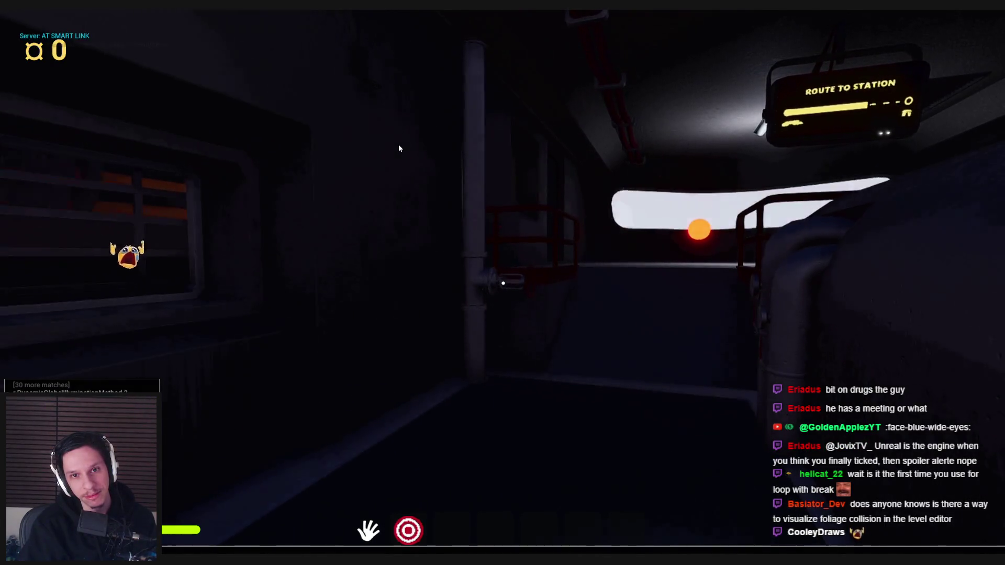
left_click(399, 148)
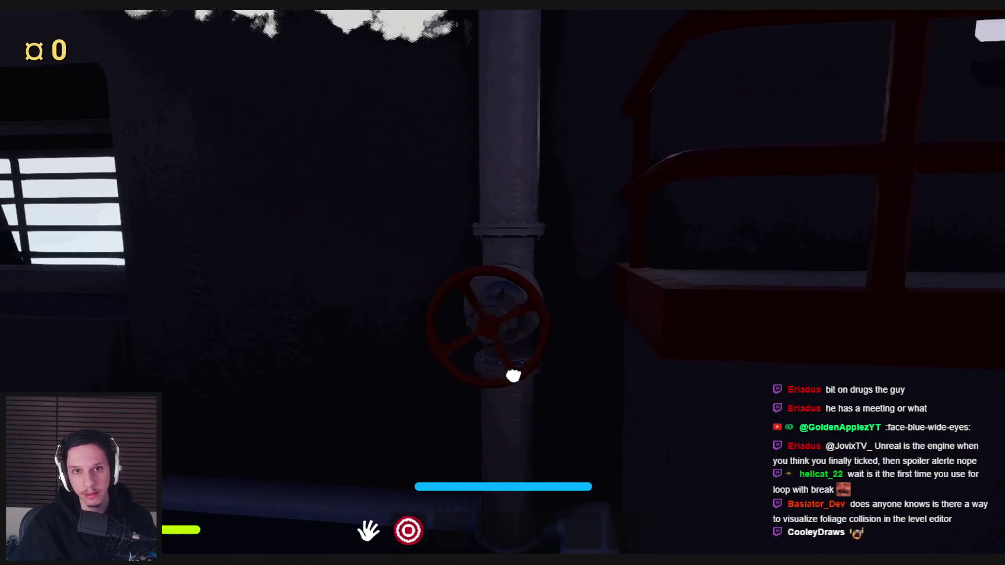
mouse_move(513, 376)
left_mouse_down()
mouse_move(460, 298)
mouse_move(538, 363)
mouse_move(485, 282)
mouse_move(504, 381)
mouse_move(450, 359)
mouse_move(447, 320)
mouse_move(491, 382)
left_mouse_up()
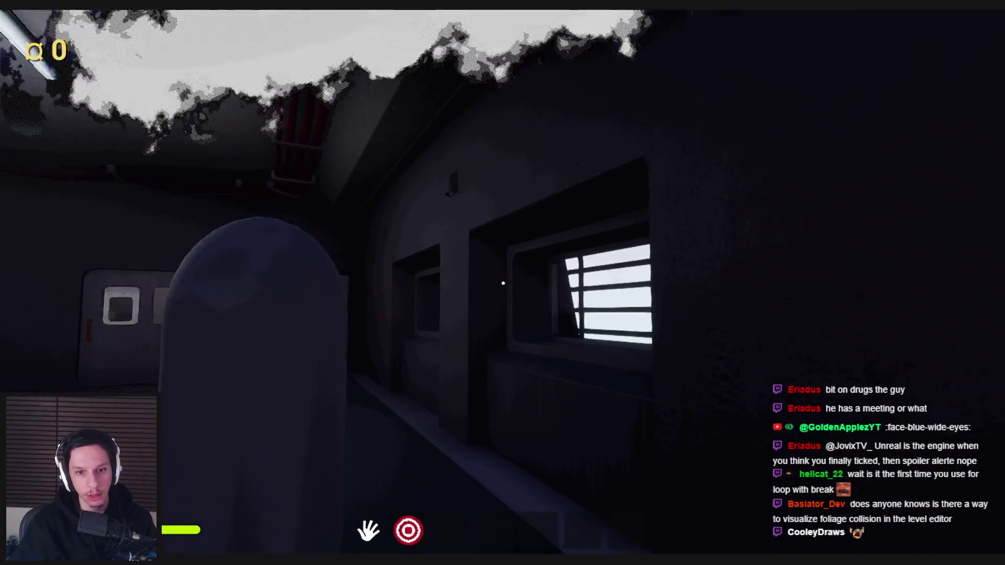
key("Escape")
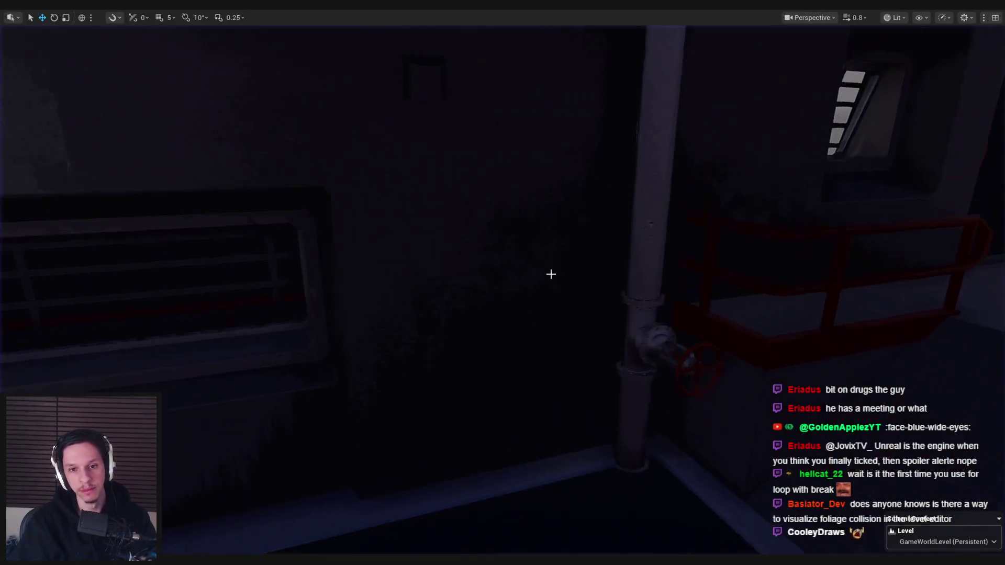
left_click(511, 398)
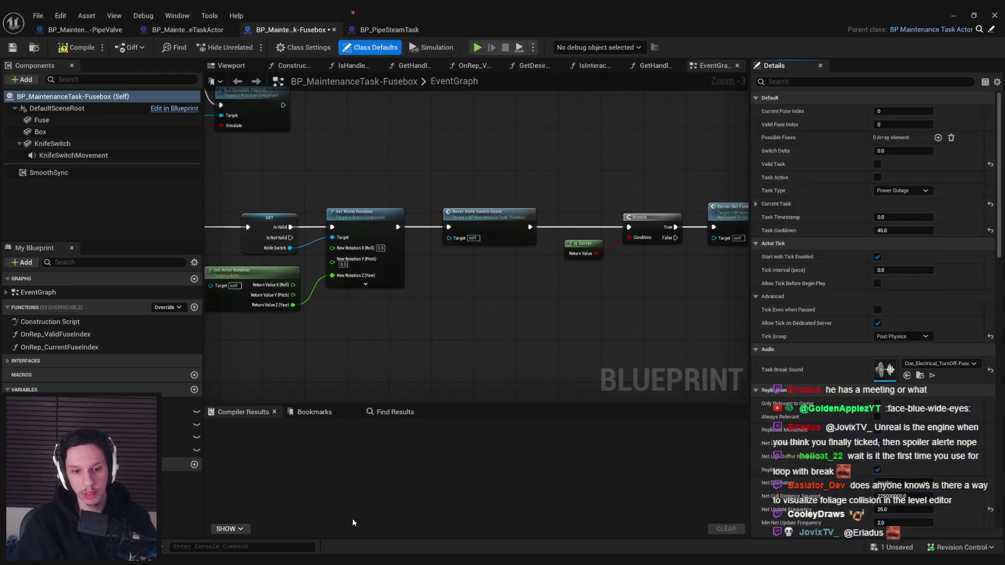
Step: Go to the PipeValve EventGraph loop area and nudge Rotate Vector Around Axis left
left_click(86, 29)
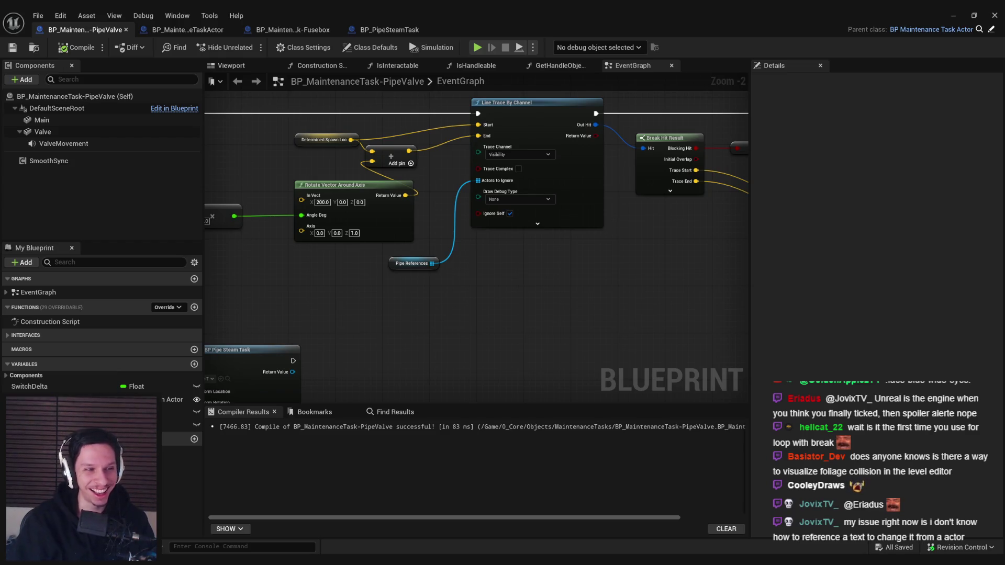
left_click_drag(302, 302, 285, 339)
scroll(353, 344, "down", 1)
left_click_drag(352, 344, 492, 341)
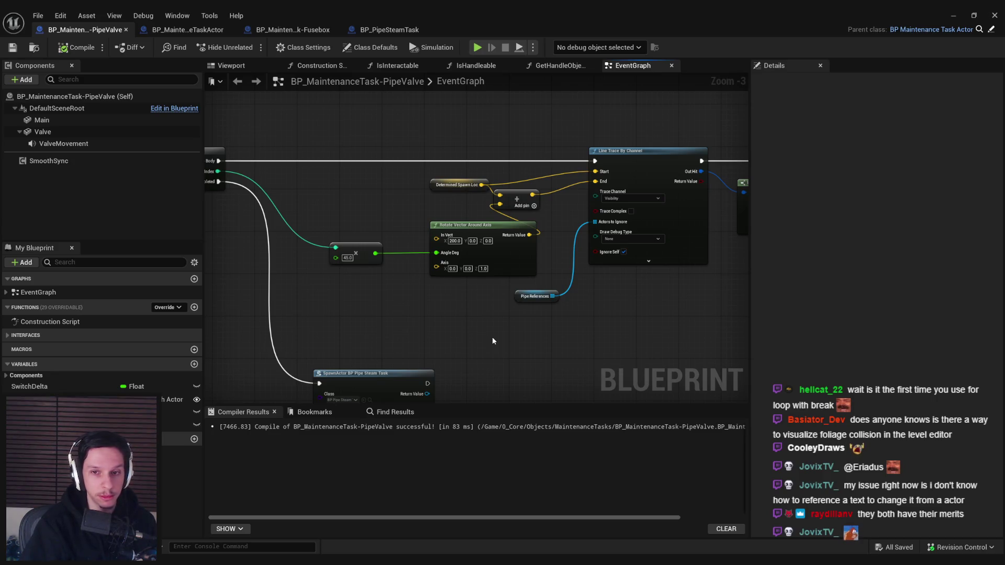
left_click_drag(474, 261, 452, 261)
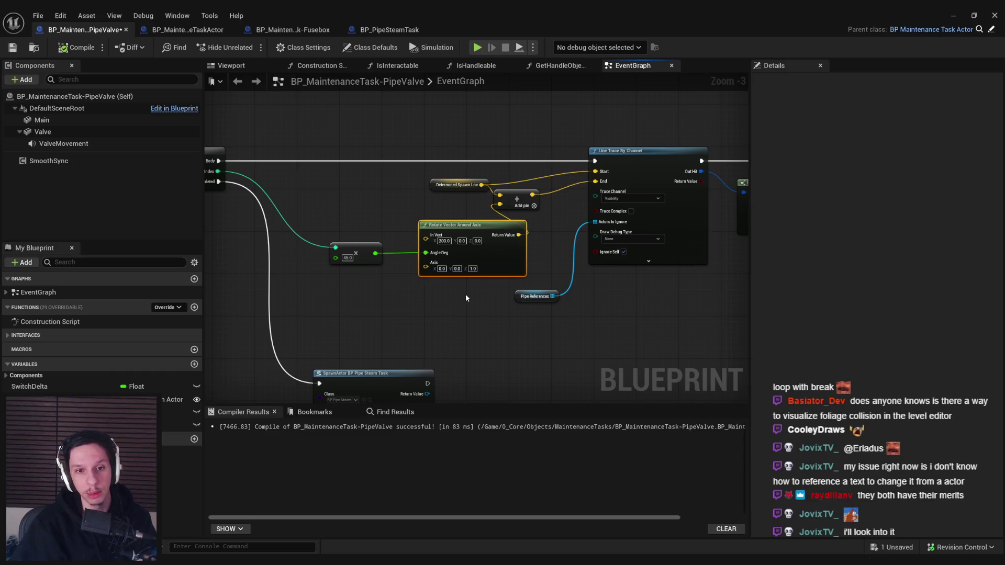
Step: Raise the Rotate Vector and 45.0 nodes, shift Determined Spawn Loc left, and save
left_click(517, 199)
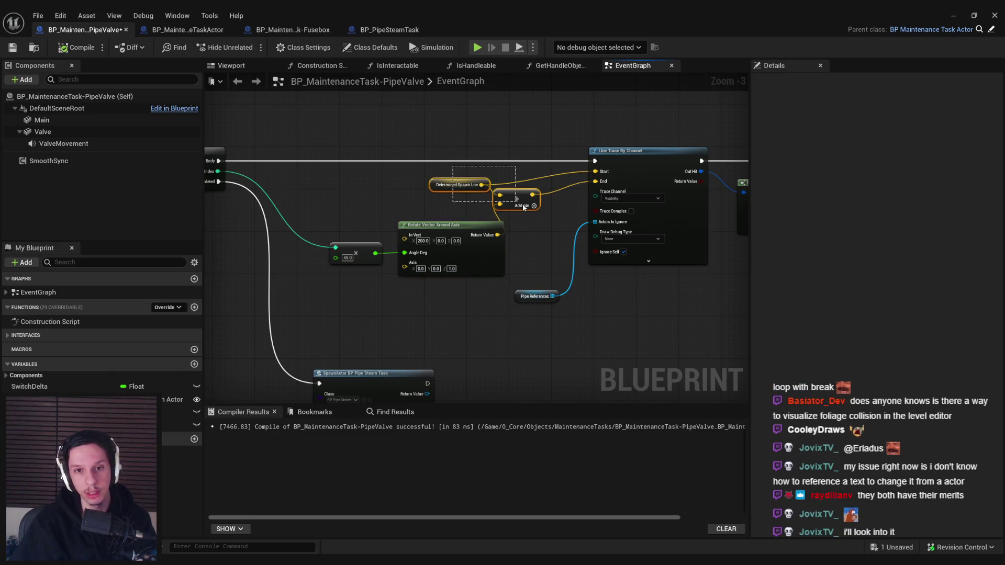
scroll(366, 197, "down", 1)
mouse_move(361, 157)
left_mouse_down()
mouse_move(666, 301)
mouse_move(732, 314)
left_mouse_up()
scroll(467, 230, "up", 1)
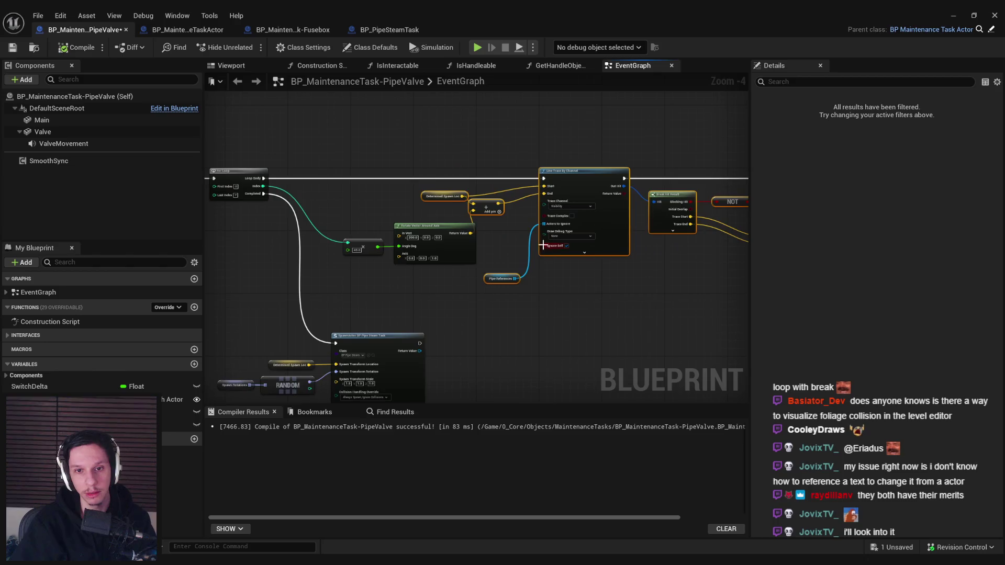
left_click_drag(421, 275, 324, 246)
left_click_drag(452, 262, 452, 246)
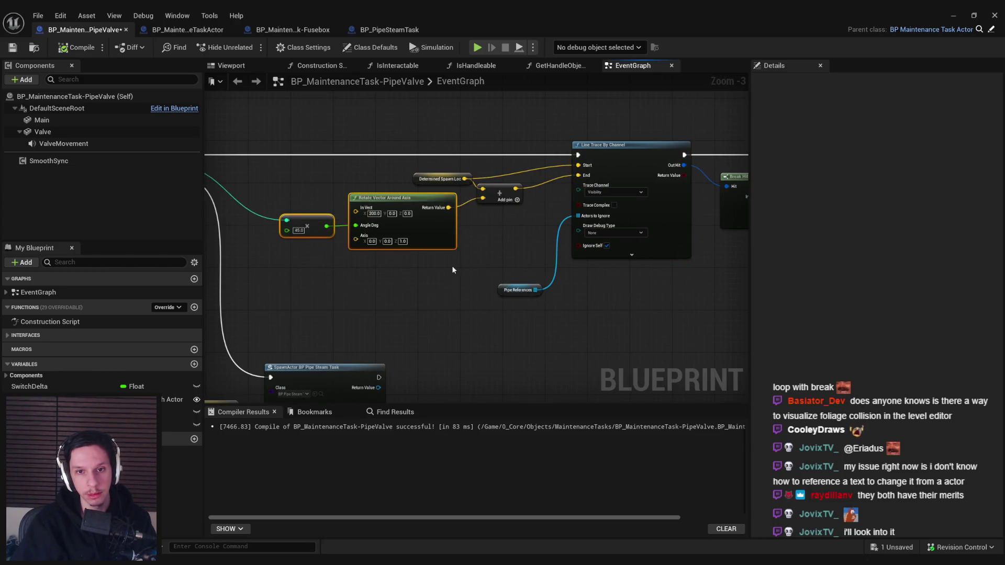
left_click(449, 275)
left_click_drag(442, 179, 424, 179)
left_click(445, 305)
left_click(13, 47)
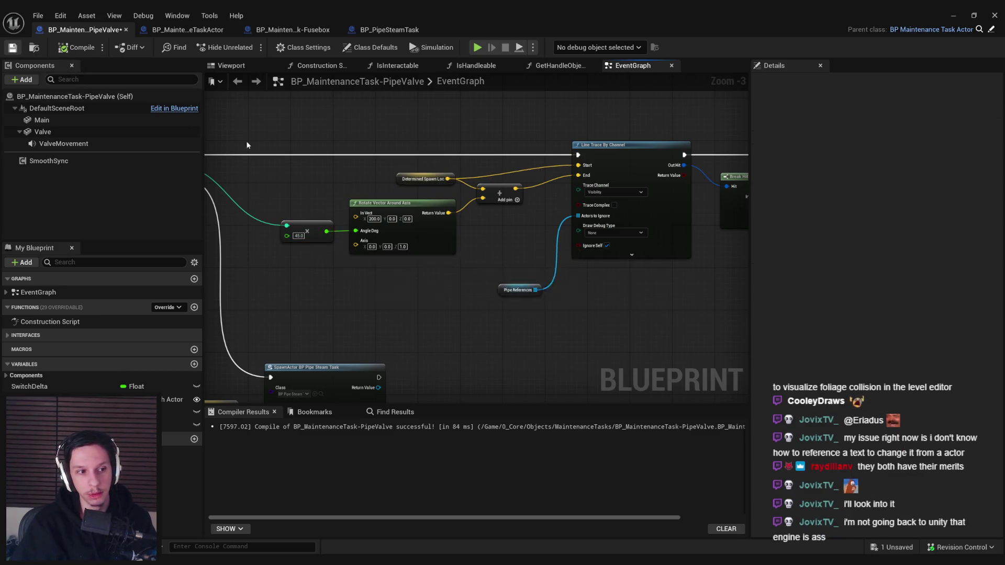
Step: Align Pipe References beside the Line Trace's Actors to Ignore pin, then compile and save
scroll(382, 269, "down", 1)
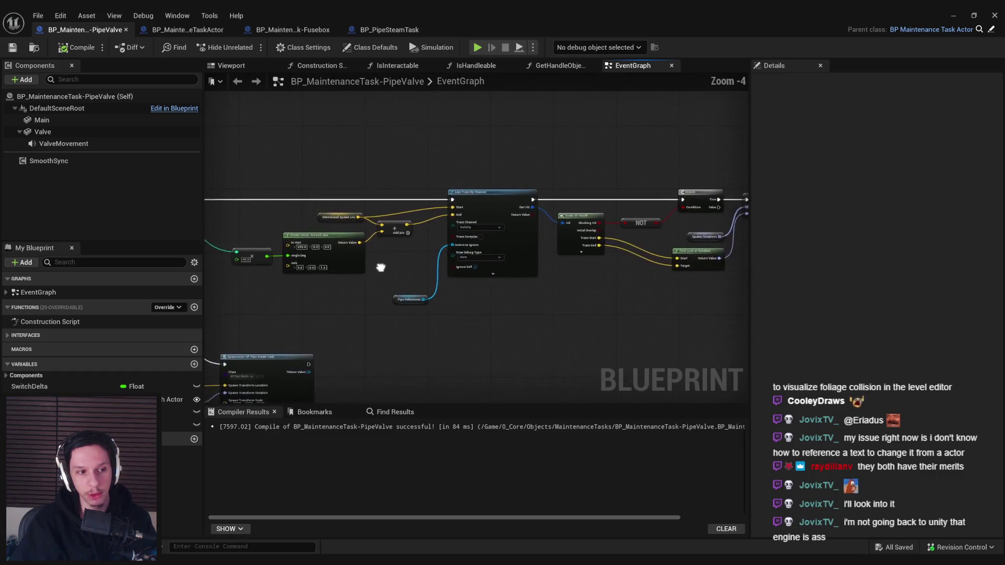
scroll(473, 263, "up", 1)
left_click_drag(473, 263, 438, 253)
left_click_drag(463, 296, 436, 233)
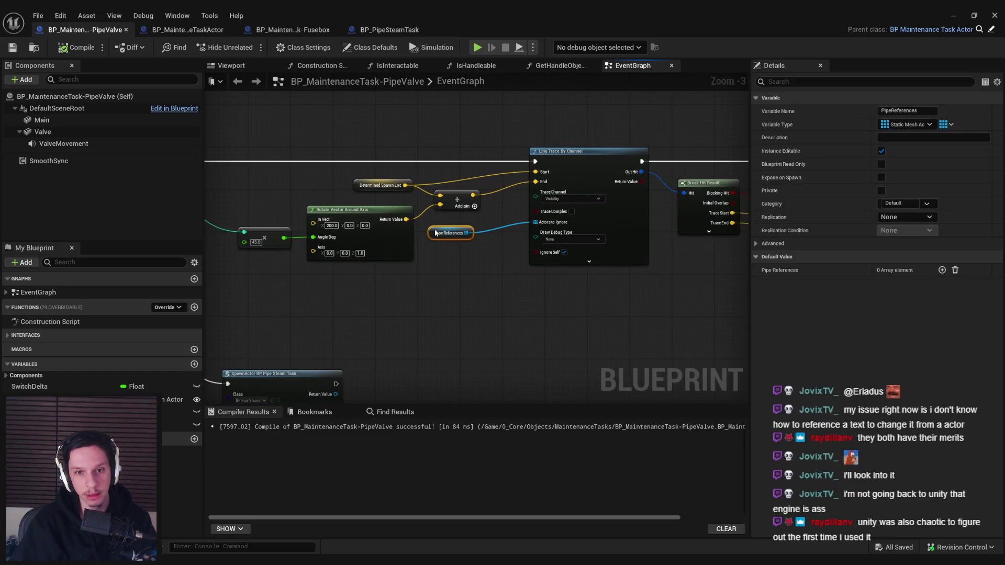
left_click(593, 239)
left_click(601, 242)
key("q")
left_click(556, 287)
mouse_move(444, 223)
left_mouse_down()
mouse_move(451, 236)
mouse_move(438, 246)
mouse_move(449, 257)
left_mouse_up()
left_click(427, 248)
left_click(19, 50)
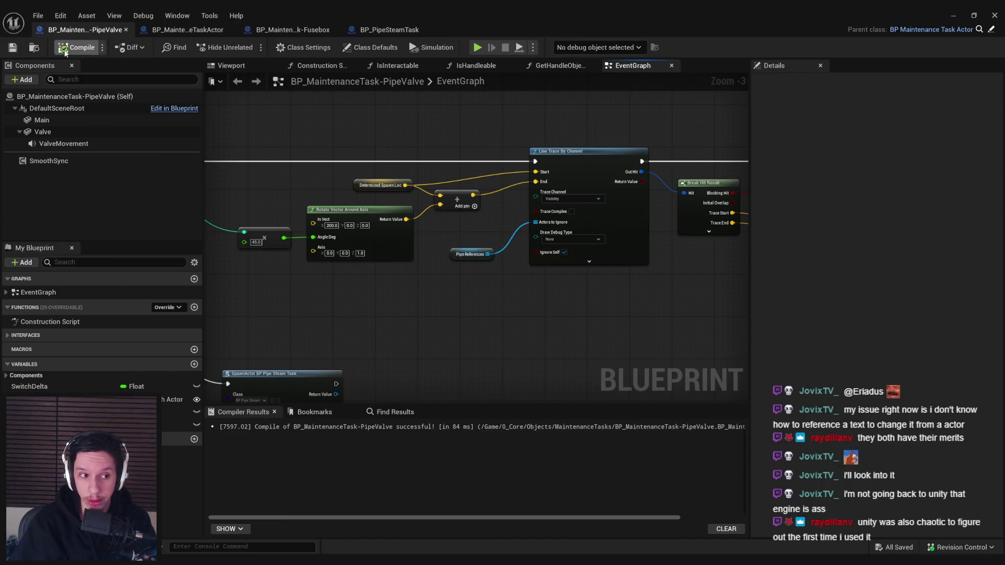
Step: Nudge Spawn Rotations and Find Look at Rotation up slightly, then recompile and save
mouse_move(431, 303)
left_mouse_down()
mouse_move(353, 290)
mouse_move(523, 285)
mouse_move(402, 298)
left_mouse_up()
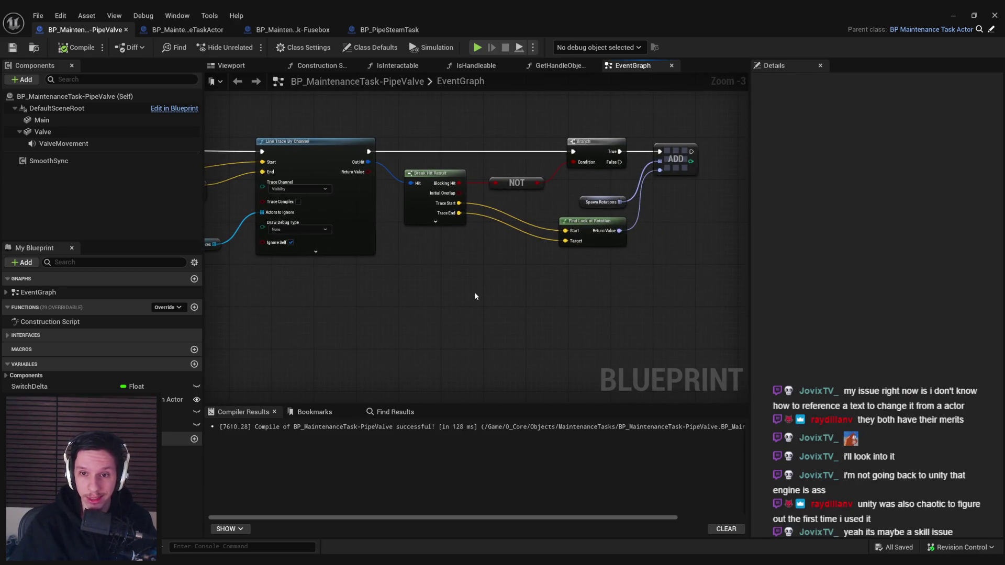
left_click_drag(608, 272, 576, 196)
left_click_drag(592, 238, 591, 223)
left_click(585, 244)
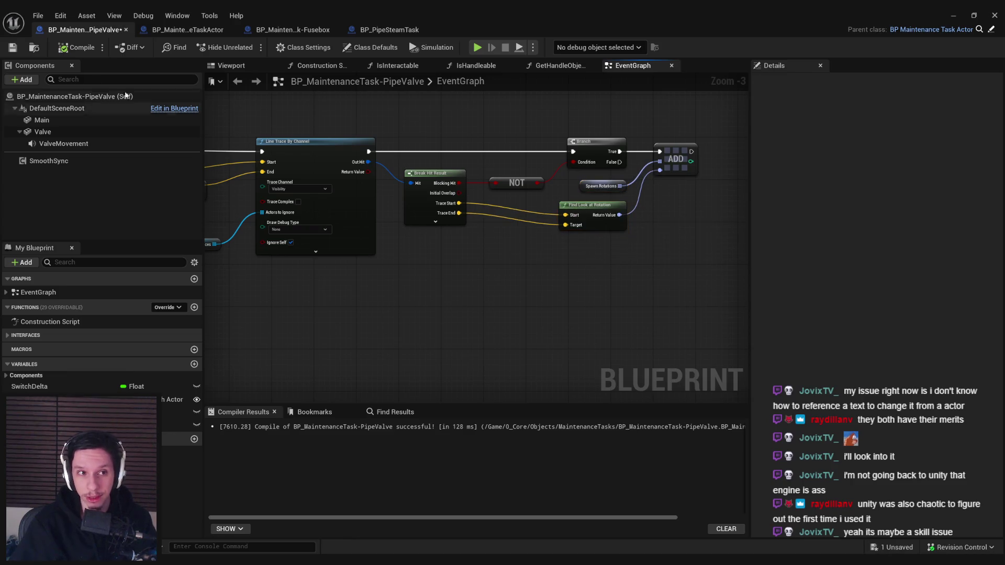
left_click(77, 47)
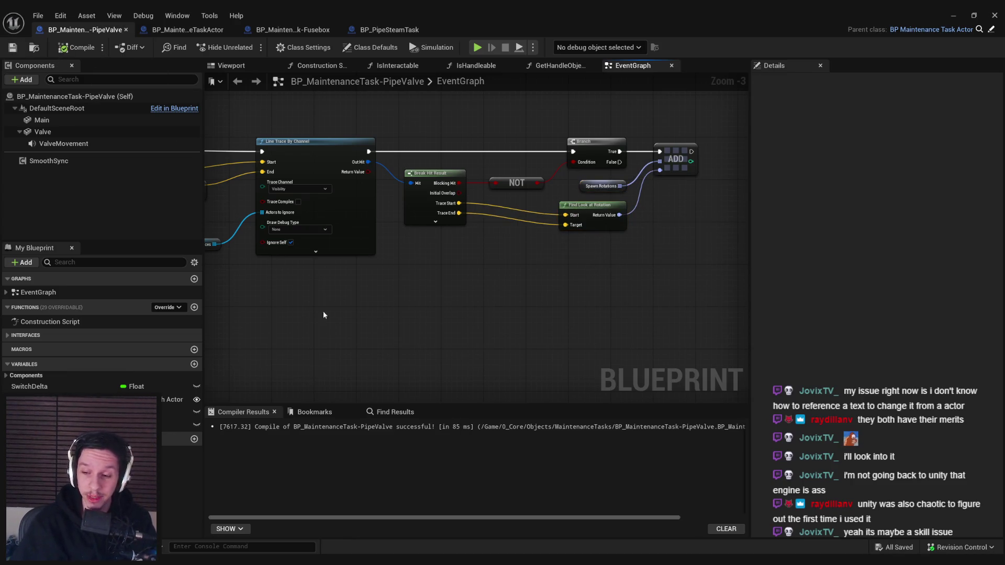
scroll(323, 314, "down", 1)
mouse_move(473, 330)
left_mouse_down()
mouse_move(392, 294)
mouse_move(808, 134)
left_mouse_up()
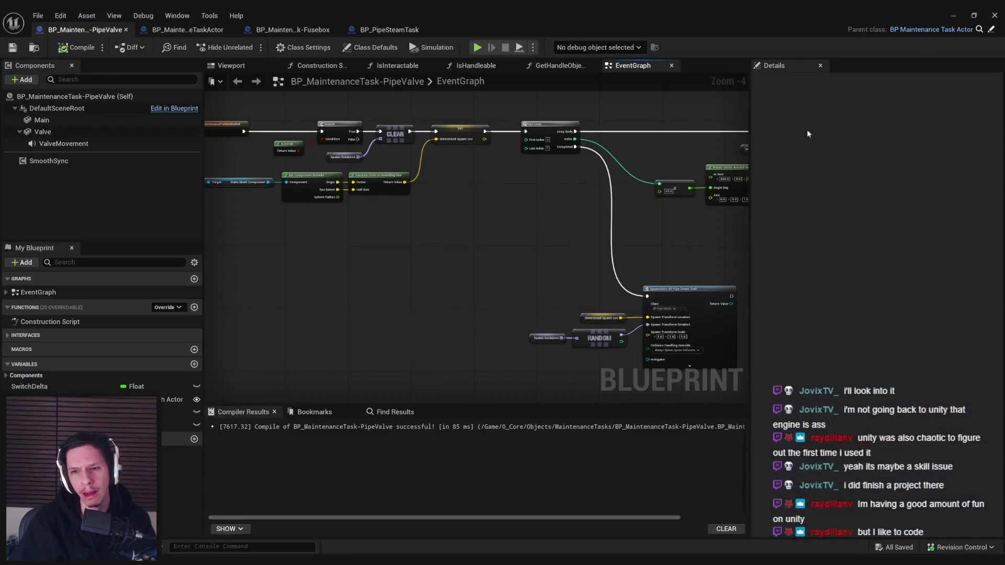
Step: Pan and zoom the PipeValve graph to review the Line Trace and SpawnActor sections
left_click_drag(448, 241, 372, 238)
scroll(363, 240, "up", 1)
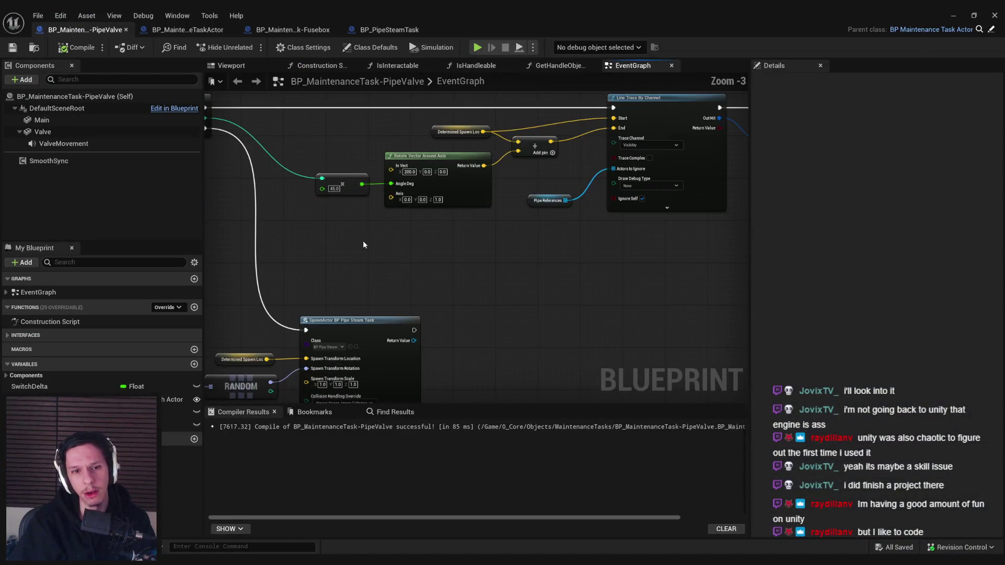
scroll(375, 250, "up", 1)
mouse_move(376, 251)
left_mouse_down()
mouse_move(258, 258)
mouse_move(395, 239)
left_mouse_up()
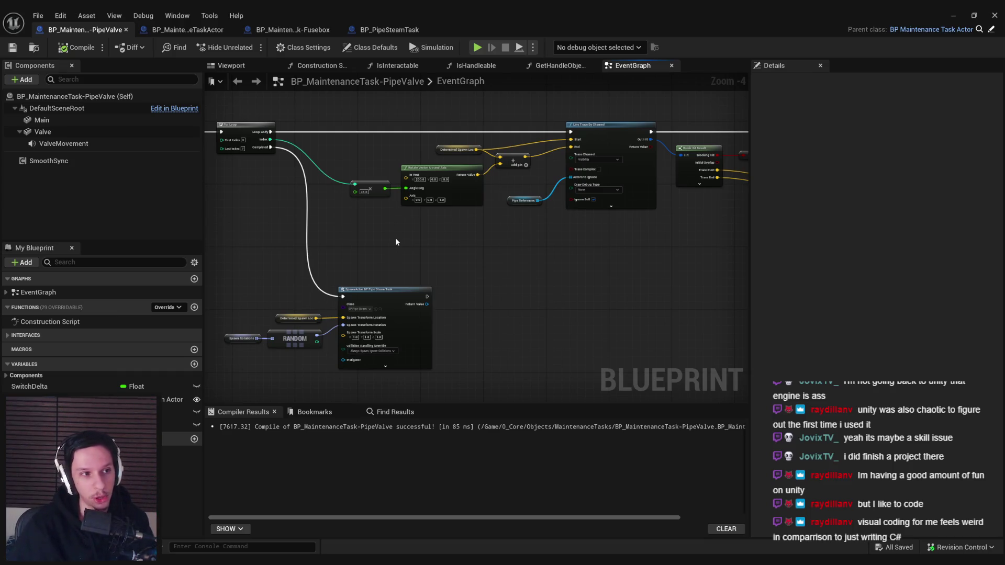
scroll(449, 253, "down", 1)
mouse_move(449, 253)
left_mouse_down()
mouse_move(318, 252)
mouse_move(327, 253)
left_mouse_up()
scroll(326, 253, "up", 3)
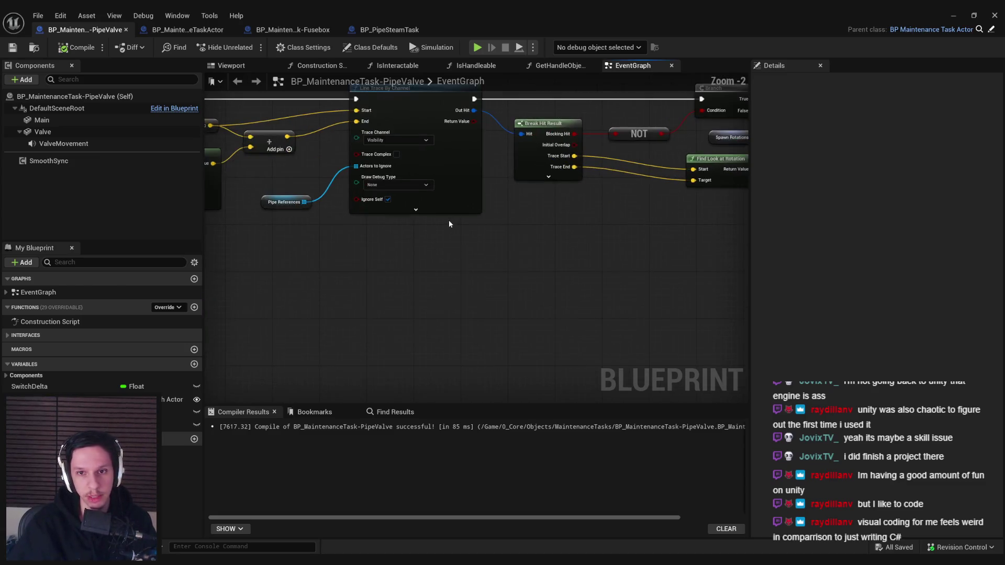
scroll(478, 195, "down", 2)
mouse_move(385, 229)
left_mouse_down()
mouse_move(629, 224)
mouse_move(434, 244)
left_mouse_up()
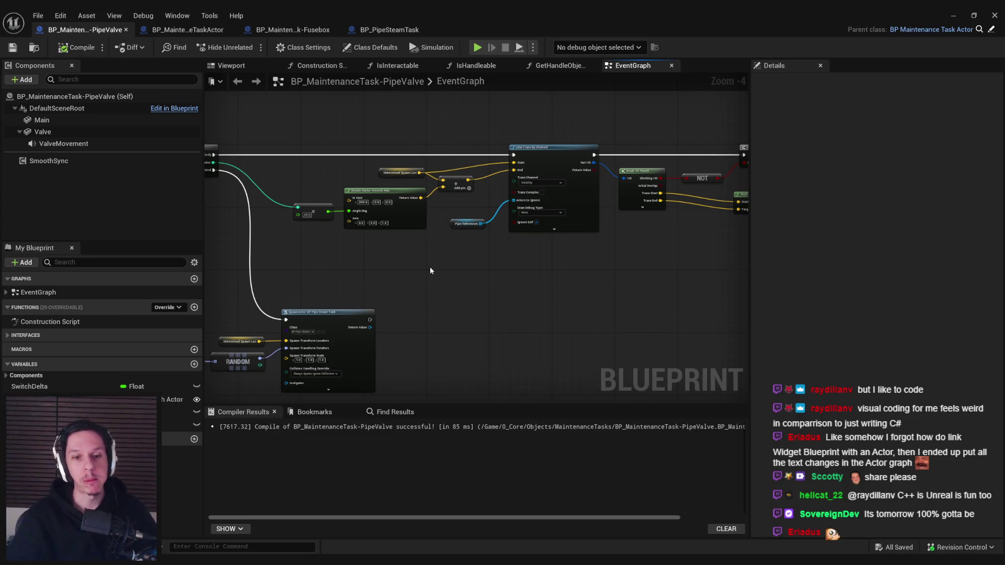
Step: Inspect the SpawnActor inputs and the Line Trace, Break Hit Result, Branch and ADD cluster
mouse_move(282, 289)
left_mouse_down()
mouse_move(435, 348)
mouse_move(425, 244)
mouse_move(426, 257)
left_mouse_up()
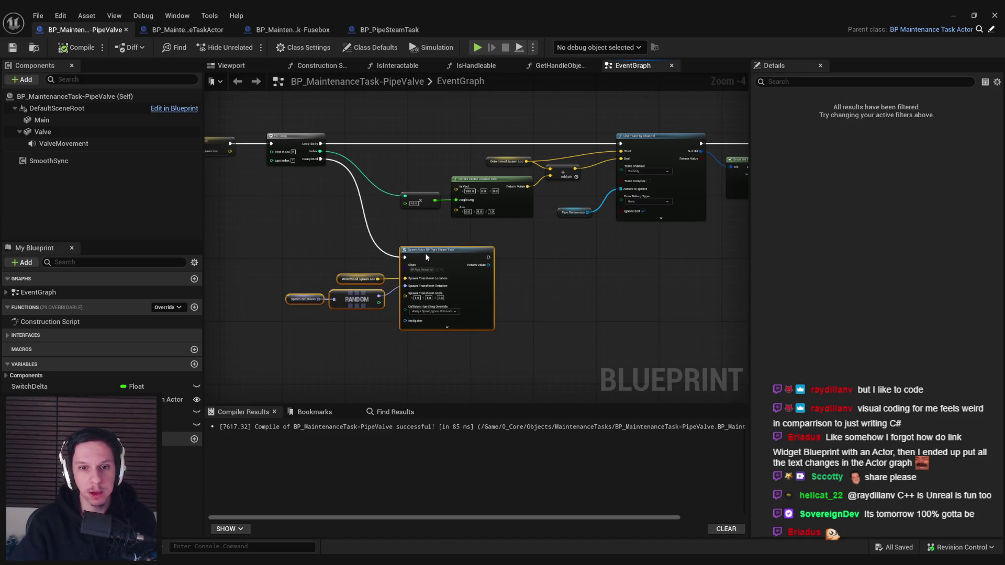
left_click(422, 218)
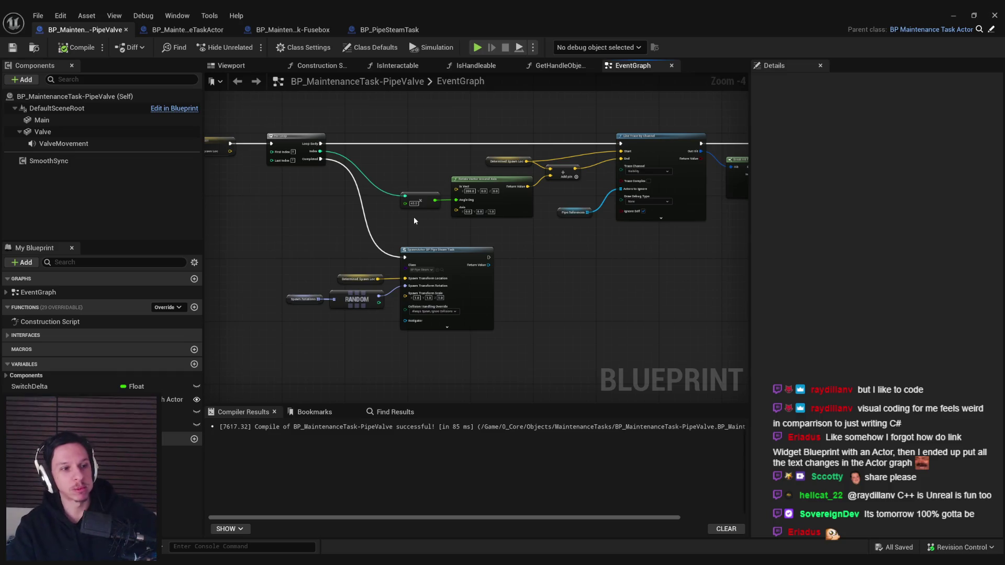
left_click_drag(414, 220, 356, 238)
scroll(444, 264, "up", 1)
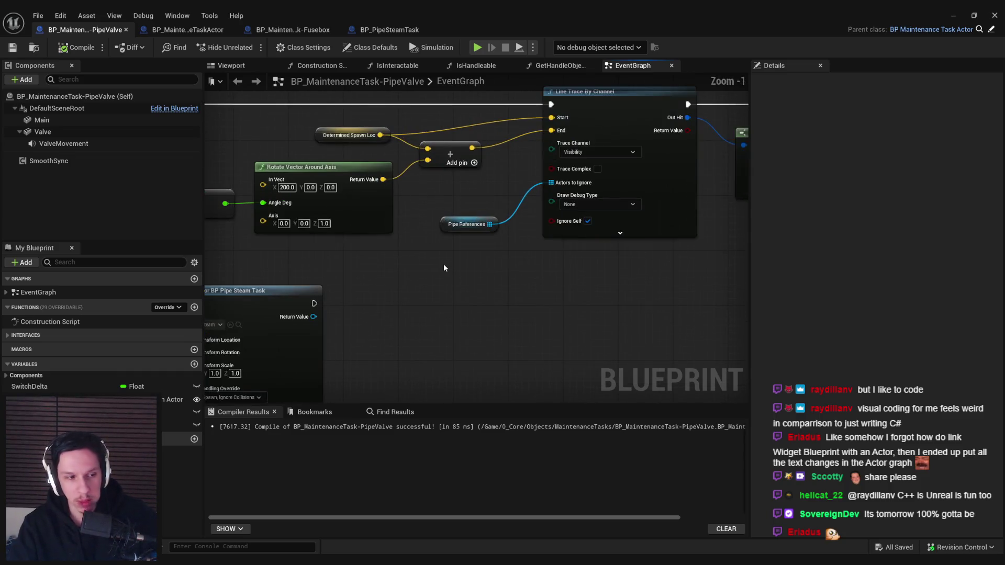
scroll(444, 264, "up", 1)
left_click_drag(444, 264, 373, 322)
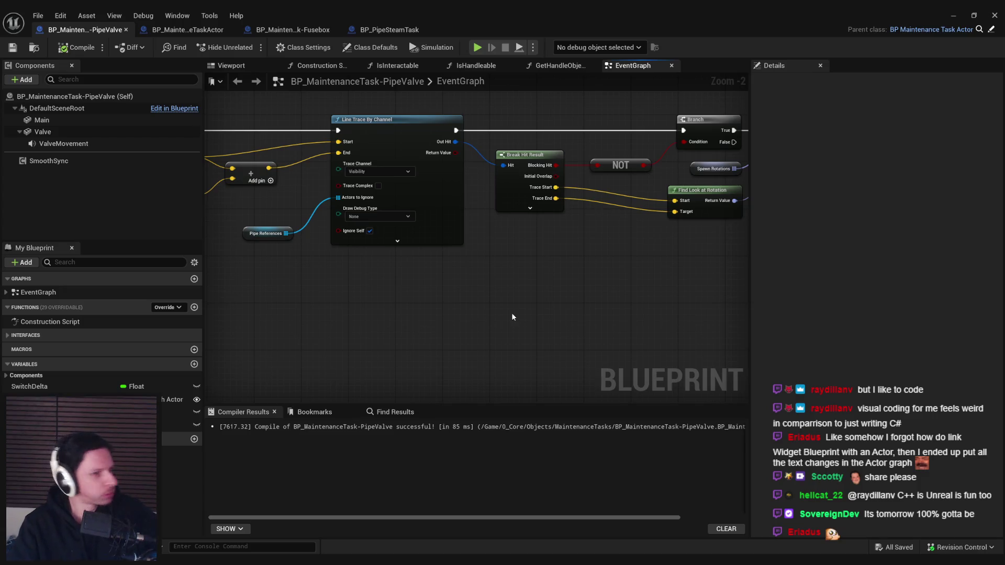
left_click_drag(512, 317, 415, 298)
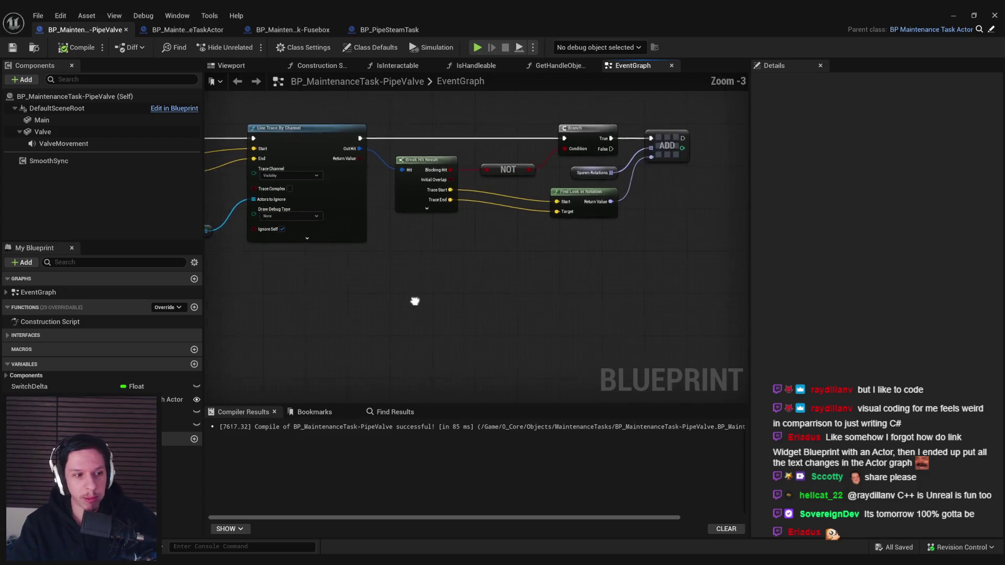
scroll(444, 230, "up", 1)
scroll(520, 228, "down", 3)
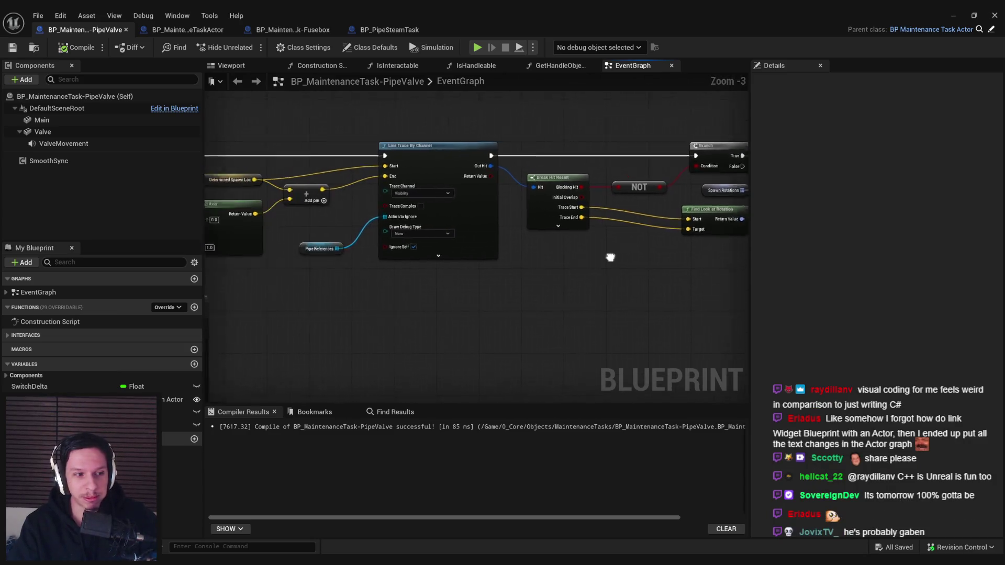
left_click_drag(624, 274, 427, 274)
mouse_move(209, 251)
left_mouse_down()
mouse_move(532, 266)
mouse_move(523, 255)
mouse_move(422, 241)
mouse_move(642, 249)
left_mouse_up()
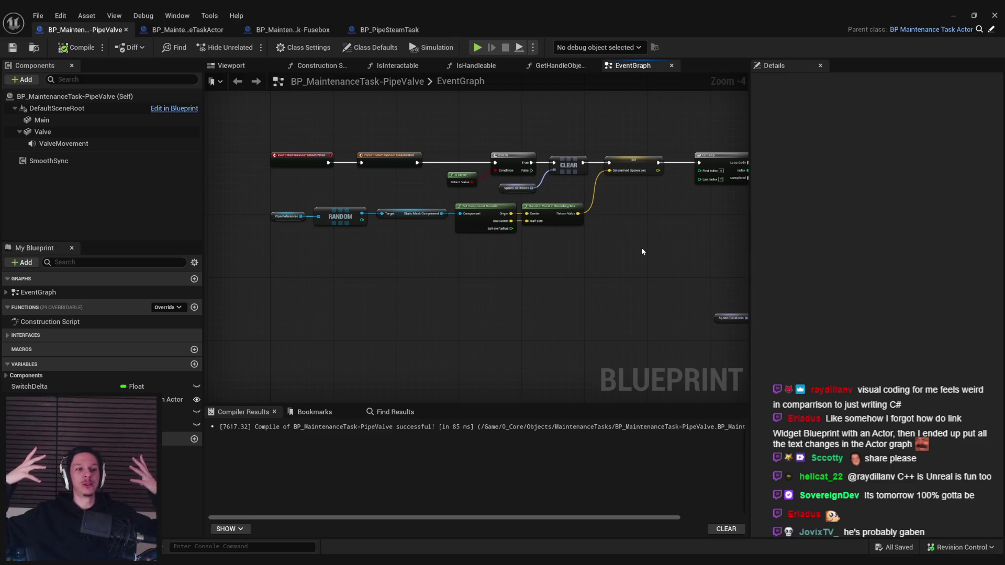
scroll(641, 253, "up", 1)
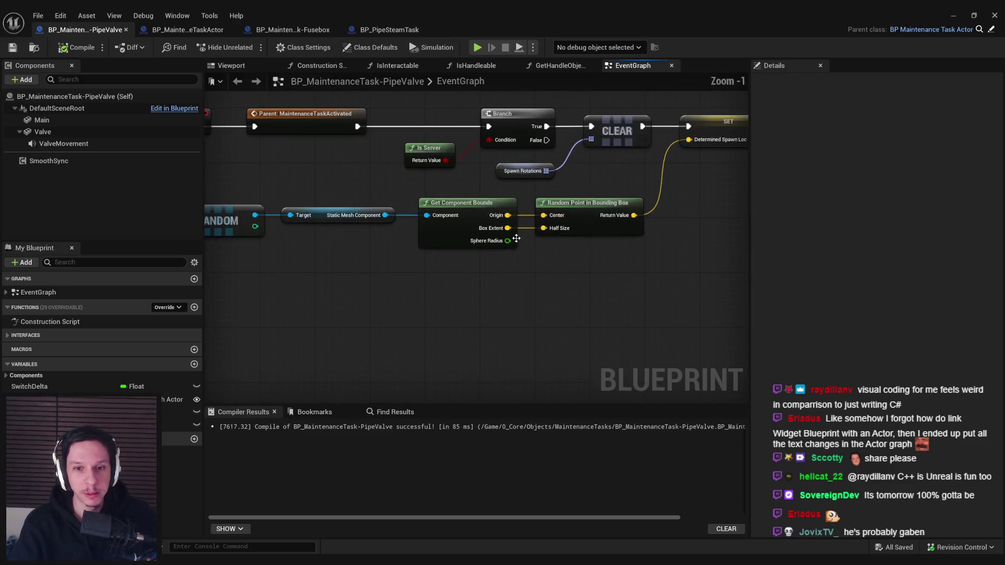
scroll(546, 263, "up", 1)
Step: Compile and save PipeValve, then re-inspect the Line Trace and Break Hit Result nodes
mouse_move(564, 279)
left_mouse_down()
mouse_move(304, 229)
mouse_move(371, 229)
left_mouse_up()
left_click(519, 271)
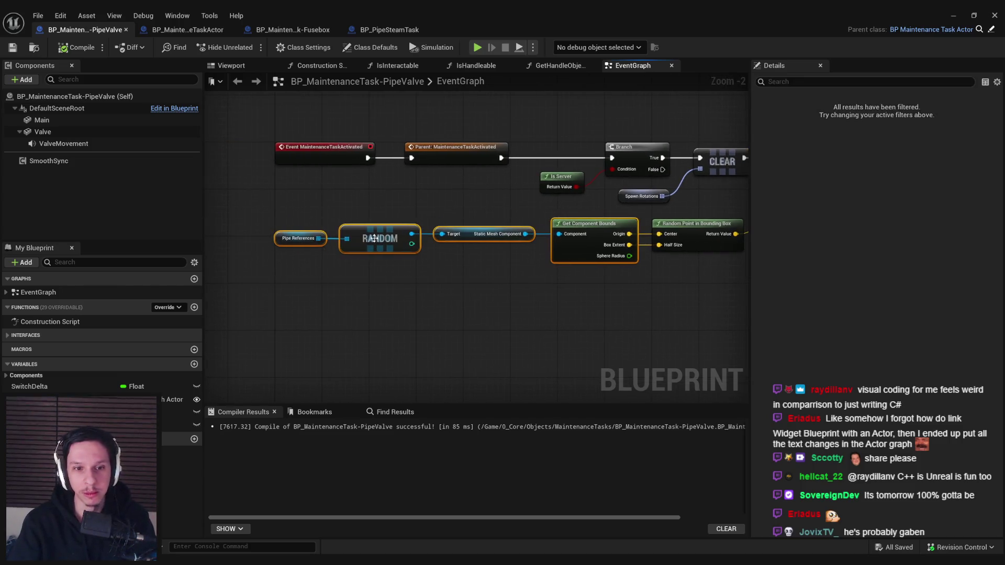
left_click(12, 48)
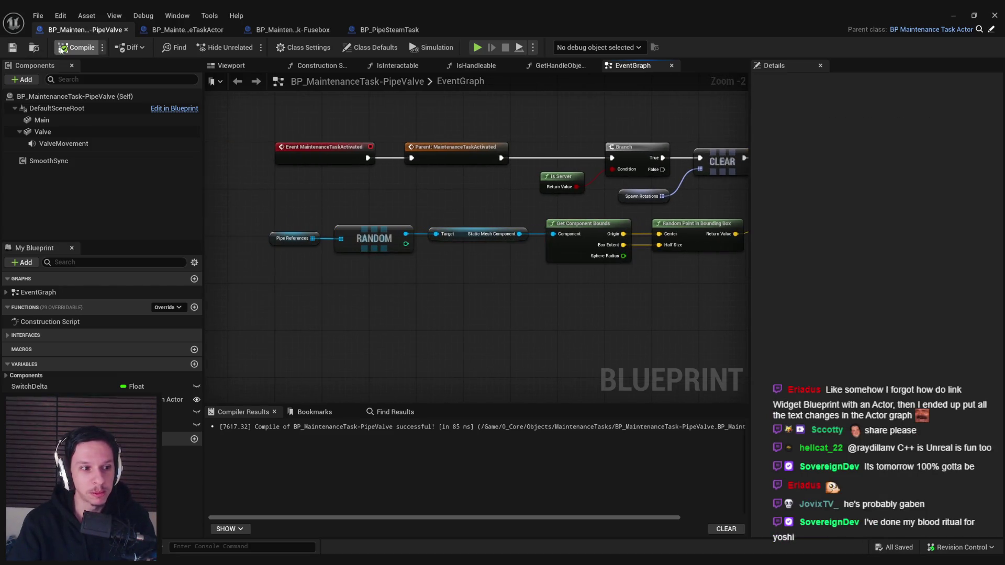
left_click_drag(527, 274, 247, 242)
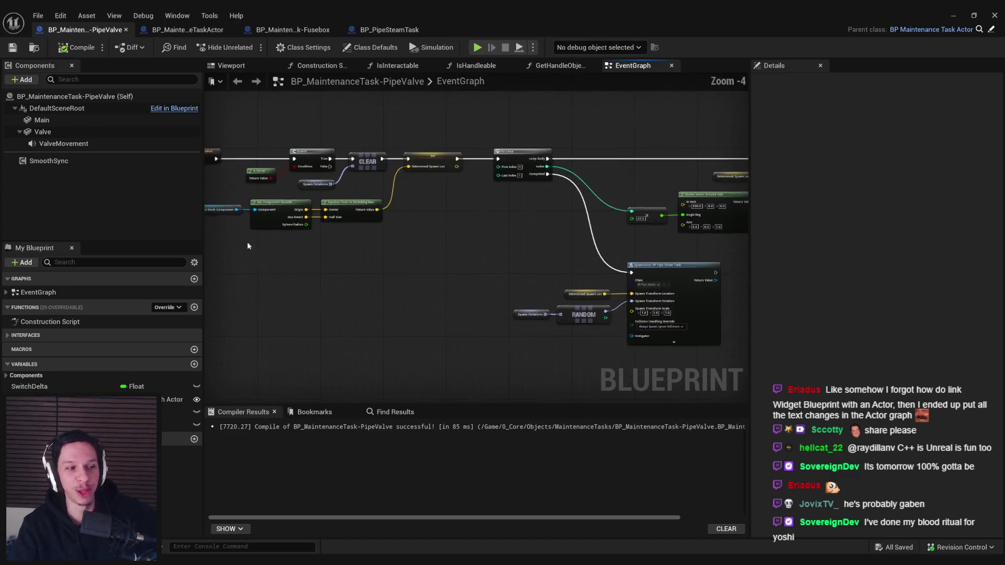
left_click_drag(445, 241, 246, 242)
scroll(550, 248, "down", 2)
left_click_drag(550, 248, 324, 224)
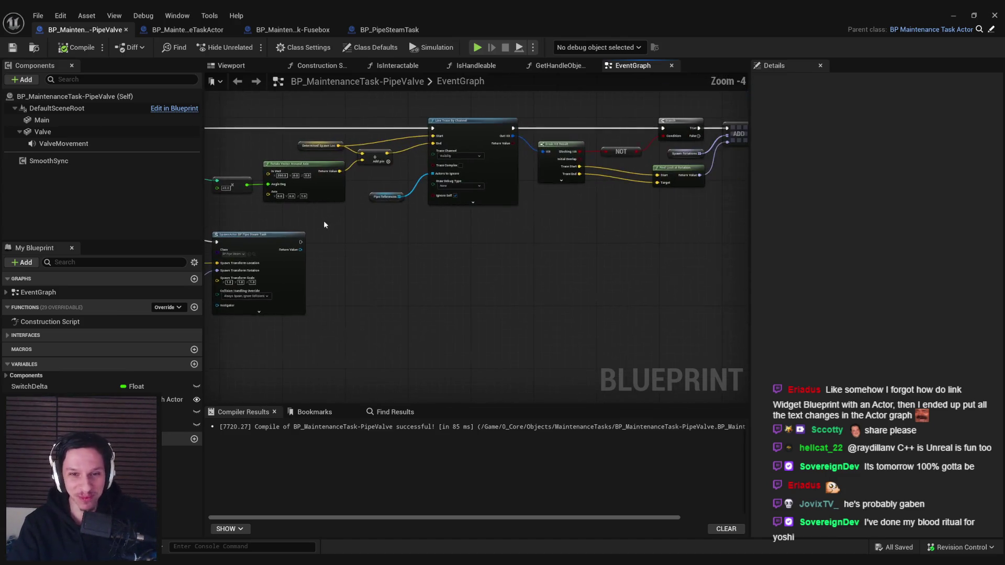
scroll(412, 233, "up", 2)
left_click_drag(413, 233, 294, 322)
Step: Check the NOT, Branch and For Loop nodes, then switch to the BP_PipeSteamTask blueprint
mouse_move(477, 275)
left_mouse_down()
mouse_move(339, 284)
mouse_move(620, 289)
left_mouse_up()
scroll(620, 290, "down", 2)
scroll(620, 290, "up", 2)
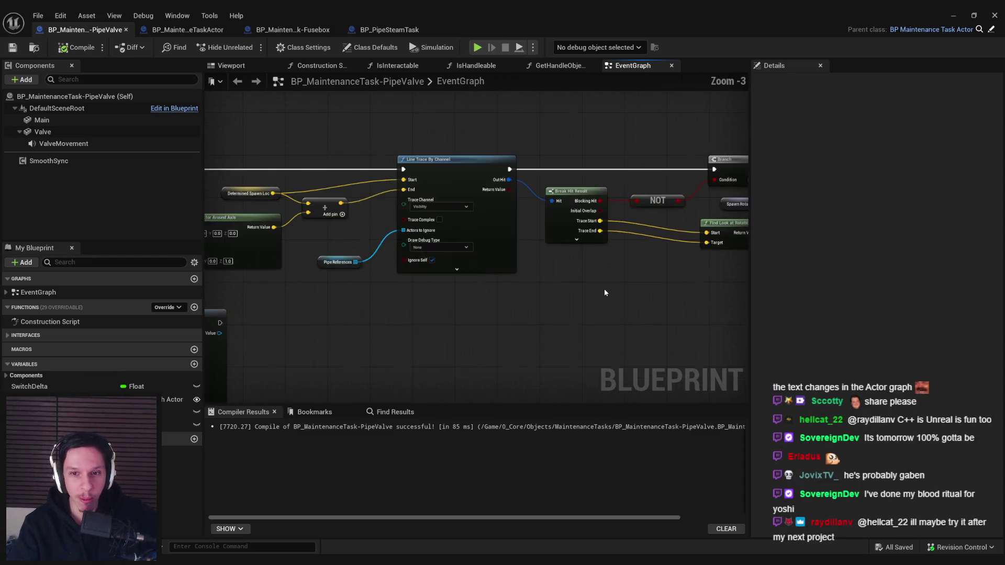
scroll(324, 299, "down", 2)
left_click_drag(323, 300, 495, 282)
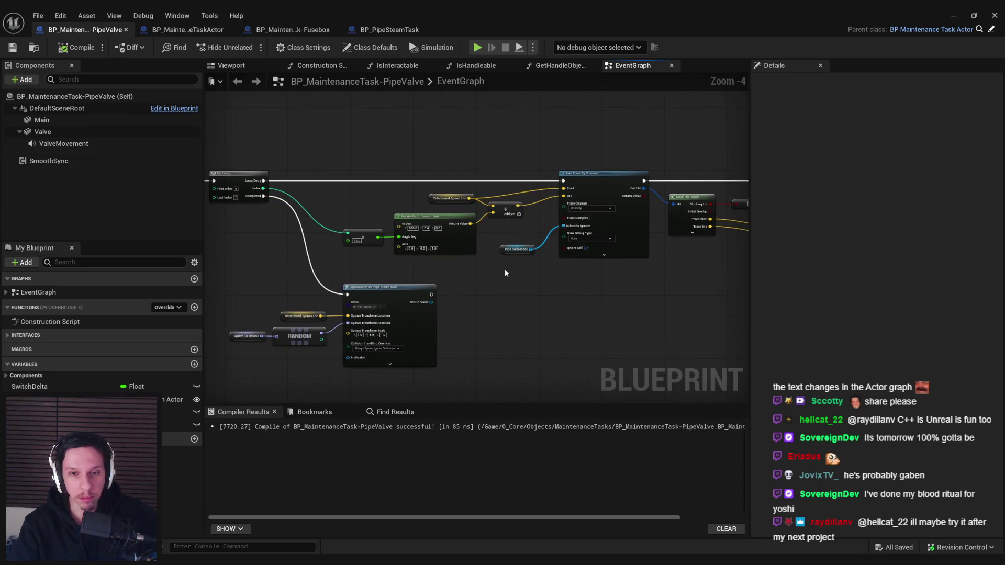
scroll(506, 272, "up", 2)
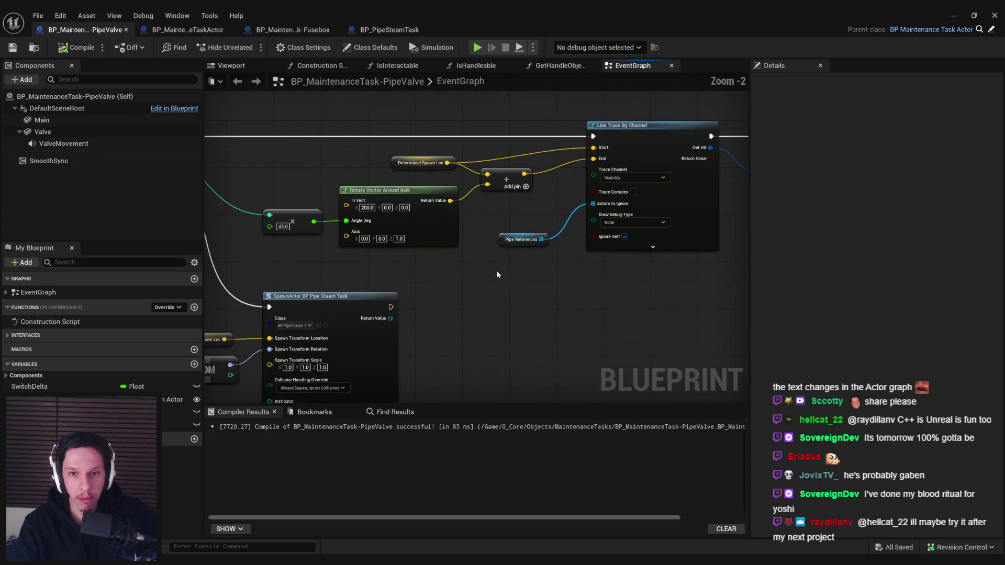
left_click(390, 30)
left_click(105, 32)
scroll(329, 178, "down", 2)
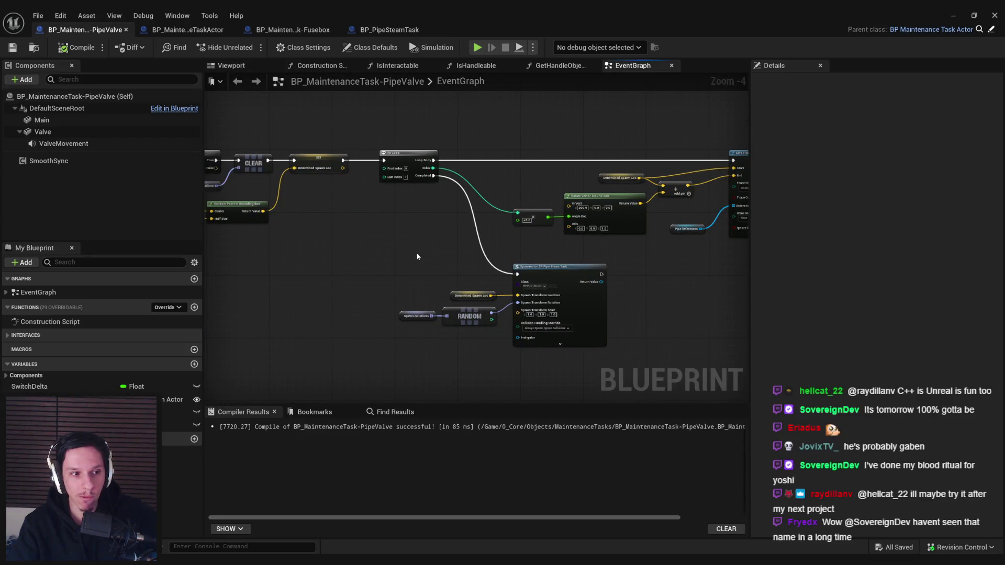
left_click(391, 30)
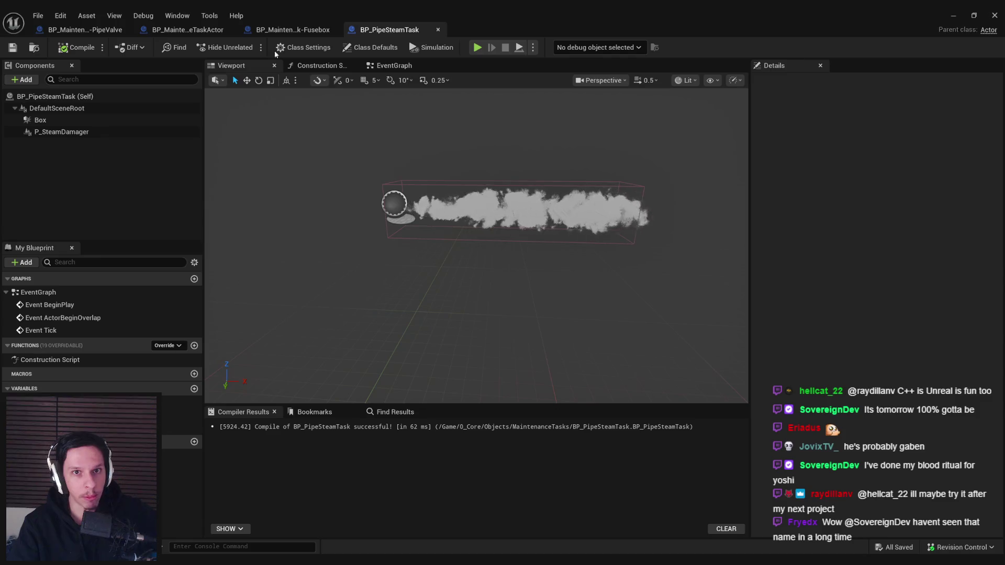
Step: Add an Audio component to BP_PipeSteamTask and assign it the Steam01_Cue sound
left_click(23, 80)
type("ua")
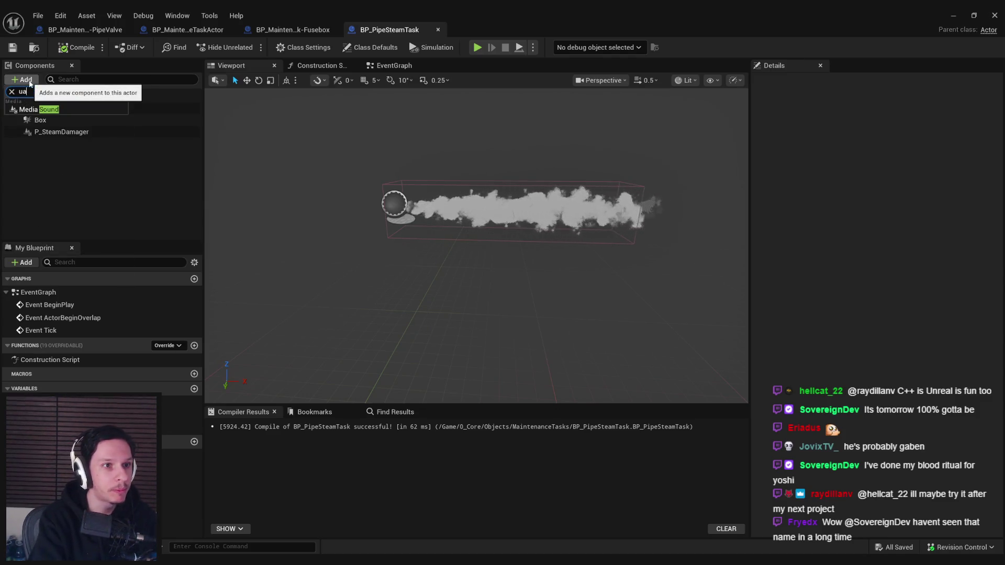
key("BackSpace")
key("BackSpace")
type("audio")
left_click(49, 165)
left_click(49, 122)
left_click(939, 252)
type("steam")
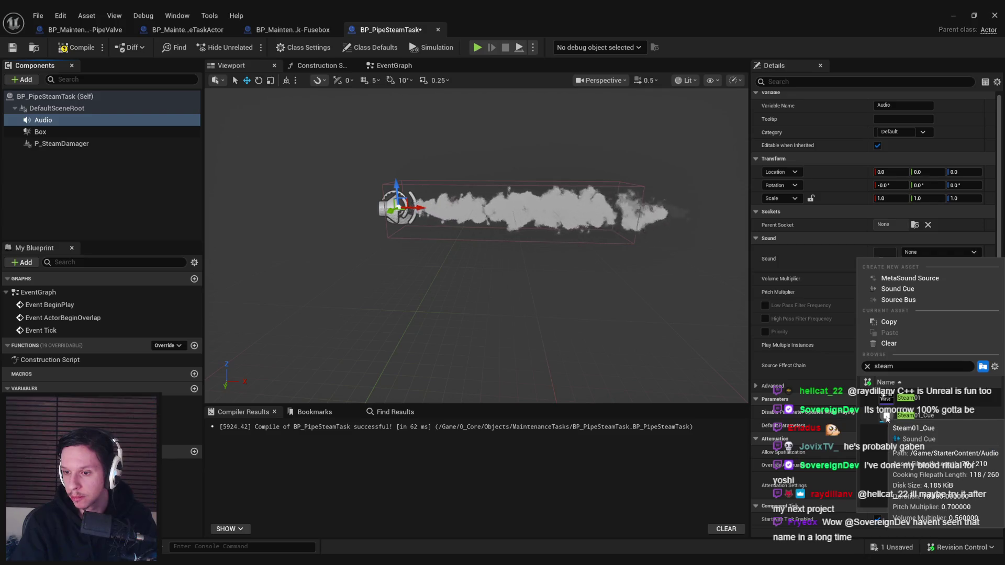
left_click(922, 417)
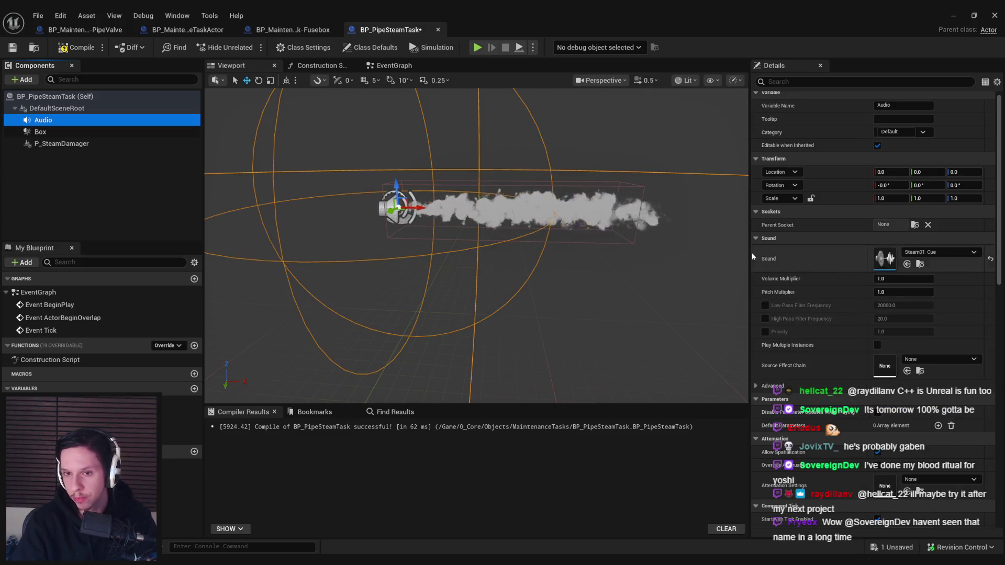
scroll(476, 246, "down", 5)
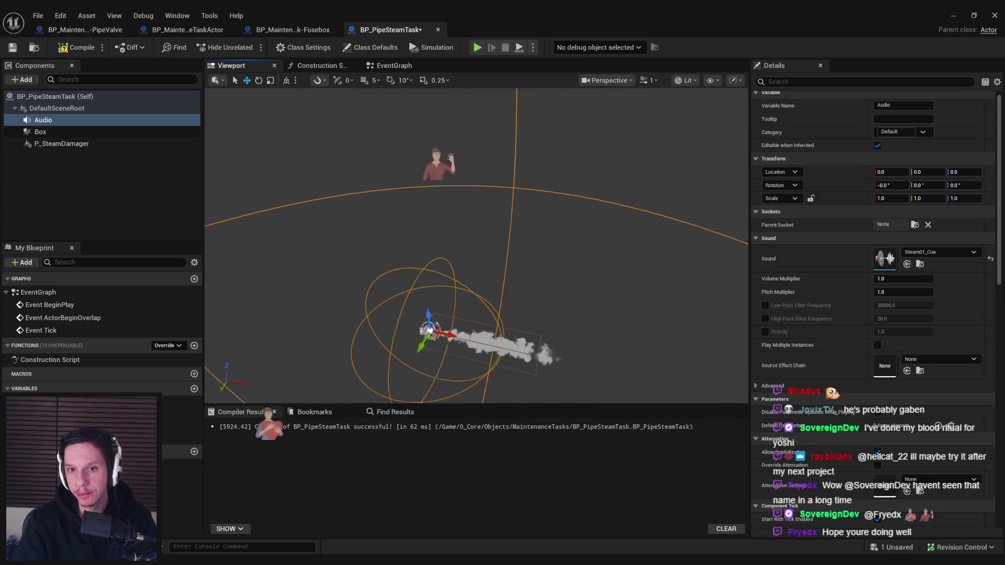
Step: Save and compile BP_PipeSteamTask, then minimize the Blueprint editor
key("ctrl+s")
left_click(76, 48)
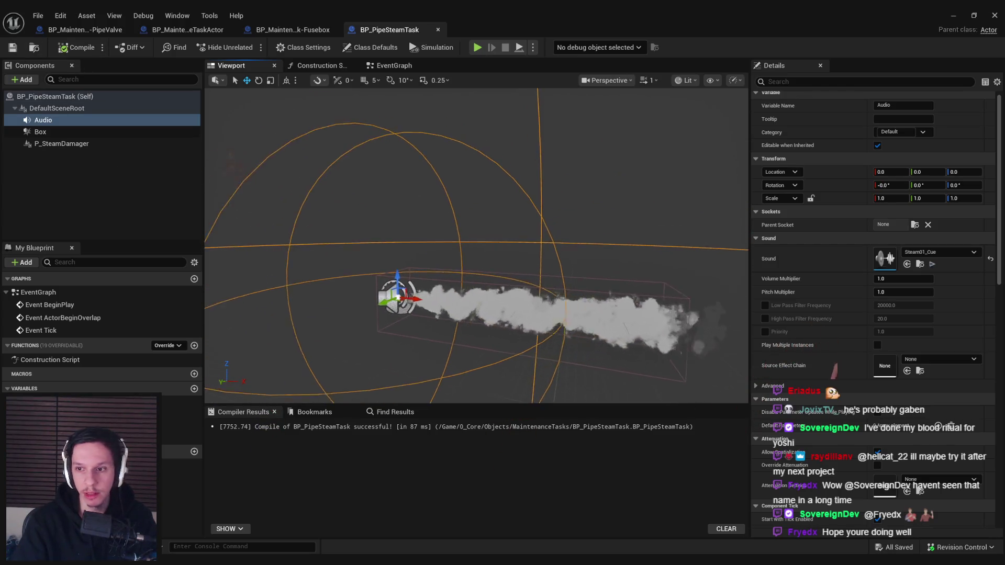
left_click(955, 17)
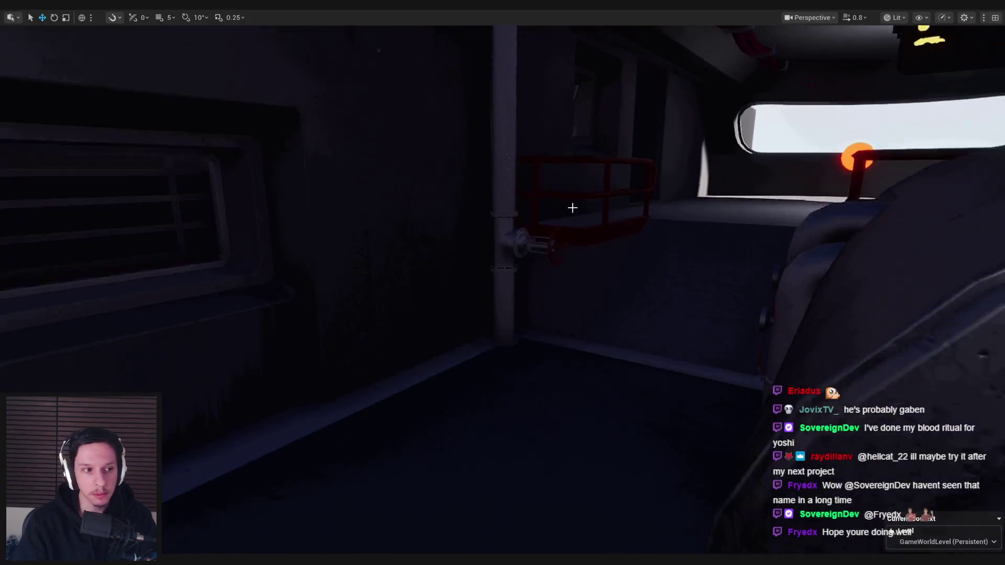
Step: Play-test the level, turning the red valve wheel to release steam, then stop
key("alt+p")
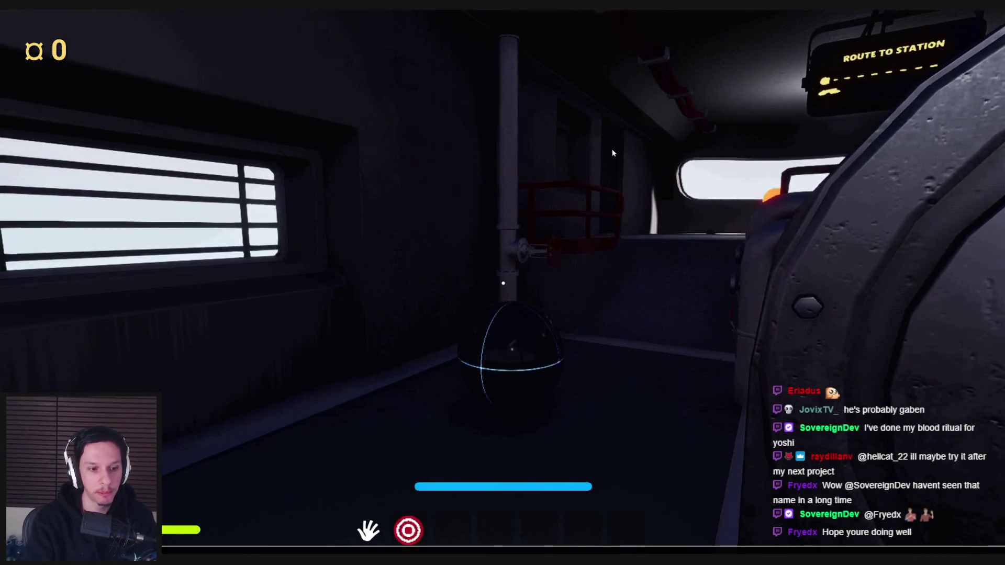
key("grave")
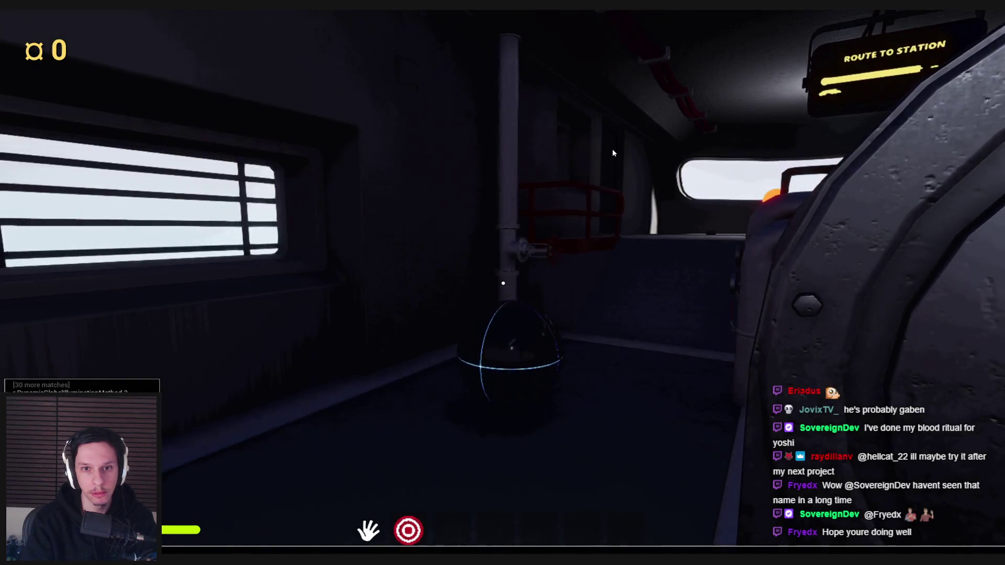
left_click(613, 152)
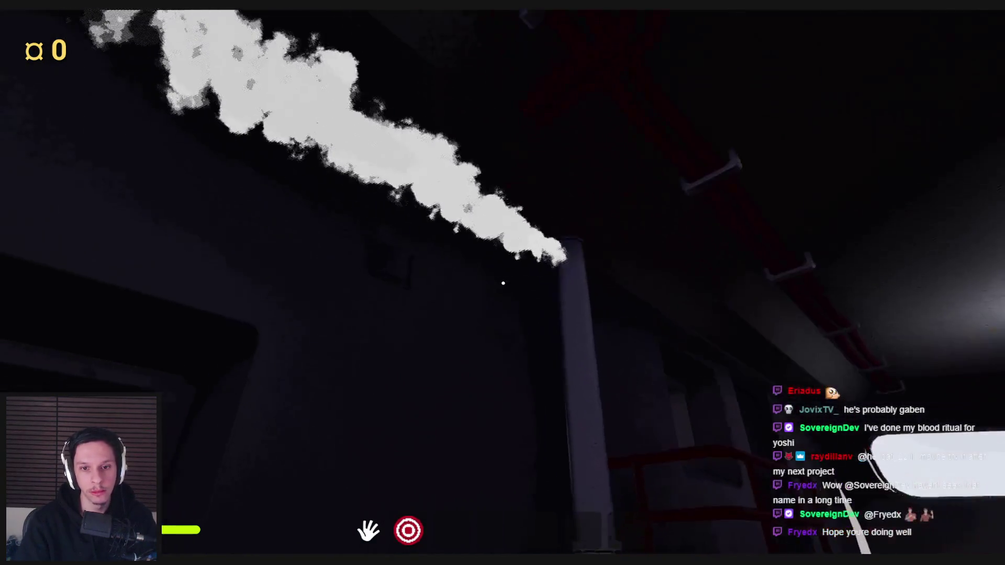
key("w")
mouse_move(544, 287)
left_mouse_down()
mouse_move(554, 332)
mouse_move(473, 300)
mouse_move(522, 341)
mouse_move(506, 256)
mouse_move(471, 332)
mouse_move(527, 258)
mouse_move(450, 312)
mouse_move(527, 272)
mouse_move(503, 283)
mouse_move(504, 332)
mouse_move(539, 297)
mouse_move(518, 321)
mouse_move(471, 289)
mouse_move(502, 283)
left_mouse_up()
key("s")
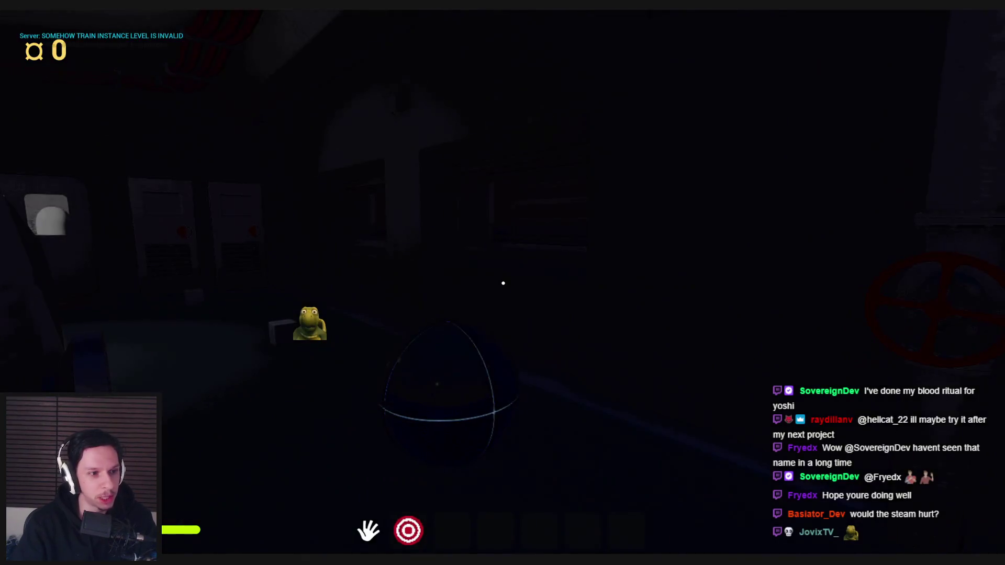
key("Escape")
Step: Move the editor camera toward the right-hand room and return to BP_PipeSteamTask
mouse_move(564, 341)
left_mouse_down()
mouse_move(555, 335)
mouse_move(566, 323)
left_mouse_up()
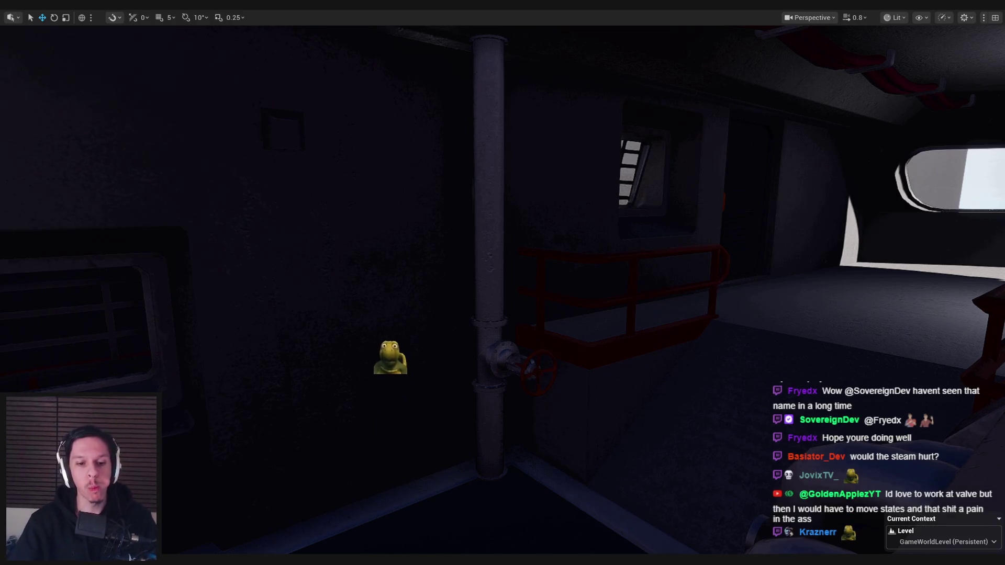
left_click(352, 545)
left_click_drag(441, 385, 438, 329)
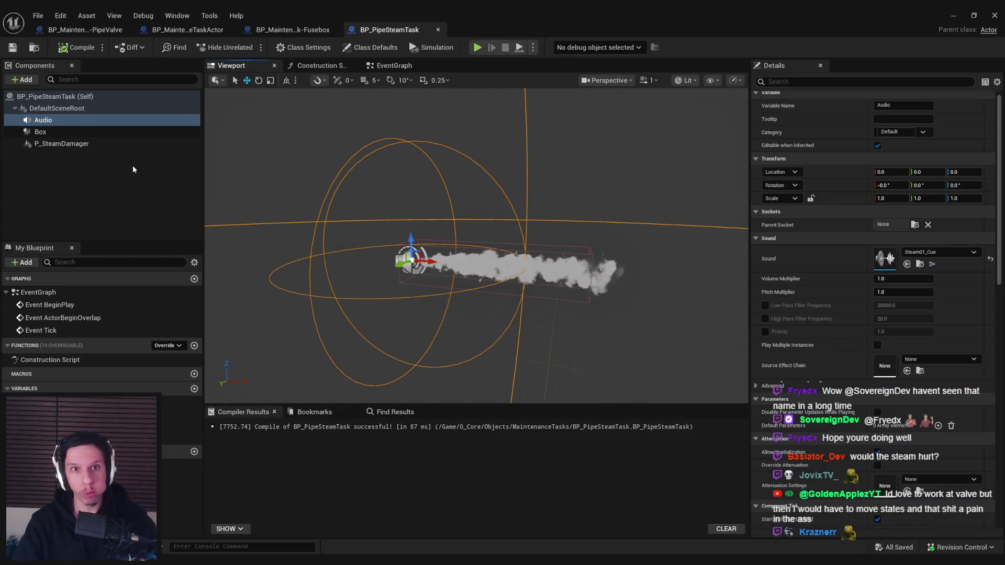
Step: In BP_MaintenanceTask-PipeValve, inspect the Event Tick, Set World Location and Get Physics Angular Velocity nodes
left_click(187, 30)
left_click(86, 30)
scroll(463, 196, "down", 3)
scroll(463, 196, "up", 2)
scroll(387, 291, "down", 2)
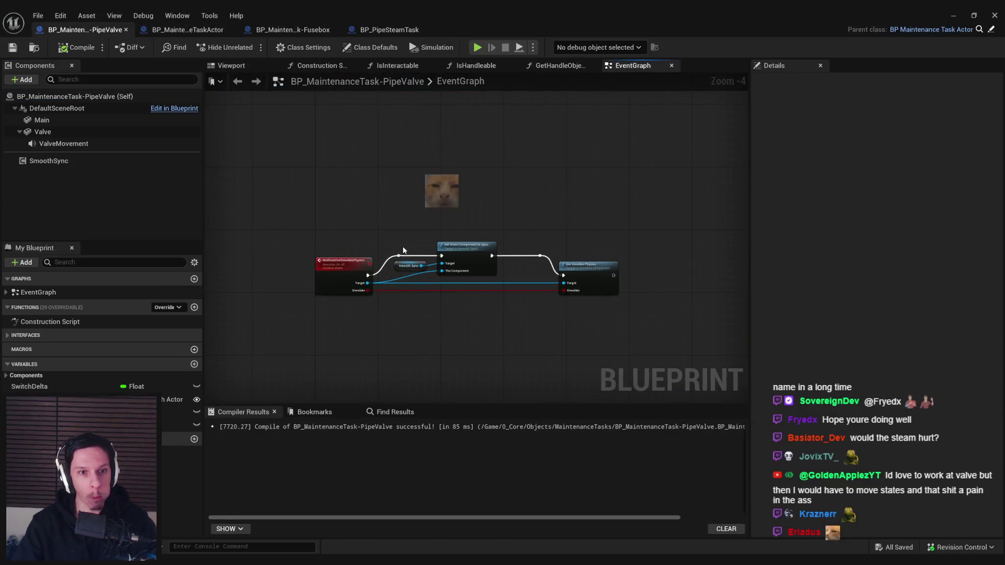
left_click_drag(387, 224, 357, 295)
scroll(348, 300, "up", 2)
scroll(314, 225, "down", 2)
left_click_drag(314, 225, 414, 337)
scroll(463, 147, "up", 3)
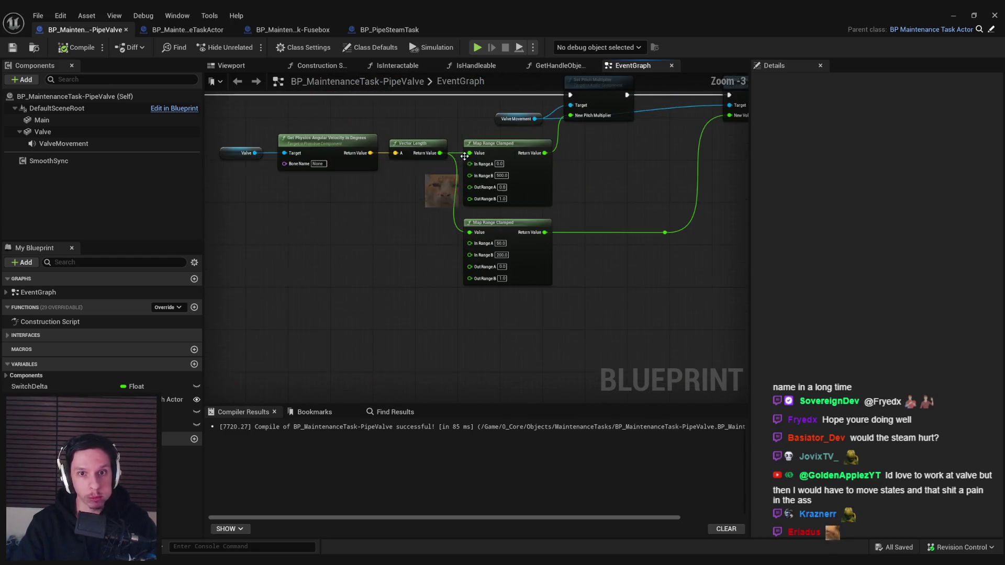
scroll(307, 264, "down", 3)
left_click_drag(308, 263, 671, 284)
scroll(565, 303, "up", 4)
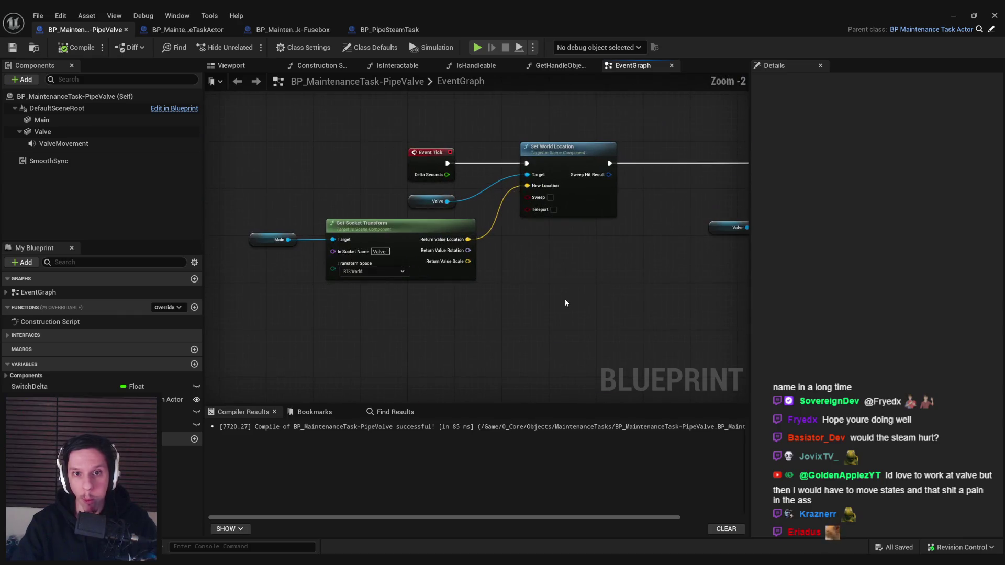
scroll(647, 319, "down", 1)
left_click_drag(648, 318, 527, 296)
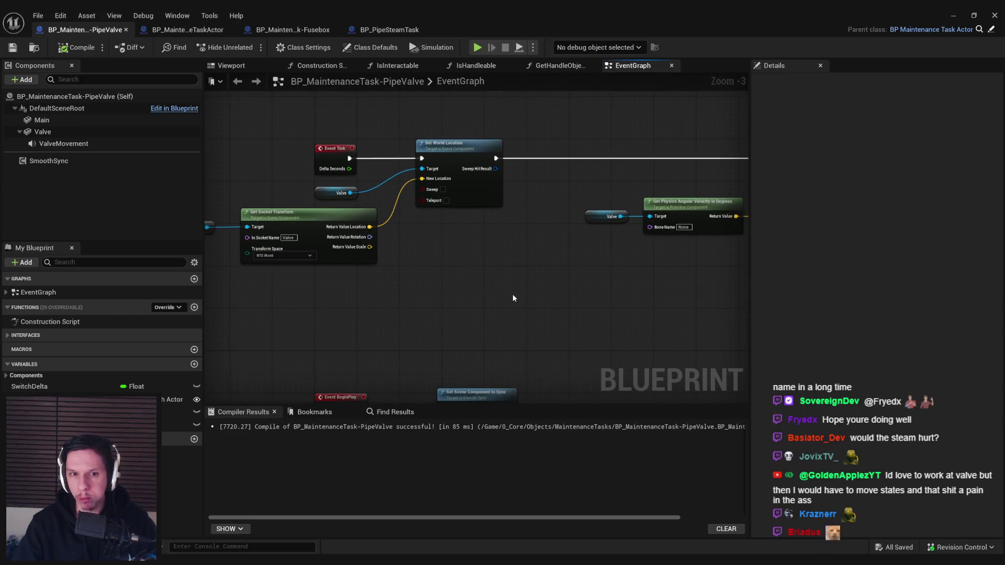
Step: Zoom in and out around the EventGraph's AddForce node chain to inspect it
scroll(375, 286, "down", 2)
scroll(379, 300, "up", 3)
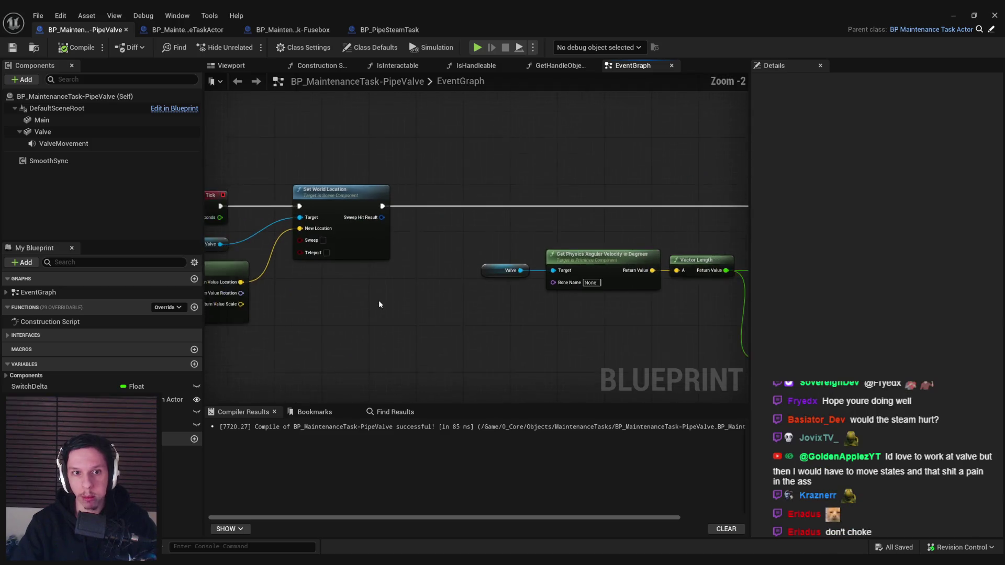
scroll(379, 301, "down", 1)
scroll(482, 218, "down", 1)
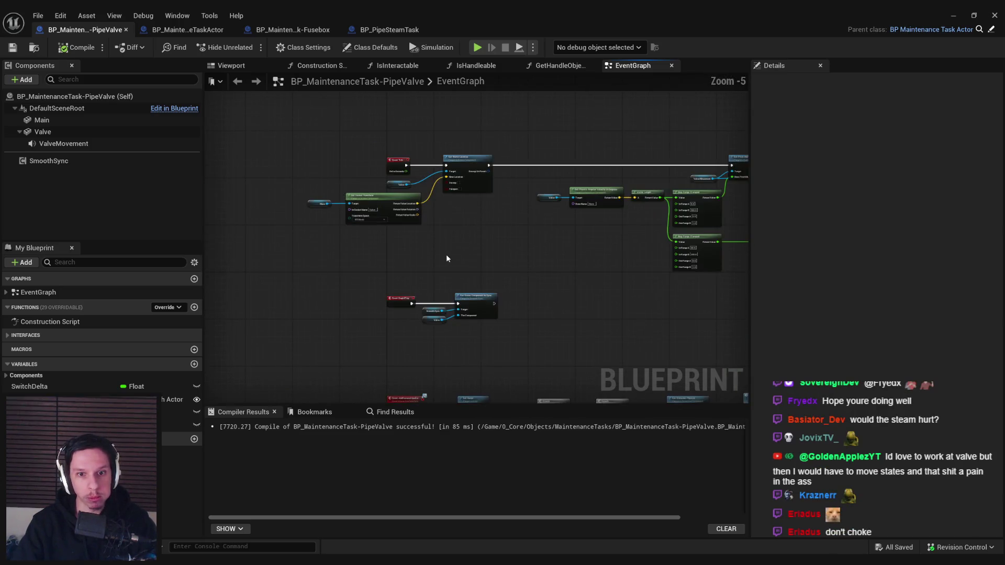
scroll(440, 261, "up", 1)
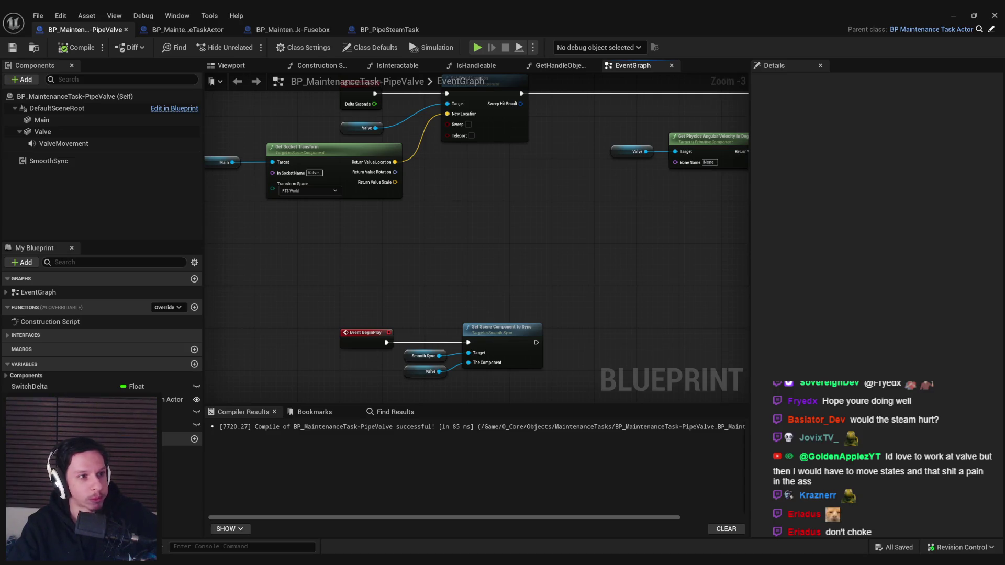
scroll(419, 209, "down", 2)
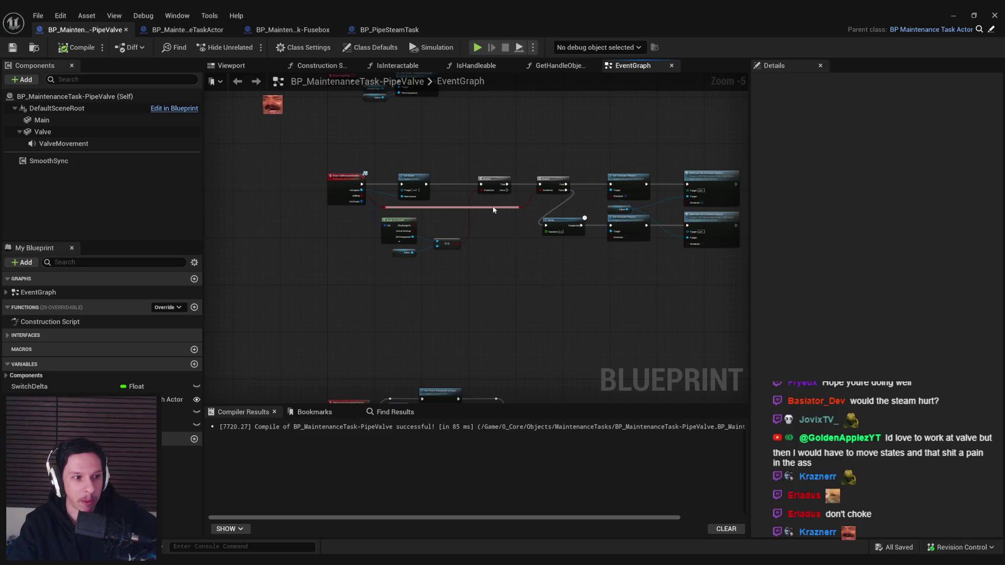
scroll(526, 255, "up", 1)
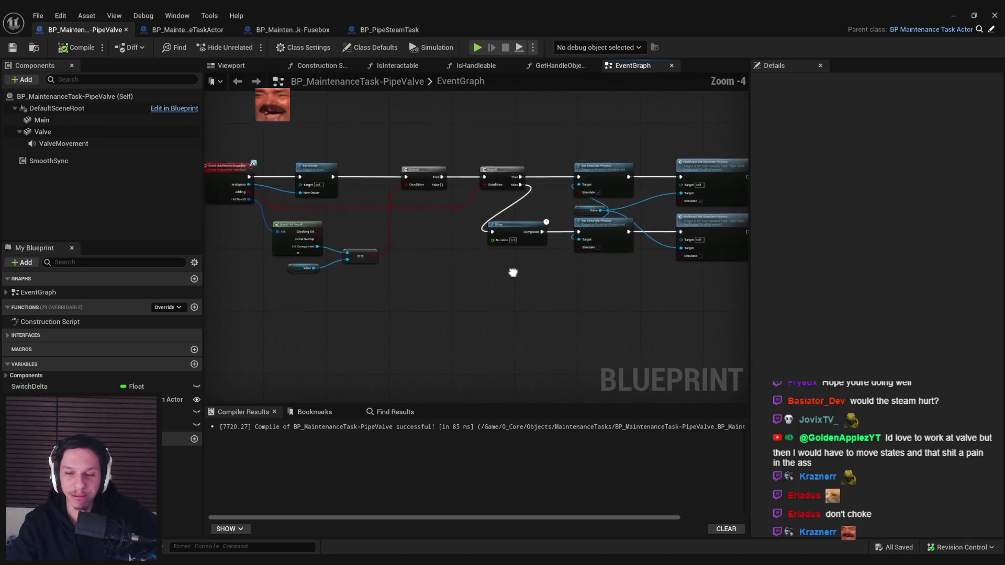
mouse_move(538, 306)
left_mouse_down()
mouse_move(602, 306)
mouse_move(594, 293)
mouse_move(525, 282)
mouse_move(655, 271)
mouse_move(611, 302)
left_mouse_up()
scroll(511, 215, "down", 2)
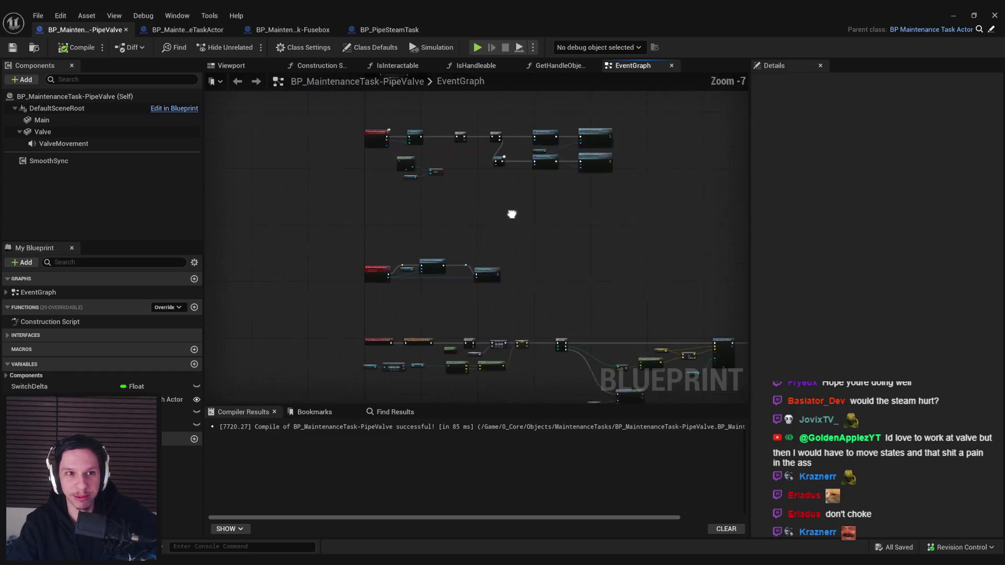
scroll(440, 227, "up", 5)
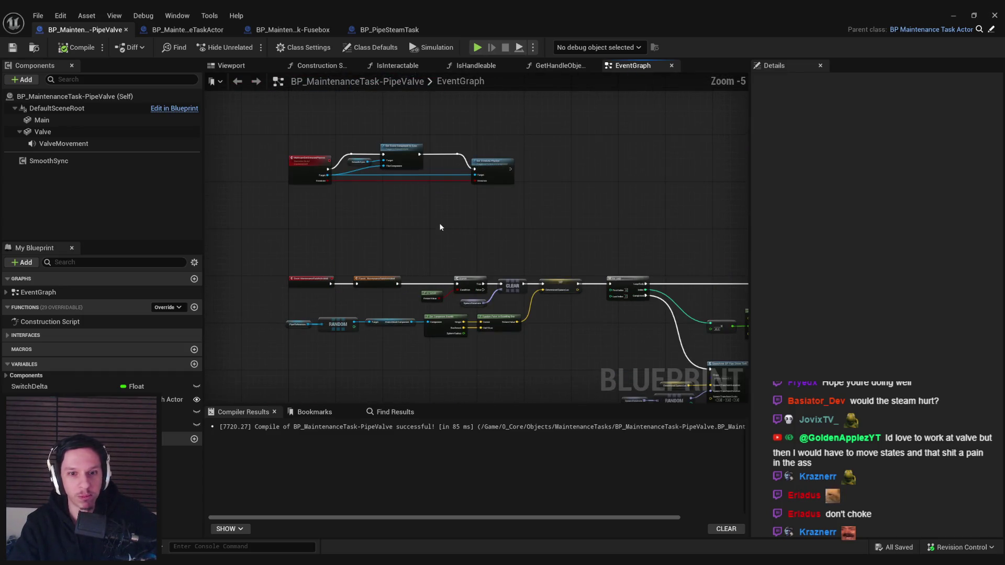
scroll(556, 271, "down", 4)
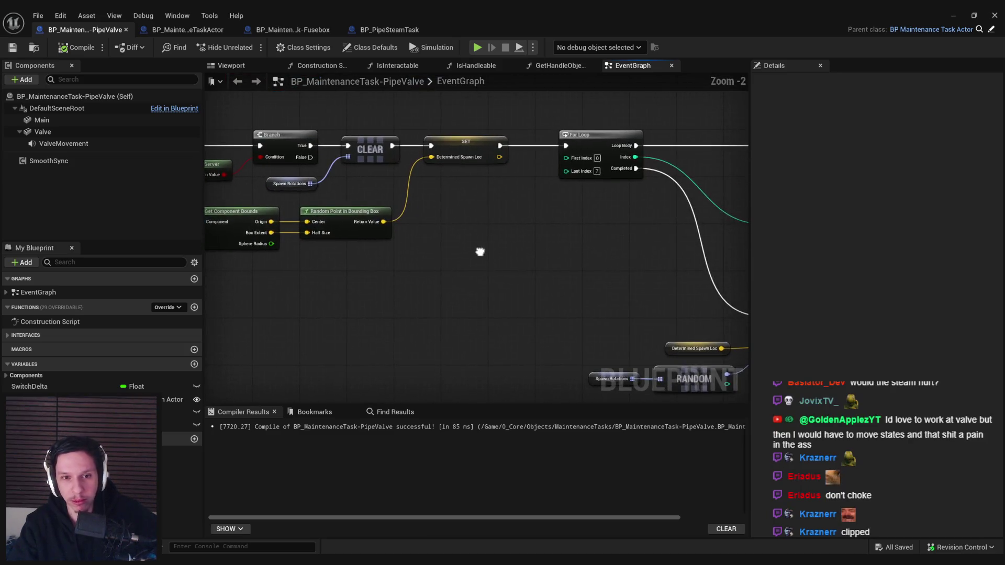
scroll(583, 254, "up", 2)
scroll(384, 247, "down", 2)
scroll(533, 260, "up", 2)
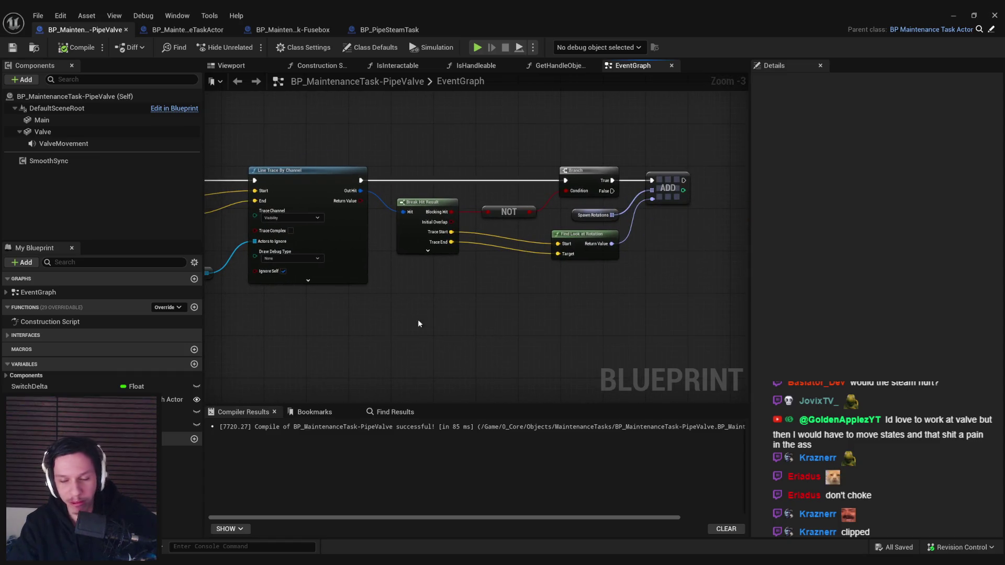
scroll(418, 319, "down", 2)
scroll(428, 277, "up", 1)
Step: Review the Set Simulate Physics, Event AddRemoveHandler, BeginPlay and Tick nodes, then minimize the editor
mouse_move(359, 272)
left_mouse_down()
mouse_move(633, 331)
mouse_move(644, 363)
left_mouse_up()
left_click_drag(517, 231, 491, 240)
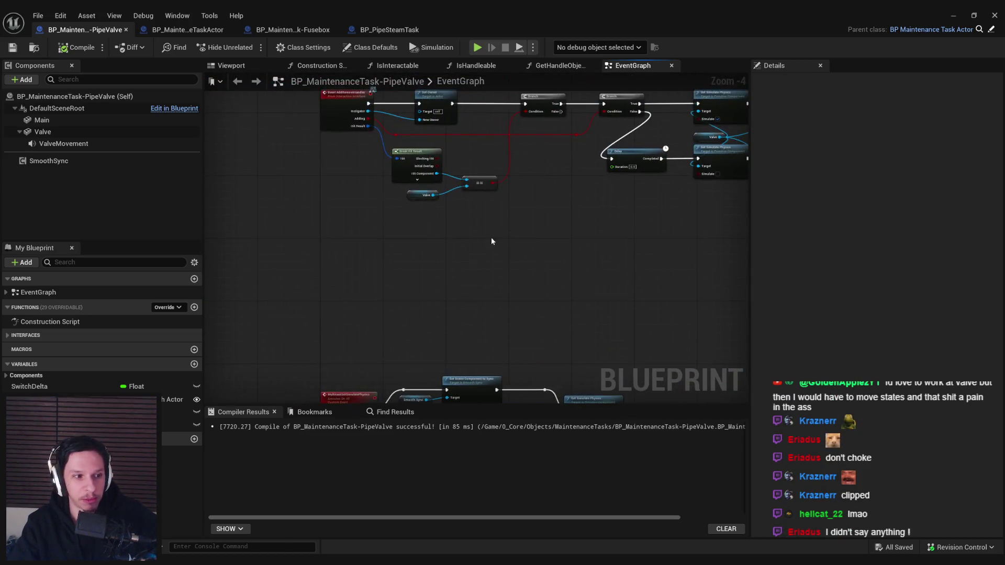
scroll(471, 262, "up", 2)
scroll(493, 287, "down", 3)
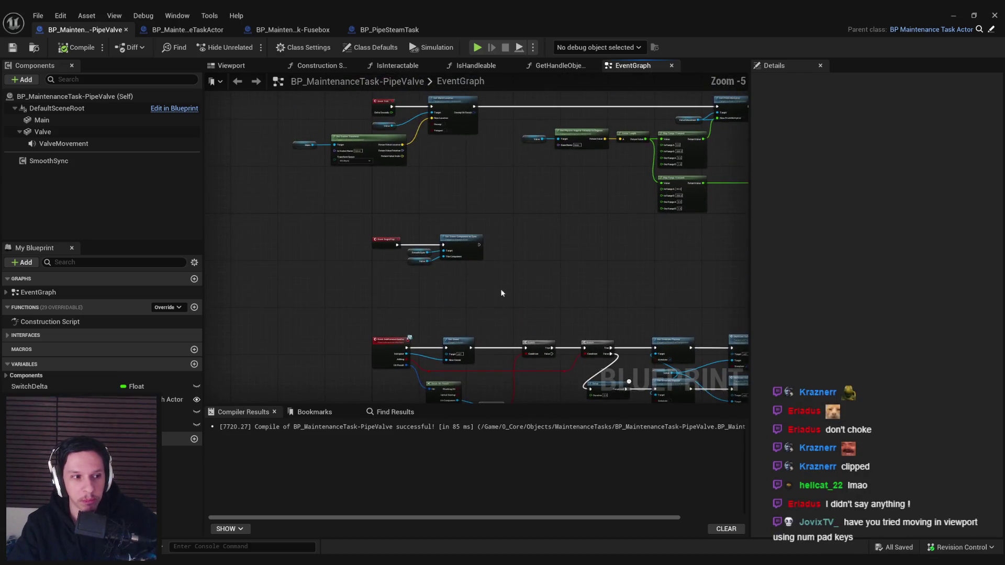
left_click_drag(501, 289, 508, 372)
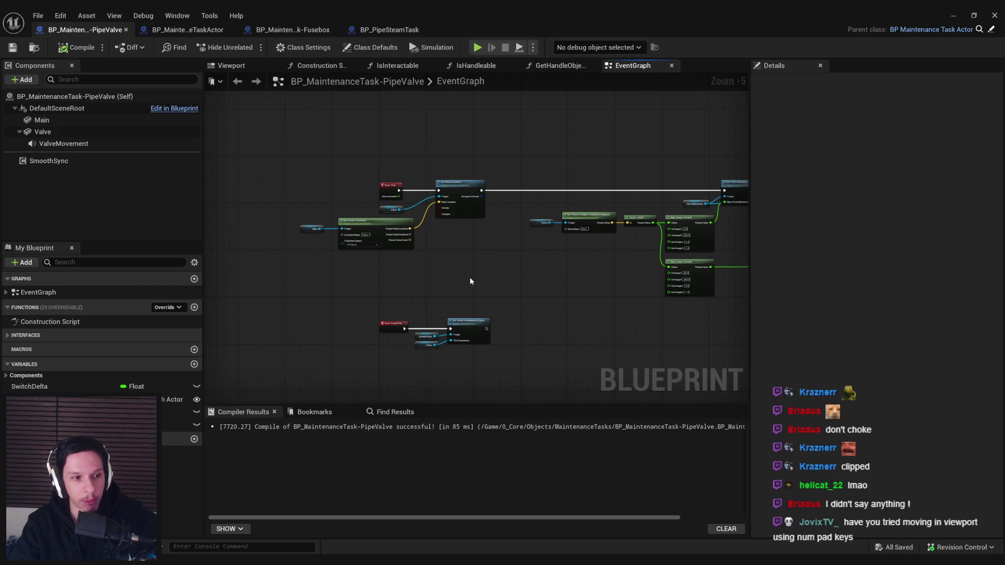
left_click(952, 14)
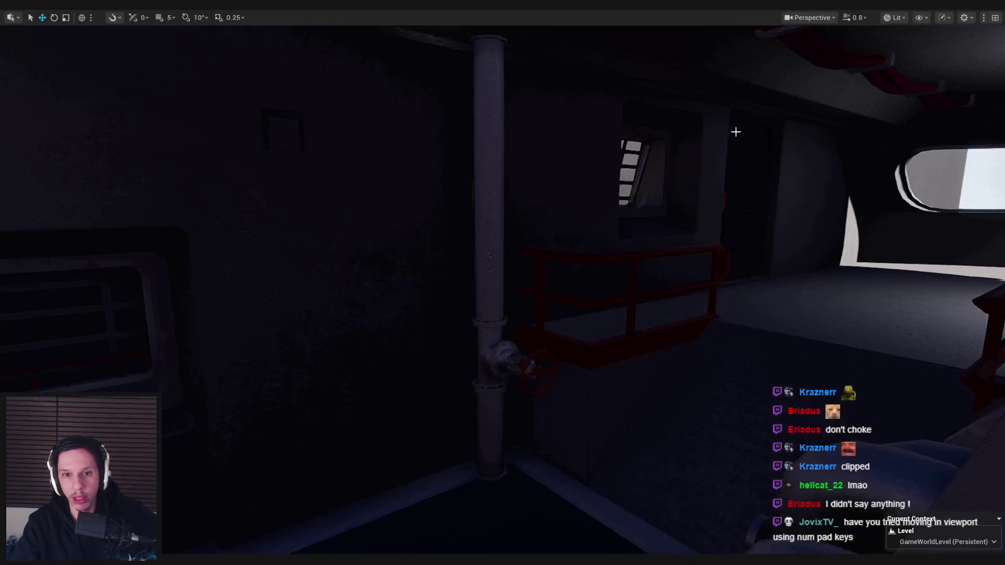
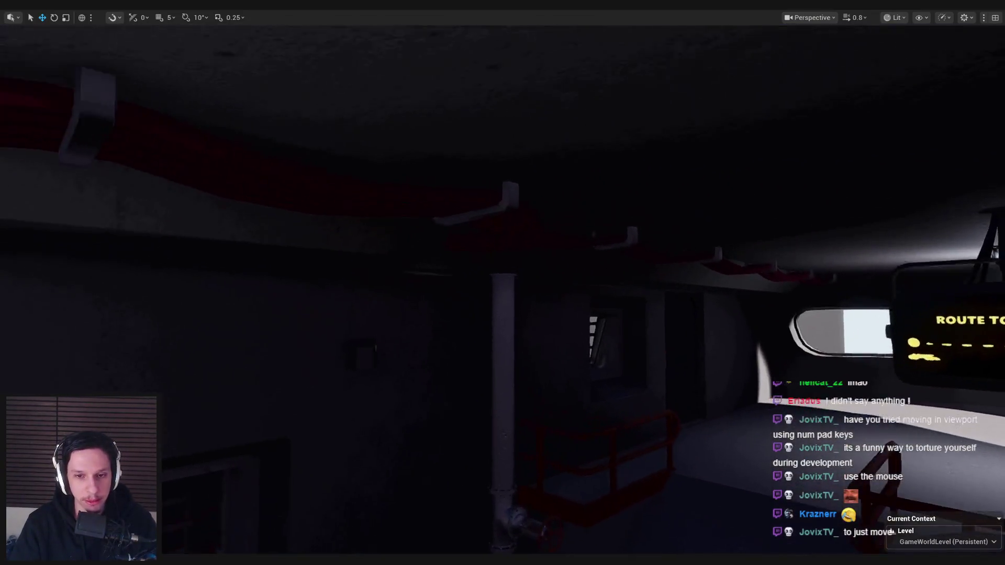
Step: Bring the PipeValve Blueprint forward, survey its Event Tick, Map Range and BeginPlay nodes, and select Valve
left_click(344, 538)
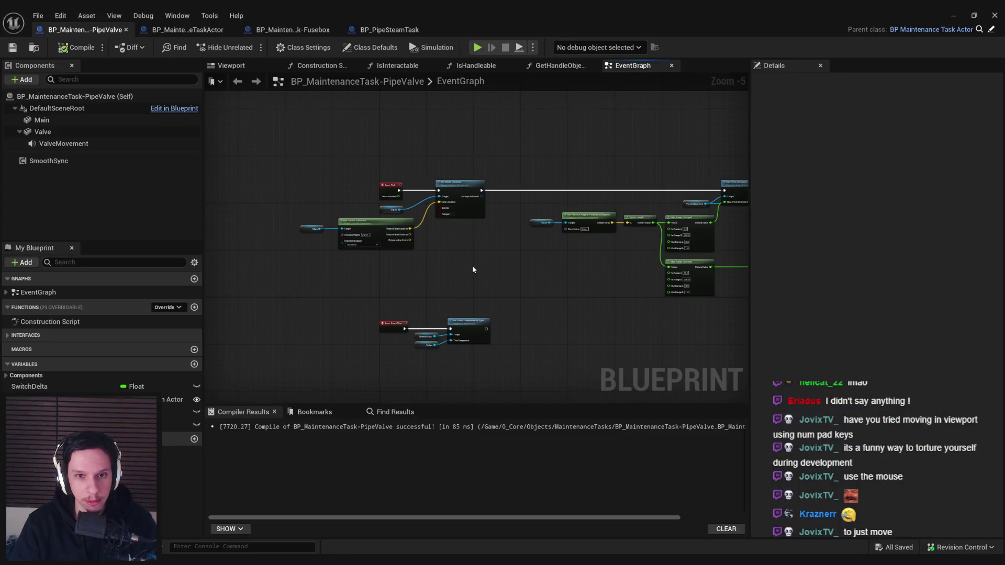
scroll(472, 270, "up", 2)
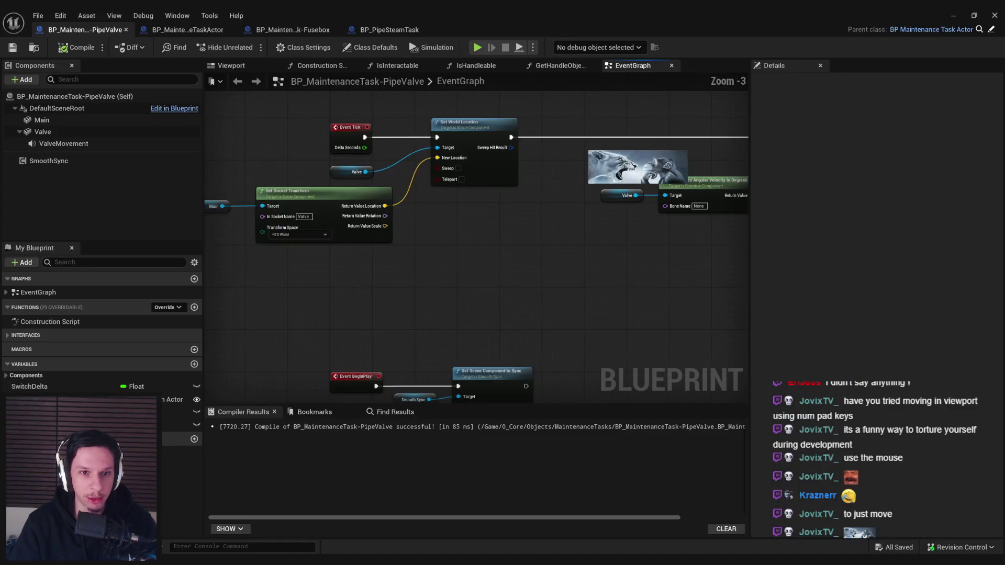
left_click_drag(404, 248, 477, 332)
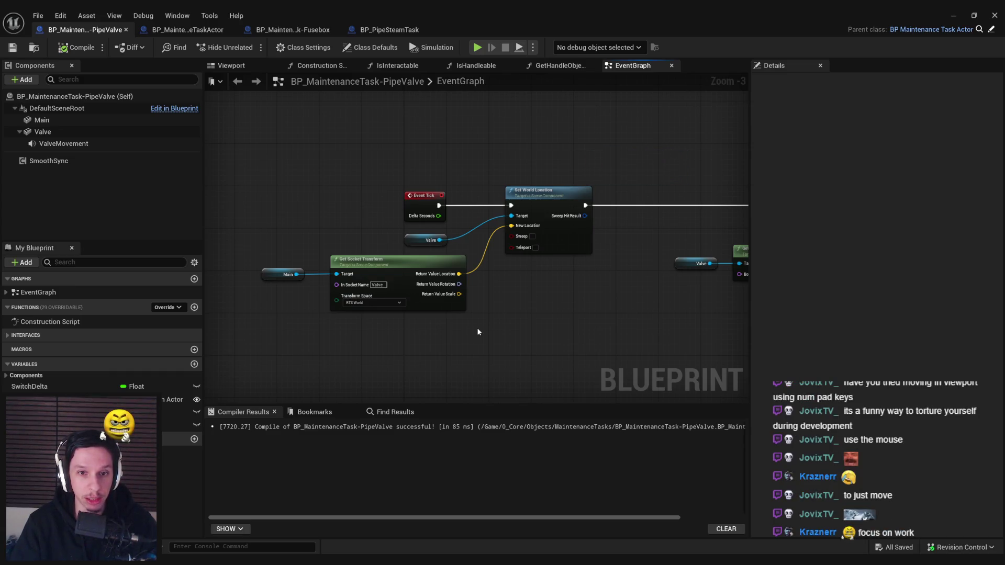
mouse_move(478, 332)
left_mouse_down()
mouse_move(460, 359)
mouse_move(465, 288)
left_mouse_up()
scroll(460, 359, "down", 1)
scroll(466, 288, "up", 1)
left_click_drag(476, 332, 443, 279)
mouse_move(439, 321)
left_mouse_down()
mouse_move(253, 285)
mouse_move(295, 293)
left_mouse_up()
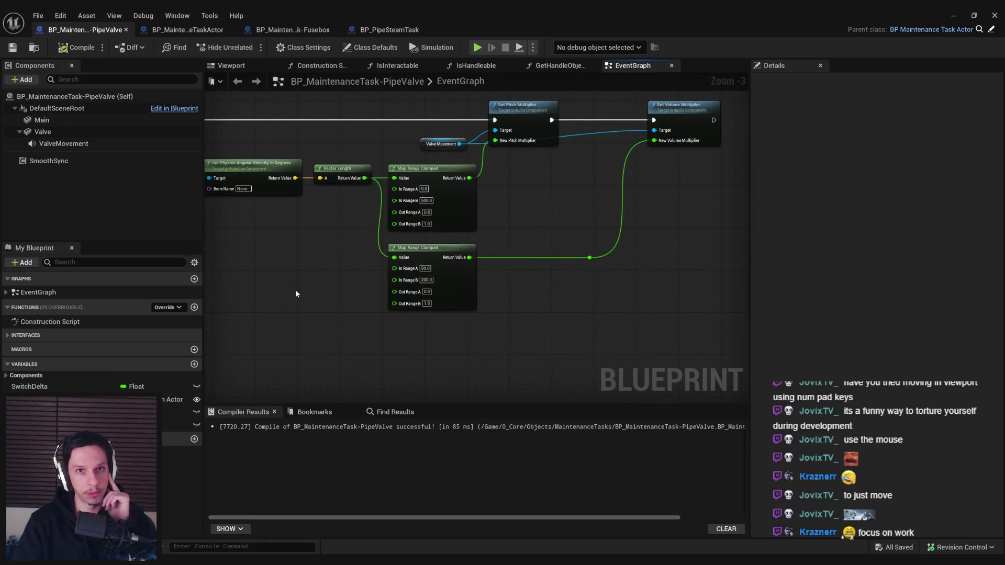
mouse_move(295, 290)
left_mouse_down()
mouse_move(422, 271)
mouse_move(408, 307)
mouse_move(434, 237)
mouse_move(650, 243)
left_mouse_up()
left_click(43, 131)
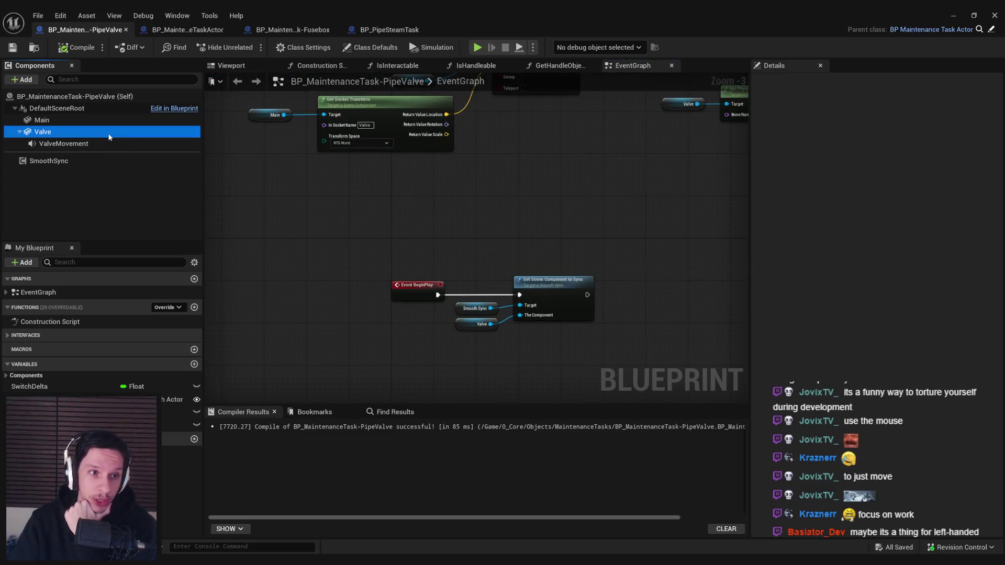
scroll(873, 293, "down", 15)
mouse_move(998, 375)
left_mouse_down()
mouse_move(995, 516)
mouse_move(981, 527)
mouse_move(471, 209)
mouse_move(201, 162)
left_mouse_up()
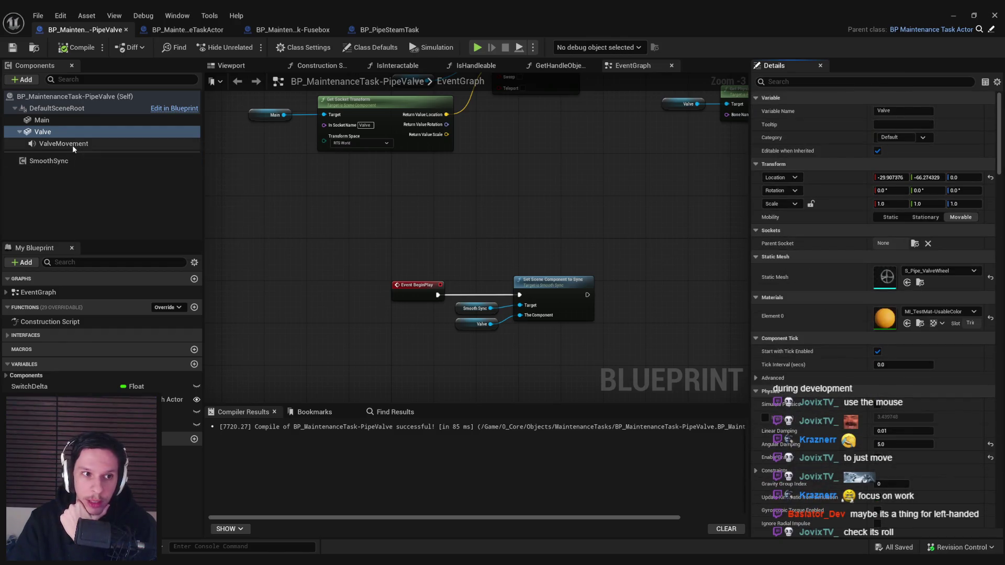
left_click(67, 161)
left_click_drag(1002, 174, 1002, 347)
left_click_drag(997, 401, 994, 445)
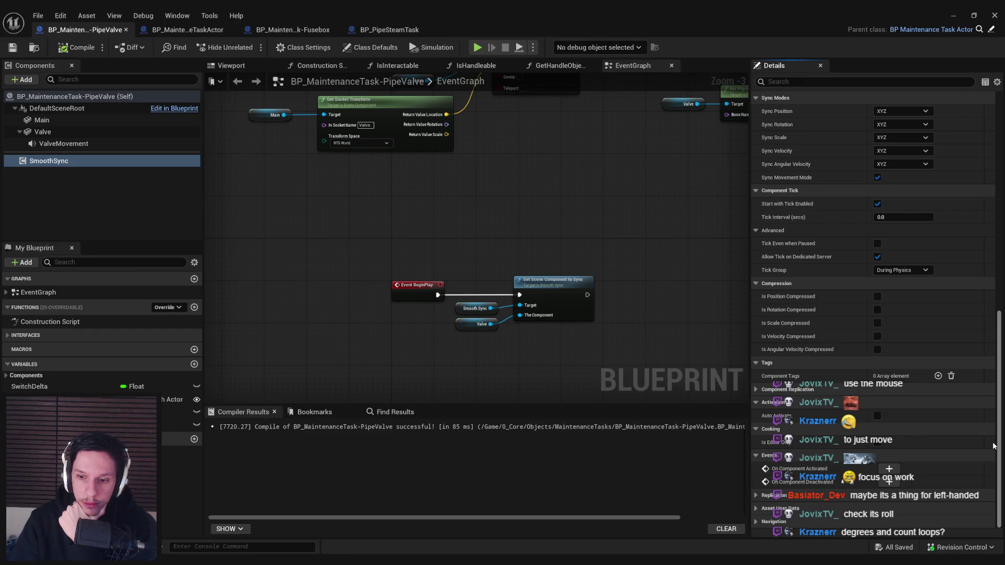
left_click_drag(991, 435, 992, 163)
mouse_move(538, 222)
left_mouse_down()
mouse_move(472, 233)
mouse_move(509, 238)
mouse_move(496, 242)
mouse_move(435, 249)
left_mouse_up()
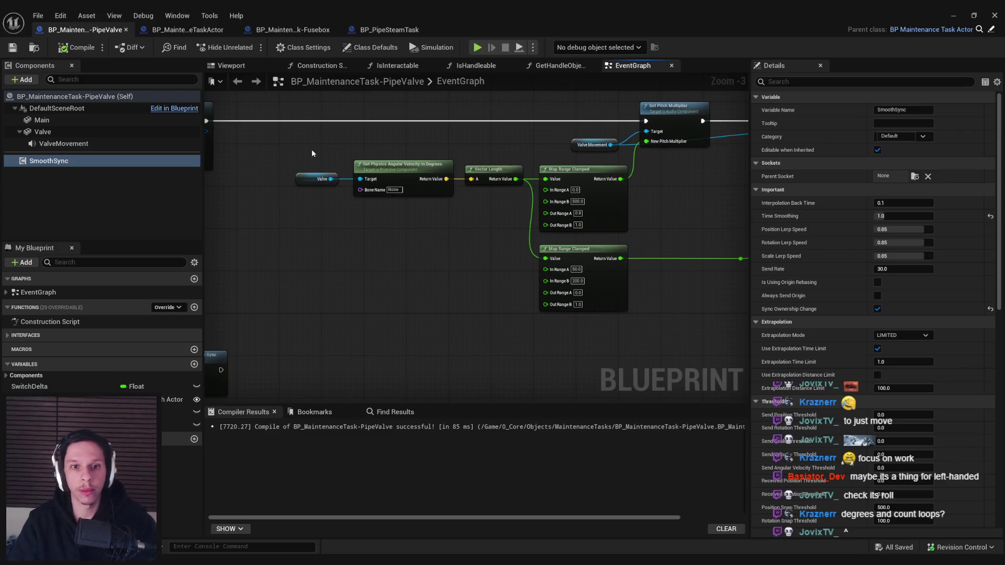
left_click_drag(404, 207, 490, 218)
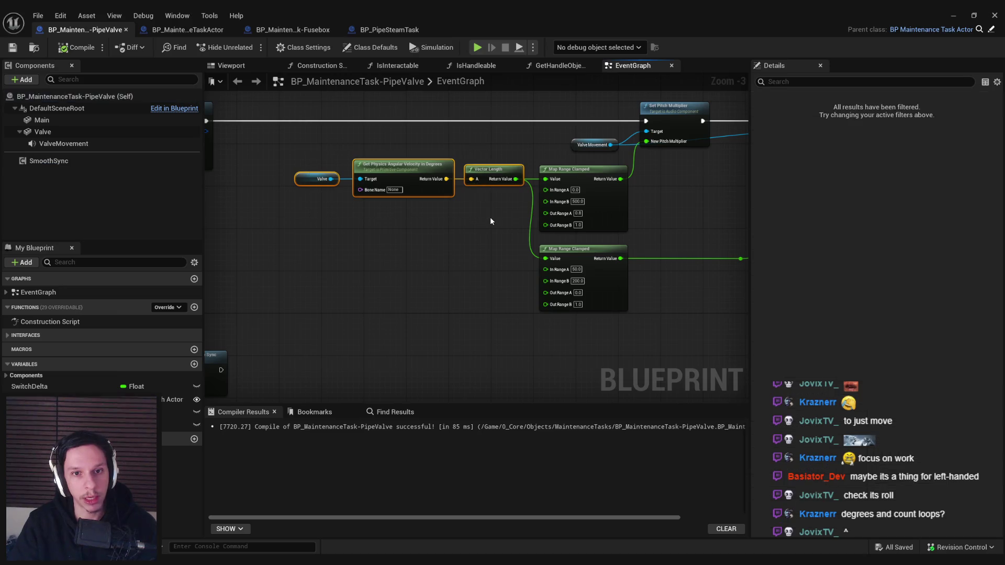
left_click(490, 220)
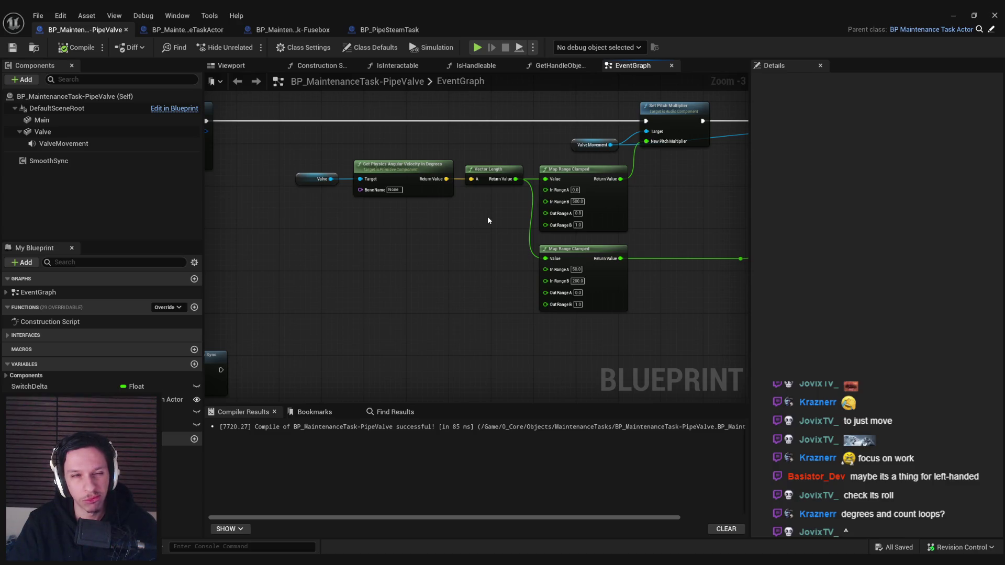
Step: Paste a copy of the three velocity nodes and place a Print String node beside them
left_click_drag(275, 143, 497, 215)
left_click(369, 238)
key("ctrl+v")
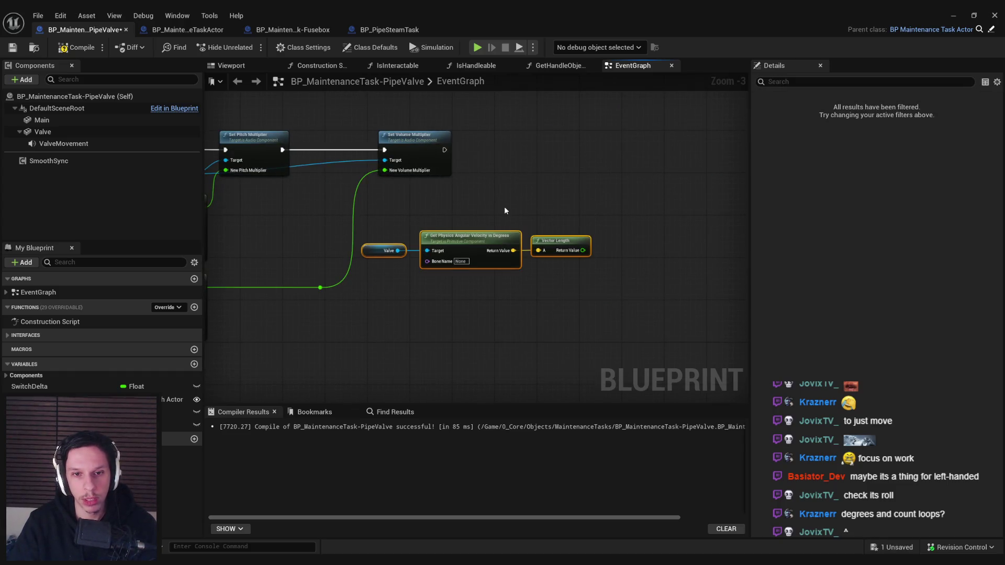
right_click(595, 154)
type("proj")
key("Escape")
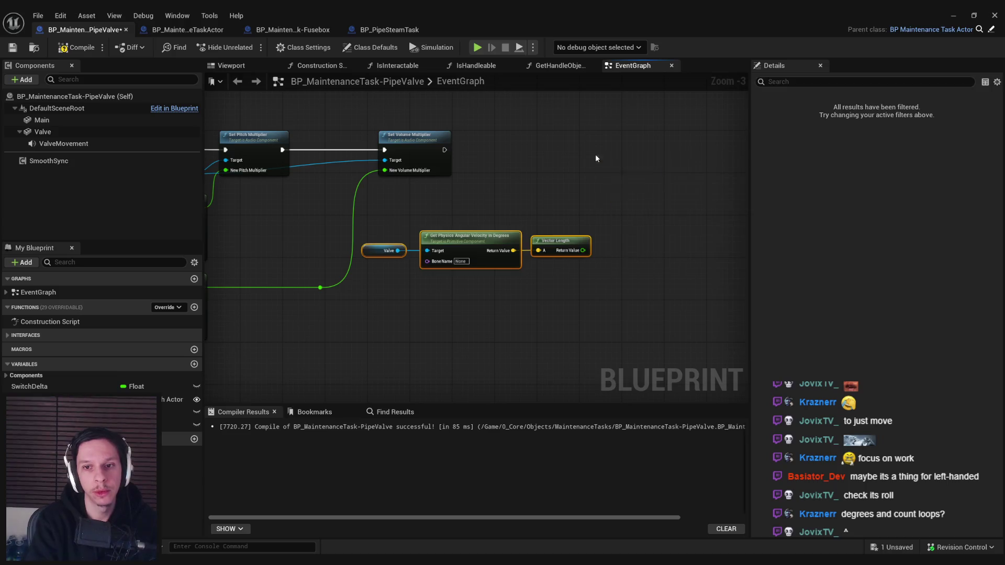
left_click(595, 157)
mouse_move(623, 162)
left_mouse_down()
mouse_move(661, 152)
mouse_move(561, 165)
left_mouse_up()
left_click(452, 260)
Step: Gate the print with a greater-than speed compare and a Branch, then start playing the level
type(">")
left_click_drag(462, 264, 432, 162)
left_click(497, 322)
type("branch")
key("Return")
mouse_move(292, 172)
left_mouse_down()
mouse_move(434, 170)
mouse_move(453, 155)
mouse_move(546, 165)
mouse_move(426, 266)
left_mouse_up()
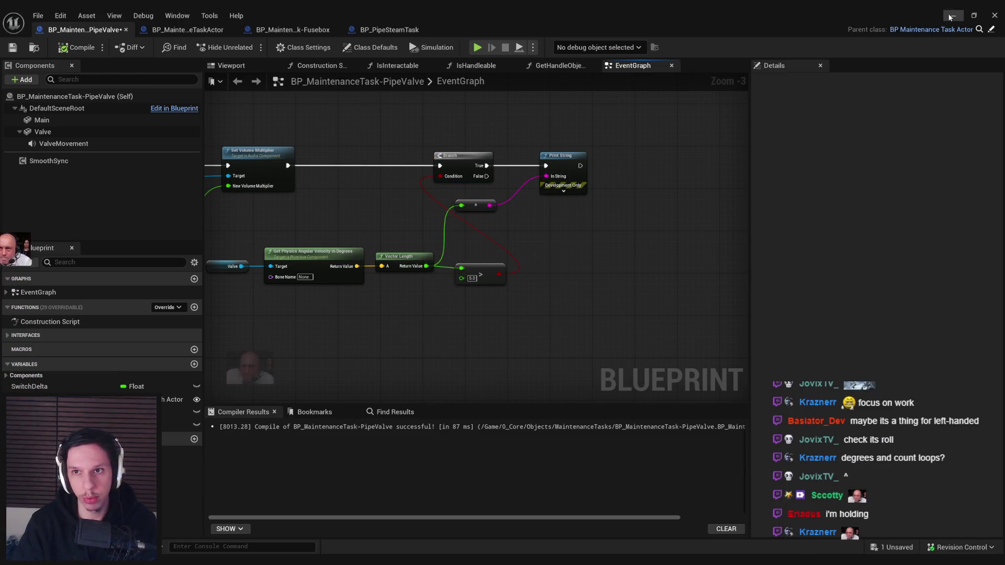
left_click(953, 15)
key("alt+p")
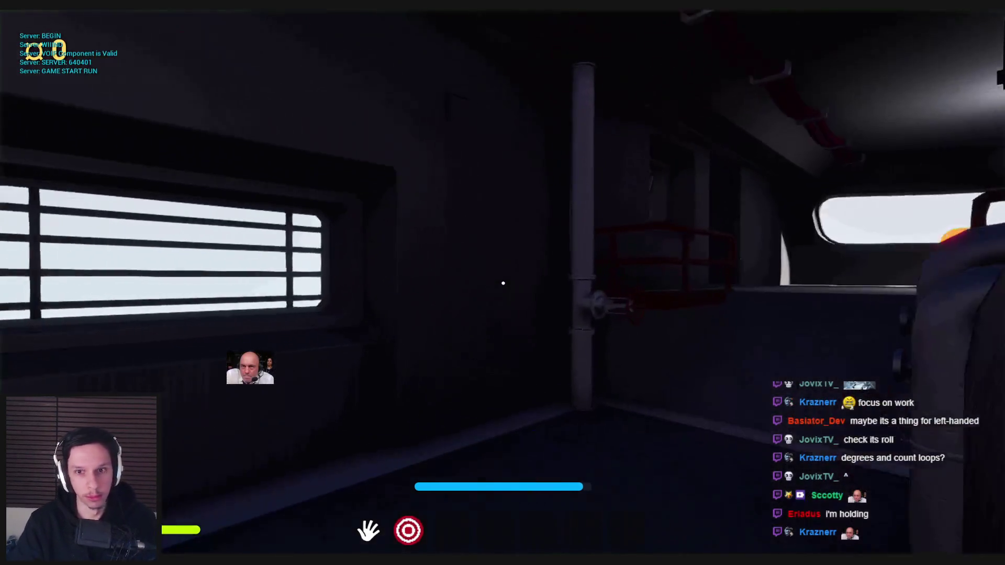
Step: Spin the valve wheel in game several times, reading the printed speeds, then stop with Esc
mouse_move(509, 278)
left_mouse_down()
mouse_move(556, 325)
mouse_move(489, 288)
mouse_move(566, 283)
mouse_move(484, 285)
mouse_move(473, 333)
mouse_move(489, 364)
mouse_move(511, 359)
mouse_move(520, 340)
mouse_move(486, 321)
mouse_move(466, 278)
mouse_move(465, 296)
mouse_move(465, 252)
mouse_move(517, 216)
mouse_move(559, 248)
left_mouse_up()
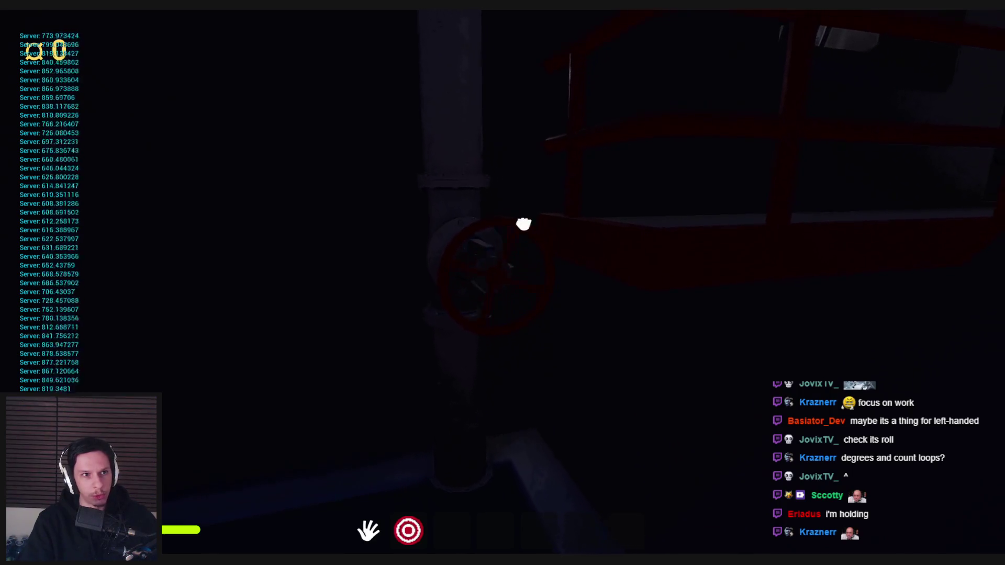
left_click_drag(538, 229, 544, 235)
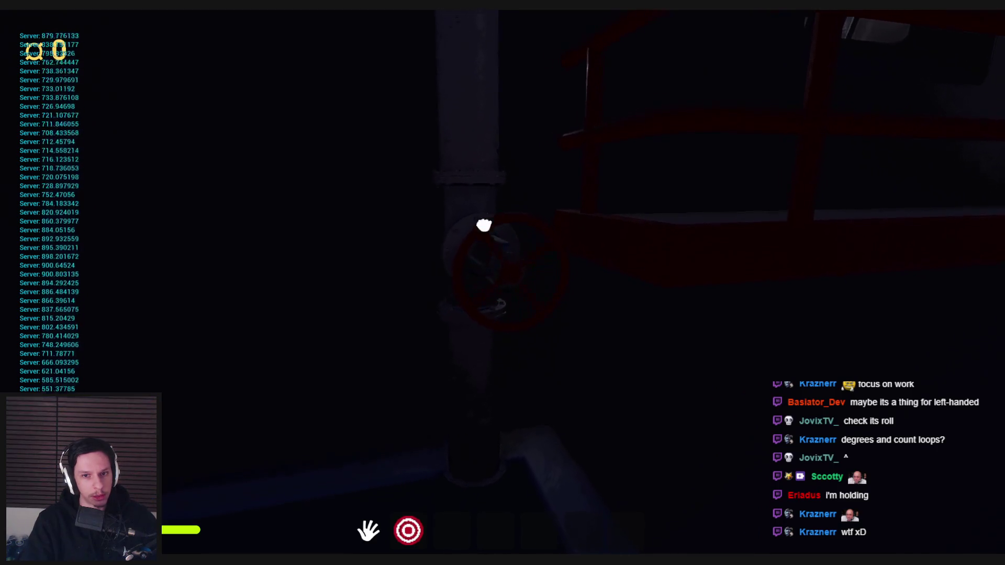
mouse_move(503, 283)
left_mouse_down()
mouse_move(451, 352)
mouse_move(451, 323)
left_mouse_up()
mouse_move(474, 381)
left_mouse_down()
mouse_move(541, 341)
mouse_move(541, 316)
mouse_move(503, 283)
left_mouse_up()
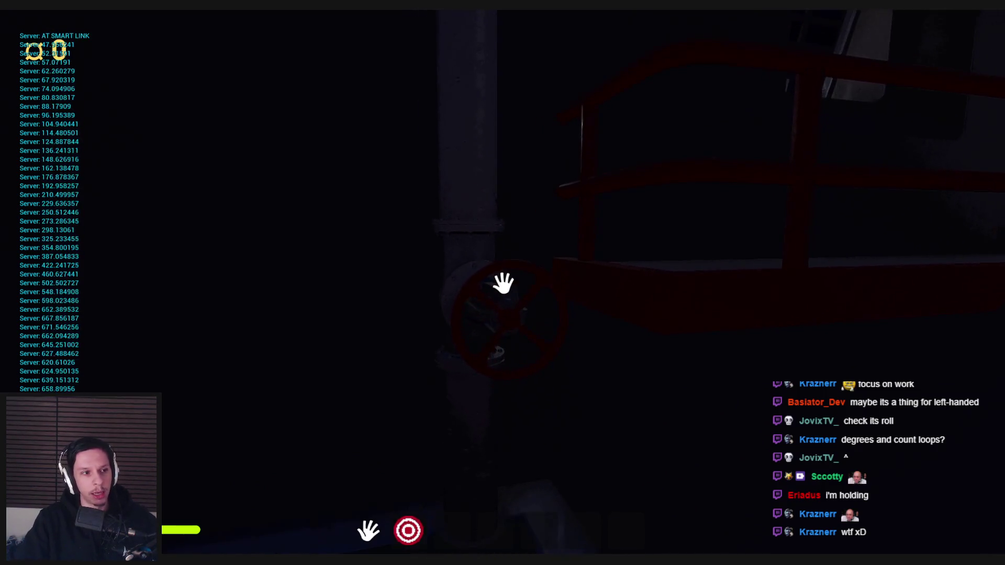
key("Escape")
Step: Divide the valve's speed by 600 and feed the result into the Print String conversion
mouse_move(331, 561)
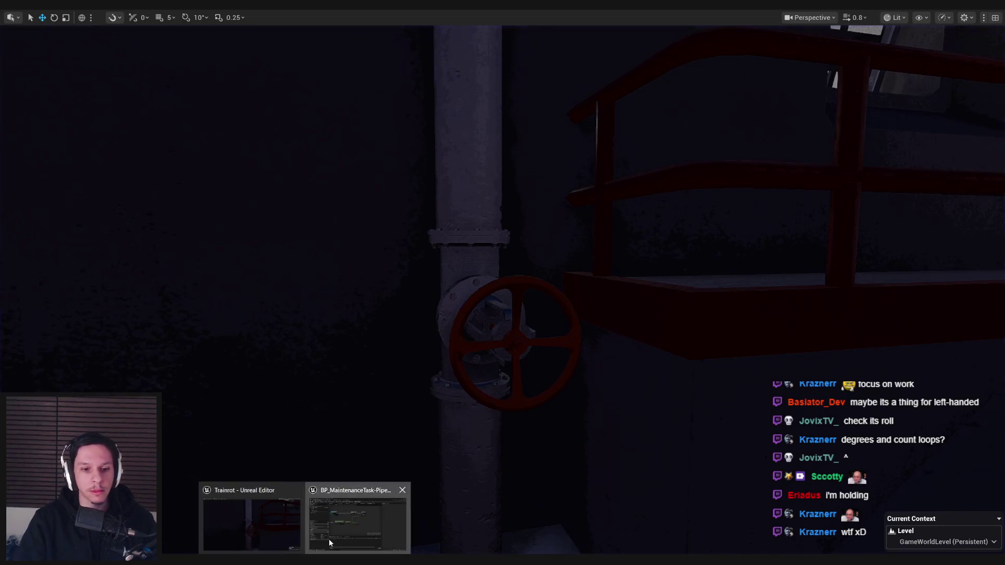
left_click(392, 524)
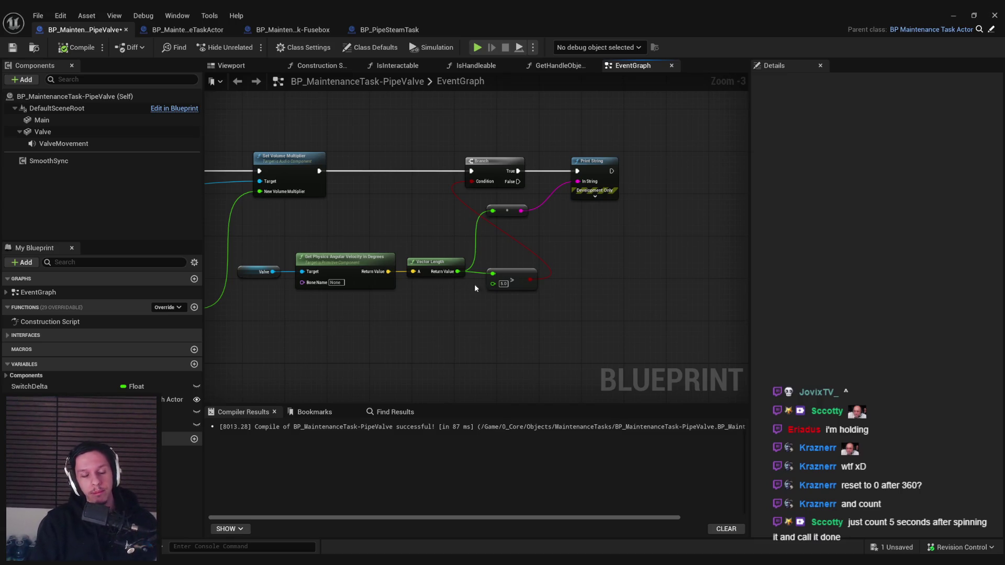
left_click_drag(458, 272, 476, 307)
type("/")
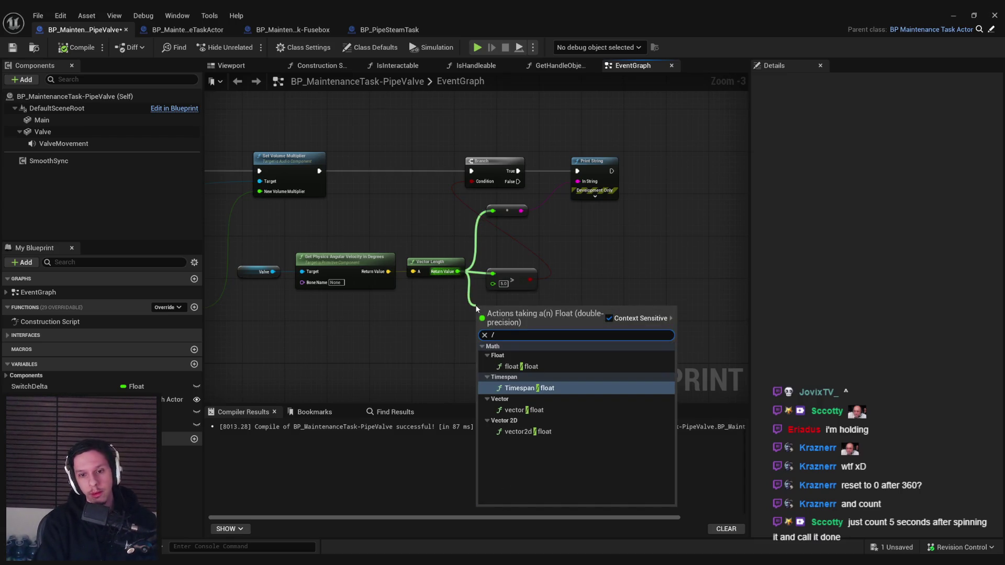
key("Up")
key("Return")
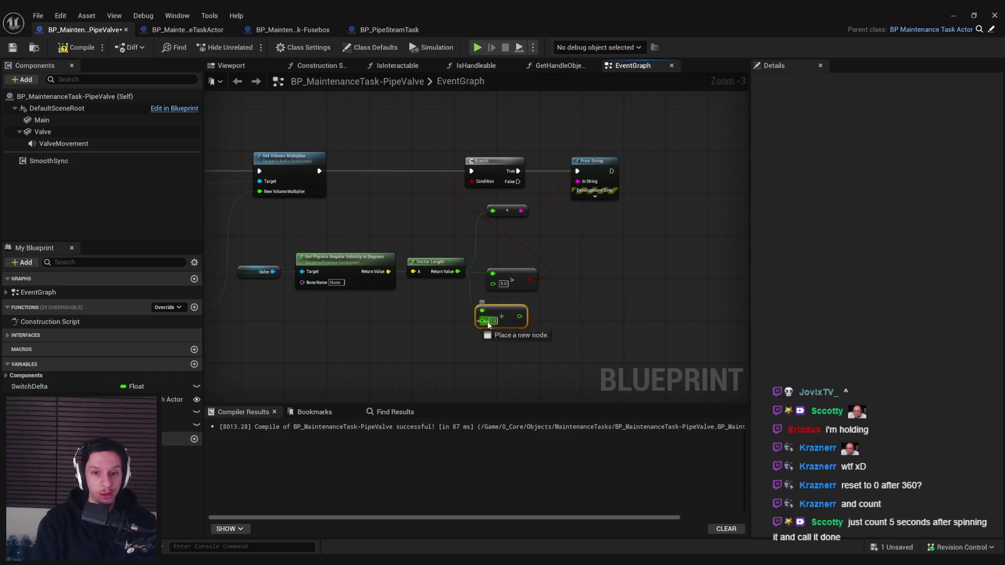
type("600")
left_click(525, 352)
left_click_drag(524, 317, 499, 214)
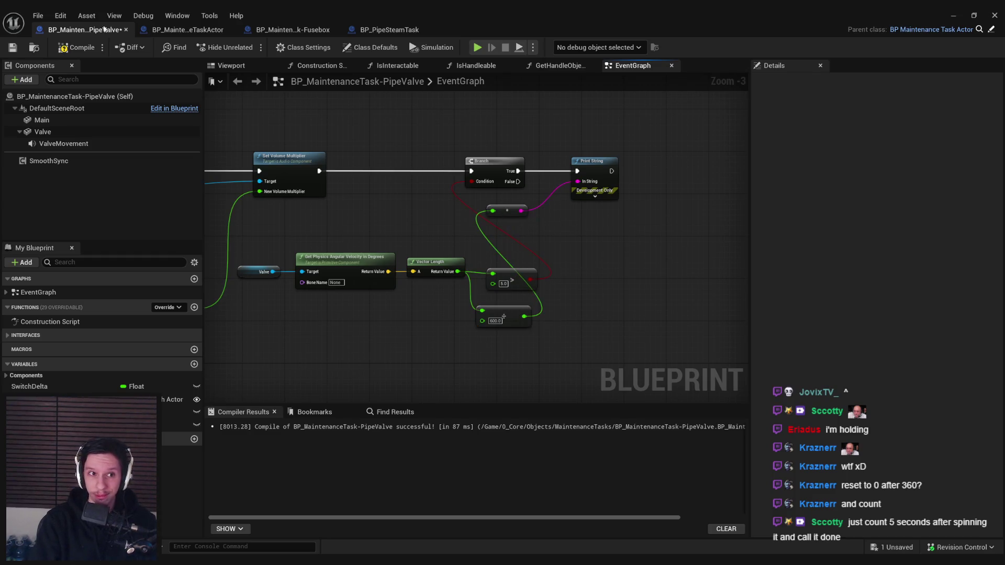
Step: Play the level, spin the valve to check the new printed values, then return to the Blueprint
left_click(953, 15)
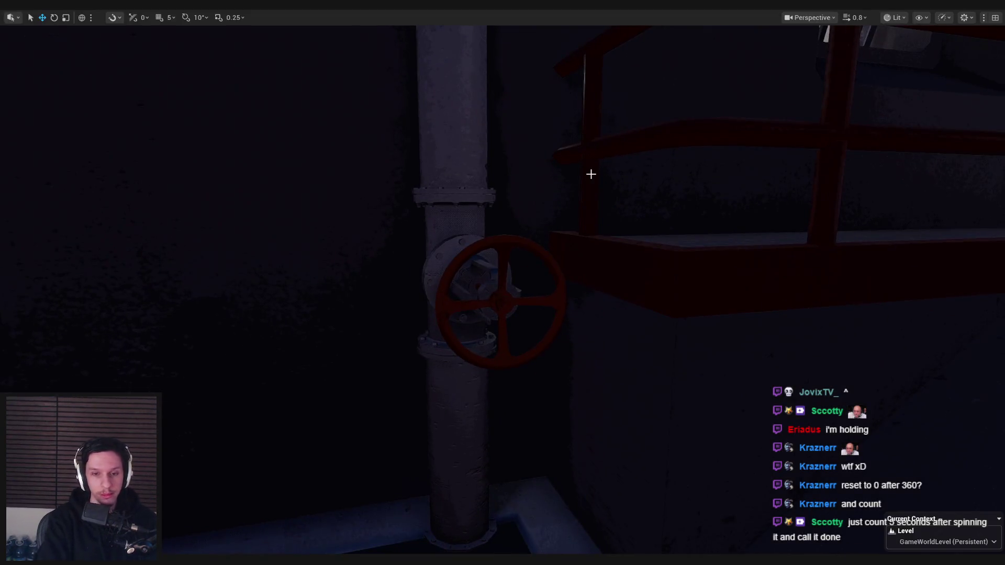
key("alt+p")
mouse_move(482, 232)
left_mouse_down()
mouse_move(460, 242)
mouse_move(478, 218)
mouse_move(521, 235)
mouse_move(462, 260)
mouse_move(456, 213)
mouse_move(505, 281)
mouse_move(469, 342)
mouse_move(510, 273)
mouse_move(520, 351)
mouse_move(460, 325)
mouse_move(542, 292)
mouse_move(498, 350)
mouse_move(451, 307)
mouse_move(487, 264)
mouse_move(520, 281)
mouse_move(492, 340)
mouse_move(442, 314)
mouse_move(462, 260)
mouse_move(511, 284)
mouse_move(460, 341)
mouse_move(422, 316)
mouse_move(421, 271)
mouse_move(487, 268)
mouse_move(467, 325)
mouse_move(399, 303)
mouse_move(410, 269)
mouse_move(477, 263)
mouse_move(466, 316)
mouse_move(395, 300)
mouse_move(431, 246)
mouse_move(464, 307)
left_mouse_up()
key("shift+F1")
left_click(375, 515)
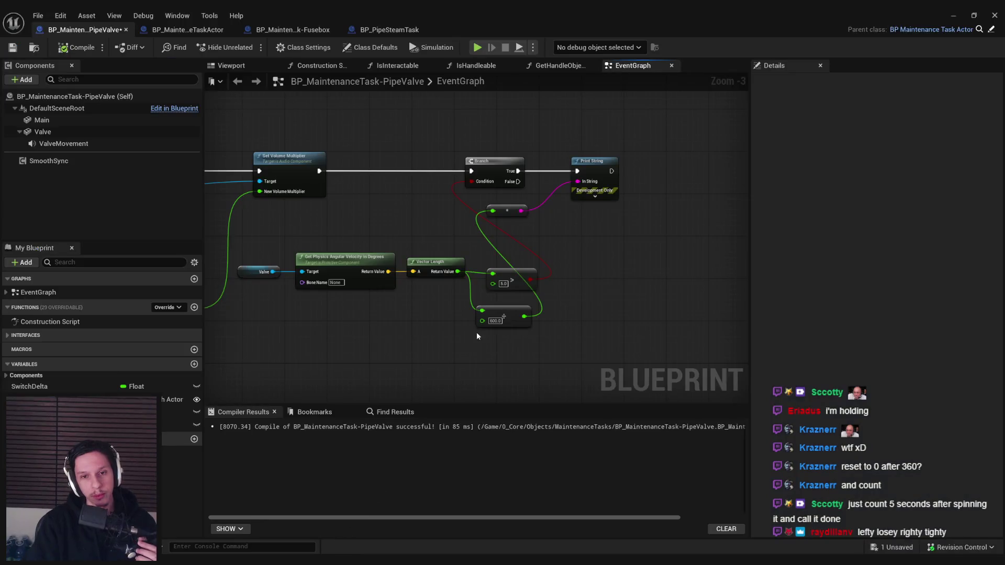
Step: Delete the debug Print String and its conversion node
scroll(447, 333, "down", 1)
mouse_move(434, 295)
left_mouse_down()
mouse_move(520, 269)
mouse_move(609, 263)
left_mouse_up()
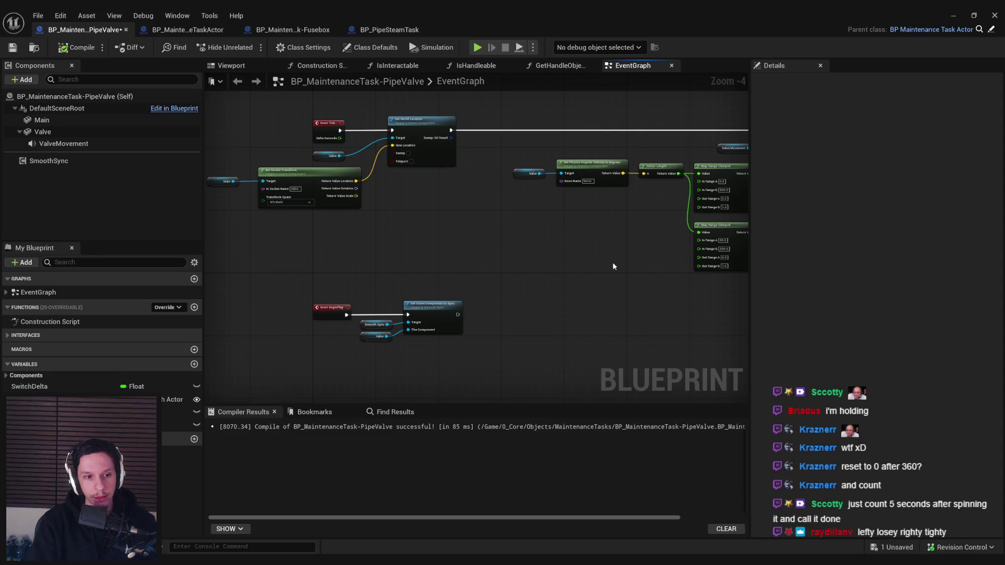
scroll(614, 262, "down", 2)
scroll(466, 250, "up", 3)
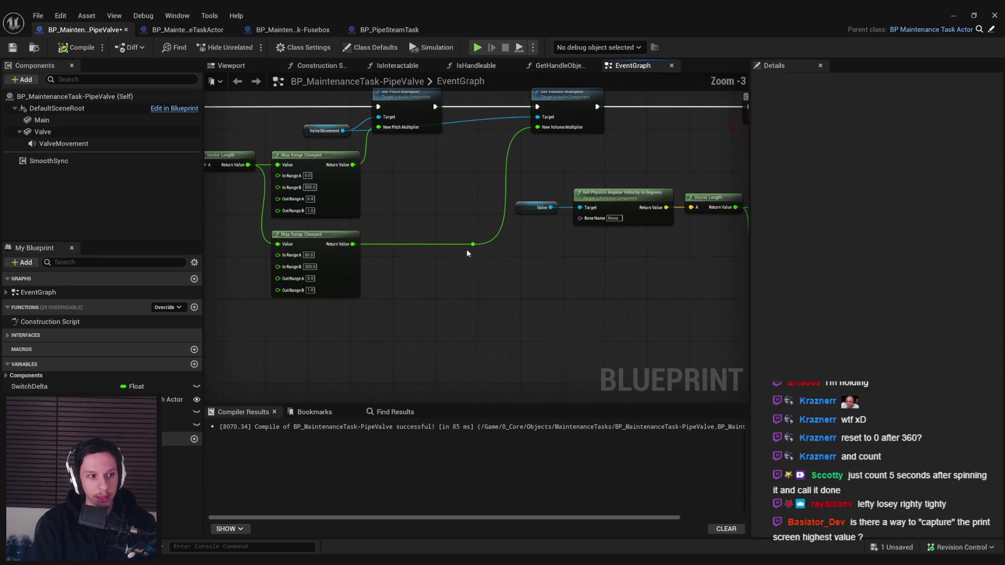
scroll(530, 291, "down", 3)
scroll(658, 275, "up", 3)
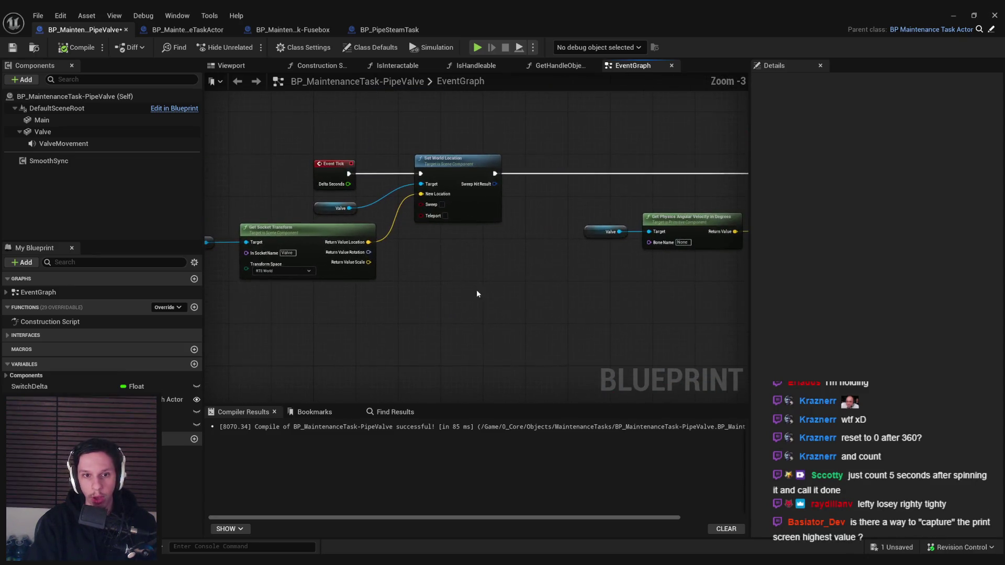
scroll(476, 294, "down", 3)
scroll(507, 247, "up", 5)
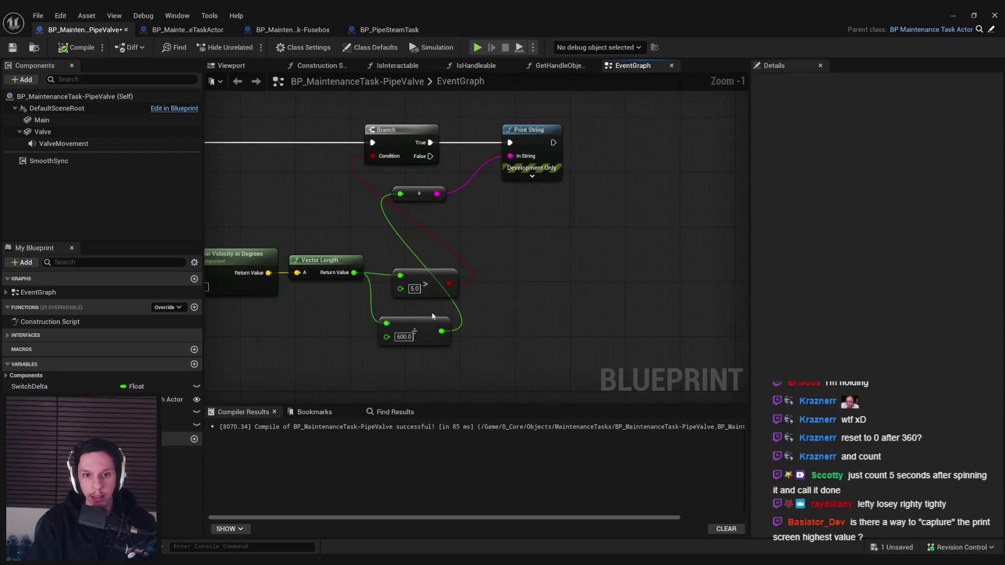
key("Delete")
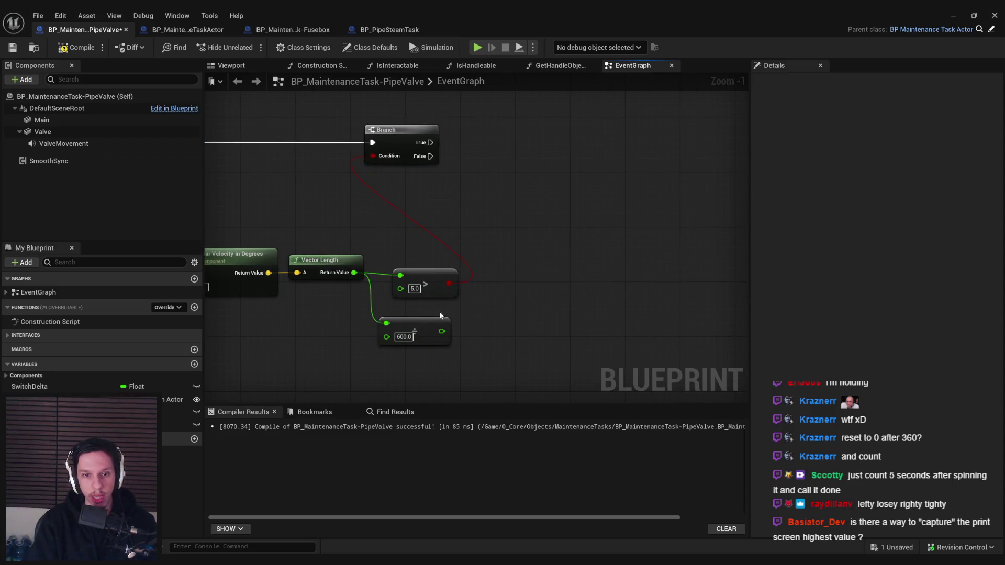
Step: Align the Branch, greater-than and divide nodes along their right edges
left_click_drag(440, 311, 590, 315)
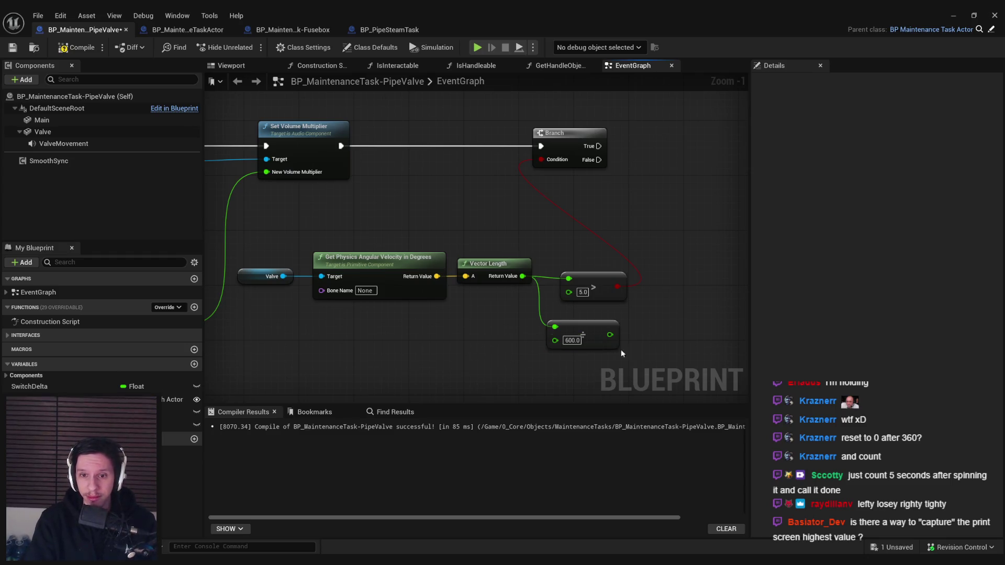
left_click_drag(620, 350, 585, 146)
key("shift+d")
left_click_drag(251, 236, 657, 297)
left_click(479, 315)
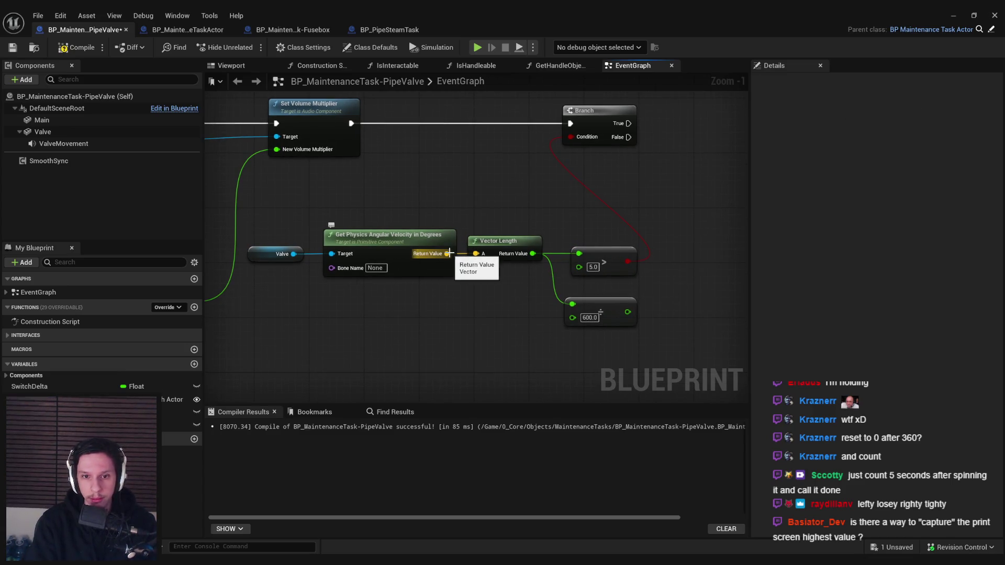
Step: Add a Print String on the Branch's true path fed by Get Physics Angular Velocity's Return Value, then switch to the game
left_click_drag(449, 254, 478, 318)
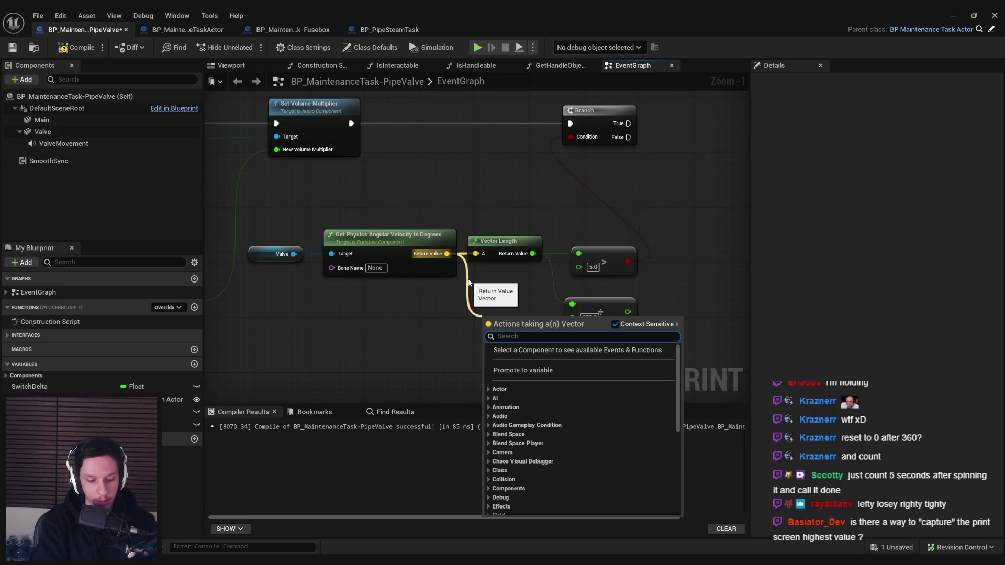
type("vector leng")
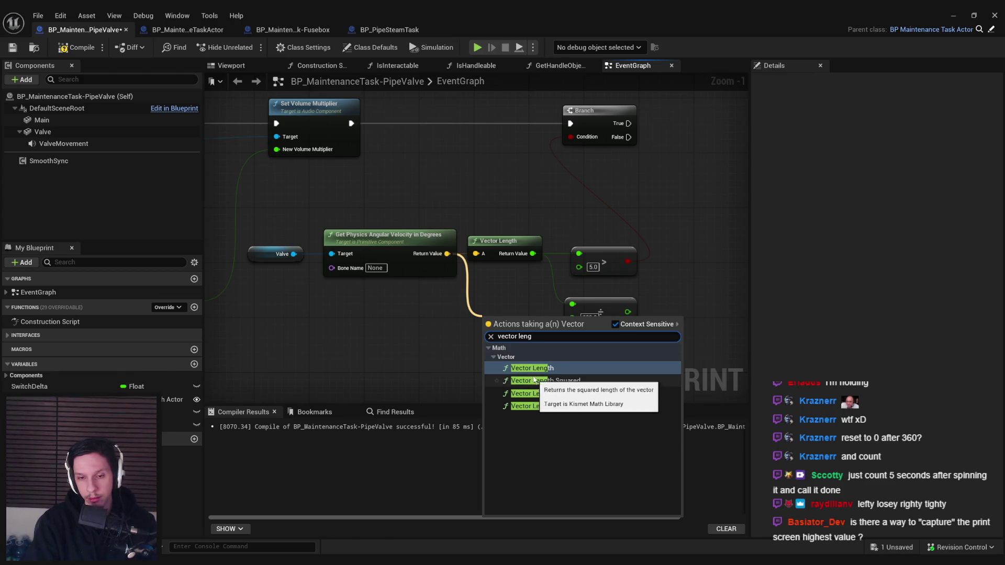
left_click(431, 319)
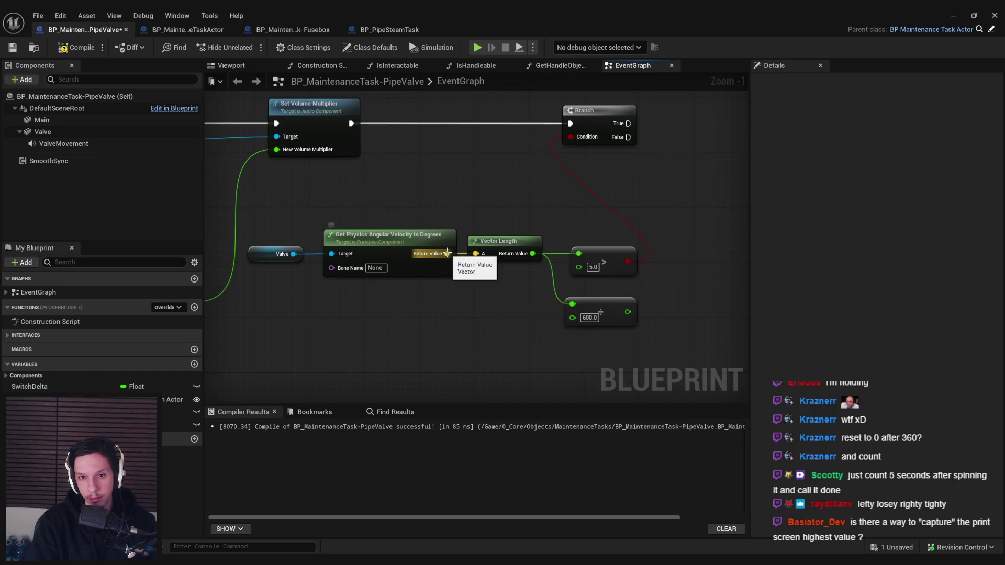
left_click_drag(448, 253, 495, 342)
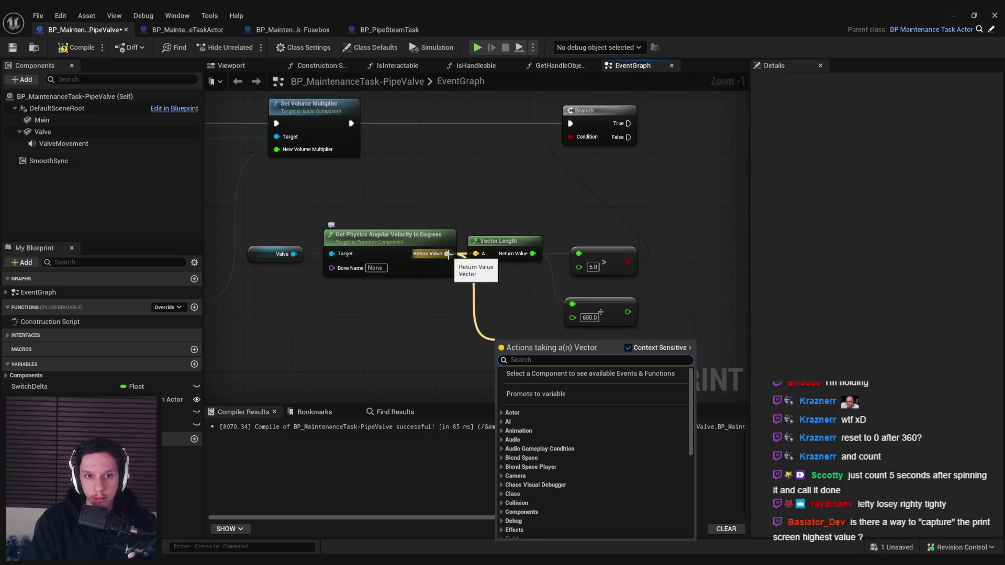
left_click(419, 240)
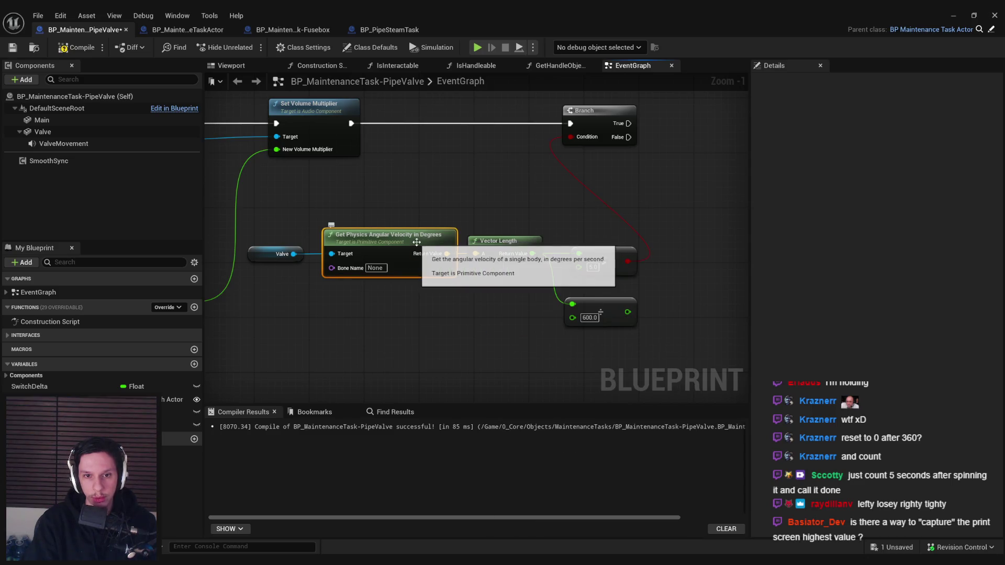
right_click(596, 184)
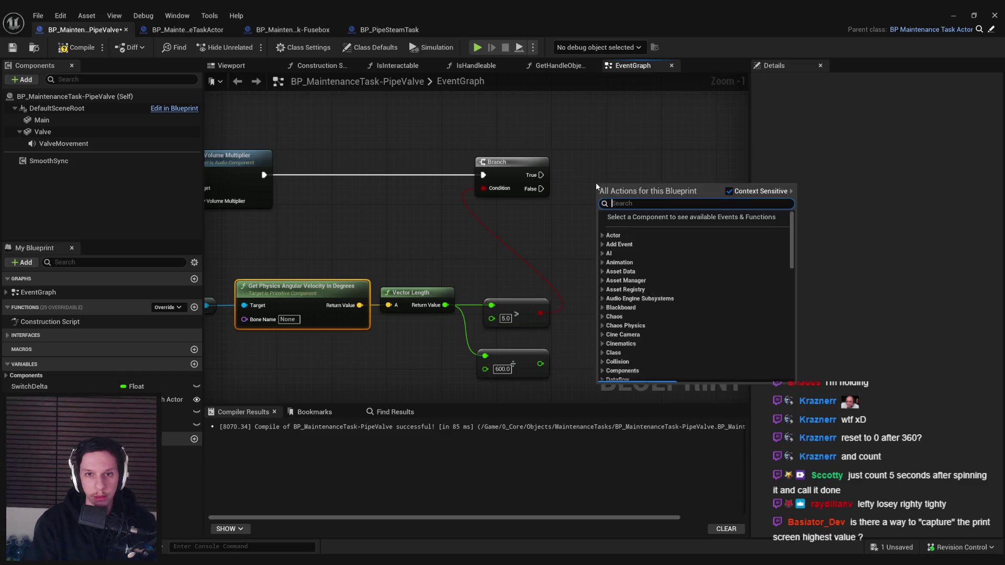
type("print s")
key("Return")
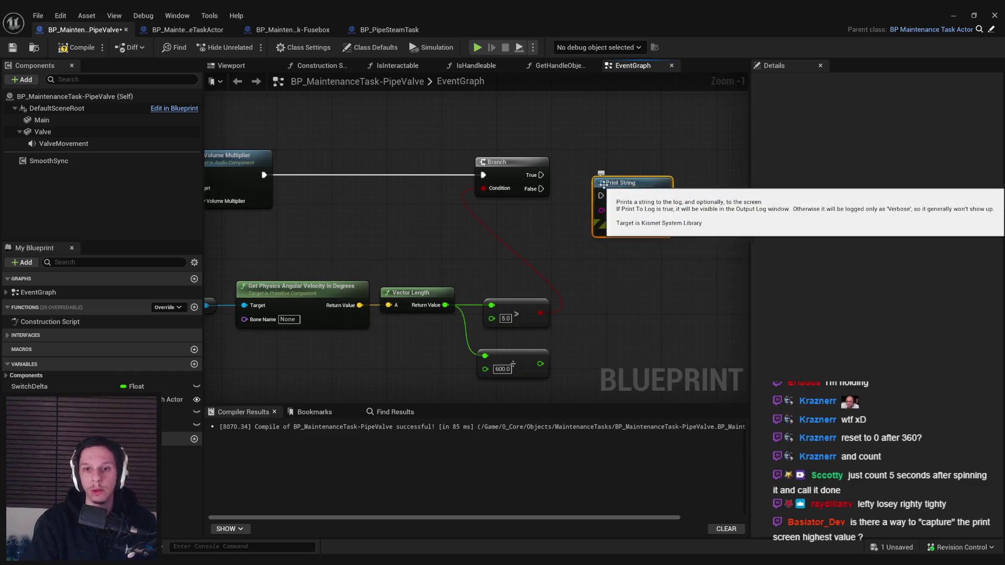
mouse_move(623, 196)
left_mouse_down()
mouse_move(524, 272)
mouse_move(360, 305)
left_mouse_up()
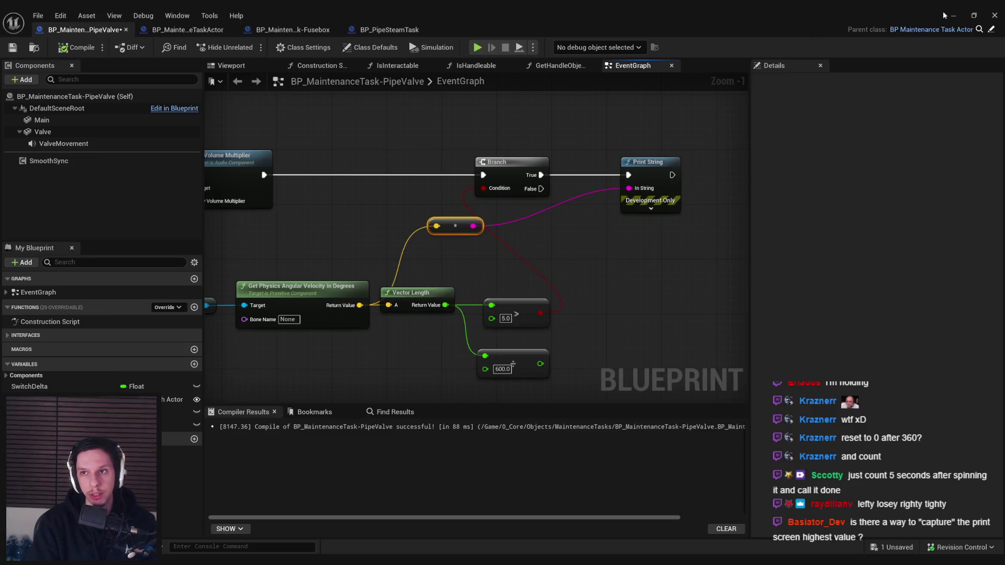
left_click(953, 16)
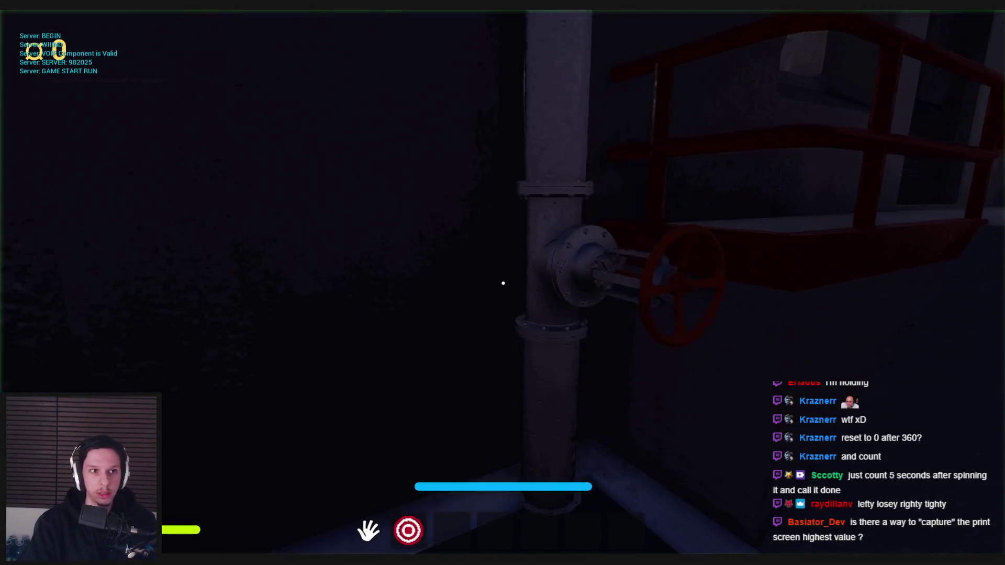
Step: Turn the red valve wheel in game to watch printed velocity vectors, then stop with Esc
mouse_move(502, 285)
left_mouse_down()
mouse_move(511, 319)
mouse_move(536, 319)
mouse_move(549, 238)
mouse_move(538, 320)
mouse_move(530, 251)
mouse_move(580, 264)
mouse_move(534, 241)
mouse_move(568, 251)
mouse_move(512, 314)
mouse_move(520, 240)
mouse_move(566, 256)
mouse_move(570, 298)
mouse_move(534, 323)
mouse_move(503, 305)
mouse_move(496, 288)
left_mouse_up()
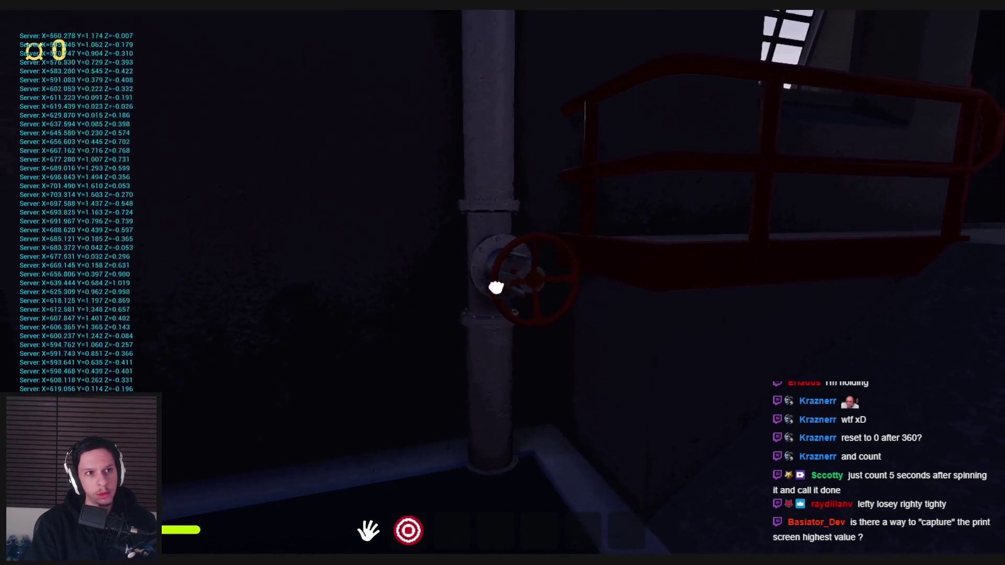
key("Escape")
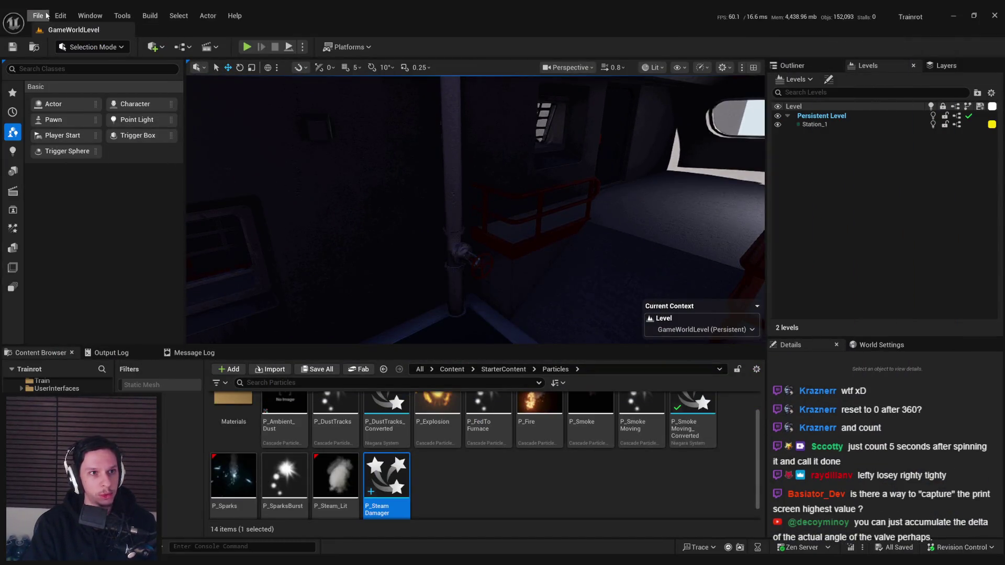
Step: Open Lvl_ThirdPerson from File > Recent Levels and fly the camera toward the green platforms
left_click(46, 15)
mouse_move(66, 89)
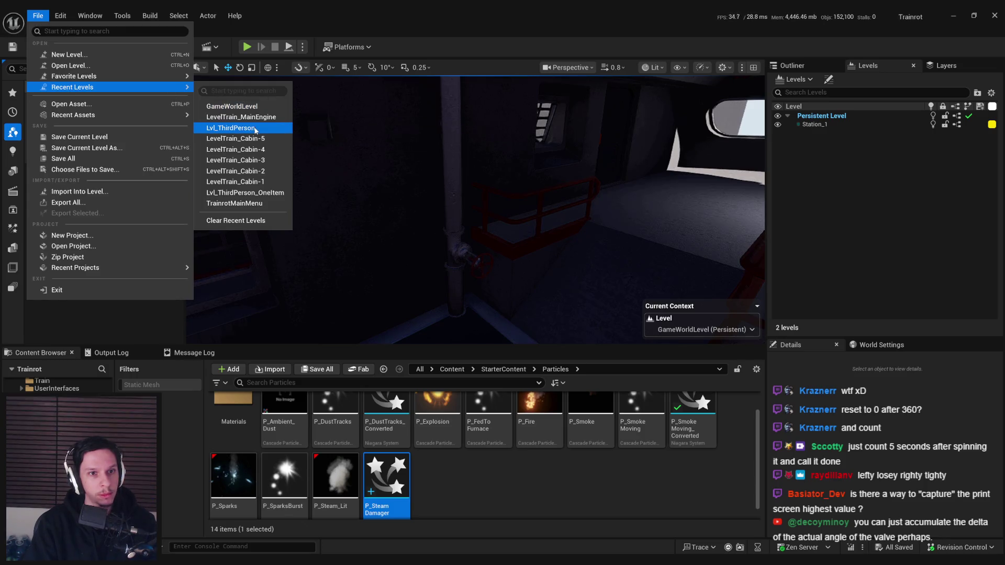
left_click(255, 128)
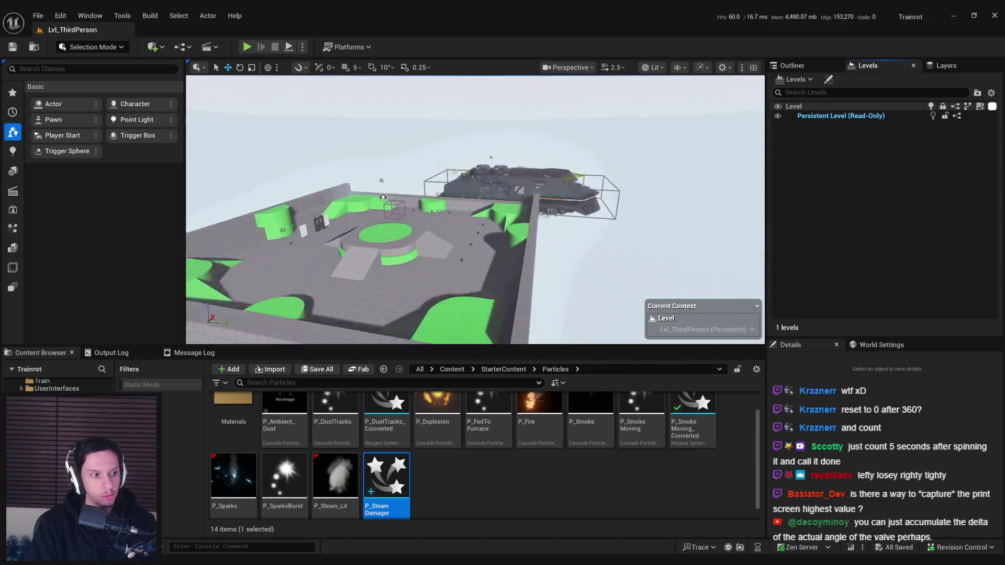
key("w")
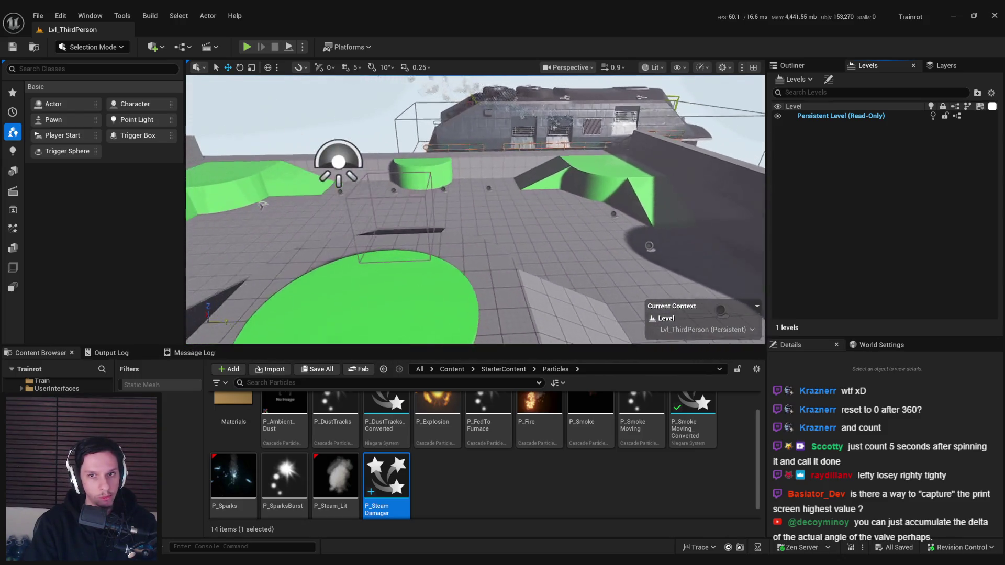
left_click(452, 369)
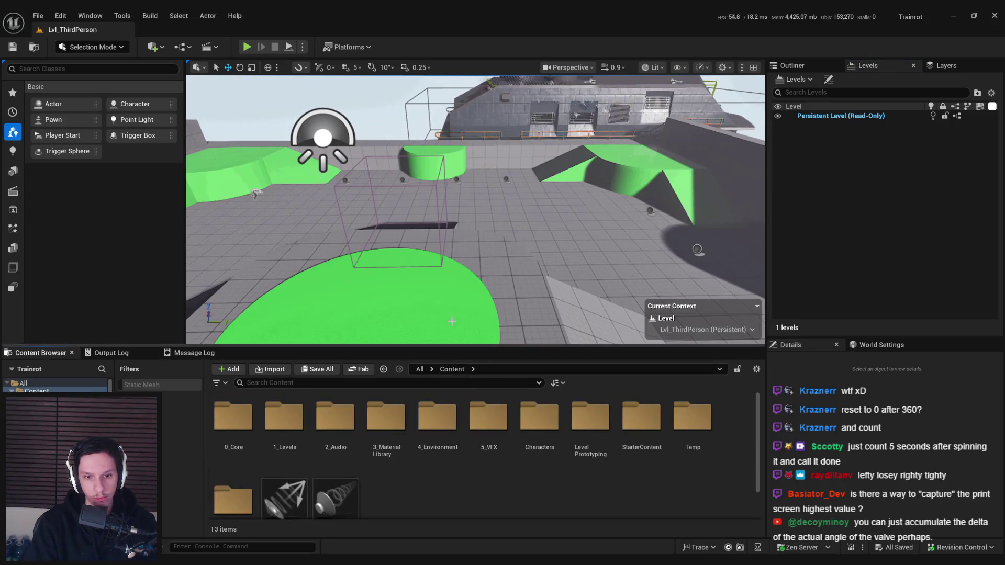
Step: Browse to Content/0_Core/Objects/MaintenanceTasks and drag a BP_MaintenanceTask-PipeValve into the level
left_click(248, 425)
double_click(248, 425)
double_click(539, 419)
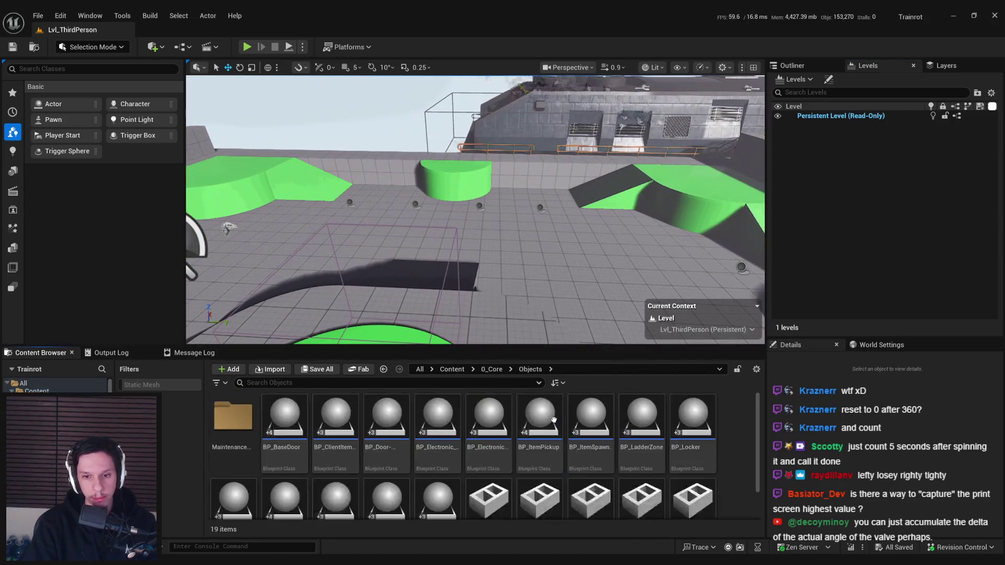
double_click(233, 419)
mouse_move(335, 419)
left_mouse_down()
mouse_move(421, 238)
mouse_move(430, 256)
left_mouse_up()
Step: Rotate the placed PipeValve4 actor by 90 degrees, undoing an accidental turn
scroll(458, 267, "down", 5)
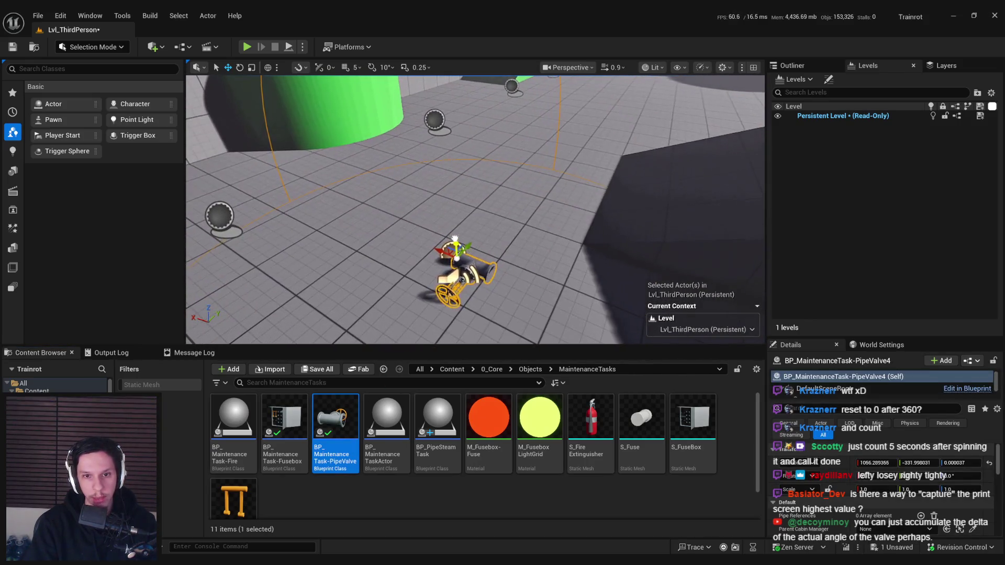
left_click(458, 267)
left_click(462, 298)
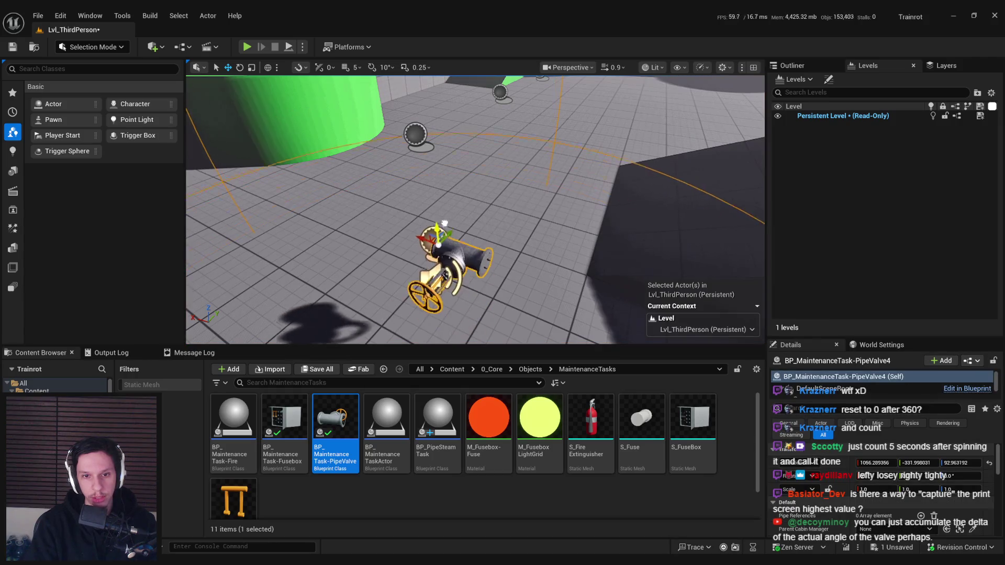
left_click_drag(461, 297, 401, 246)
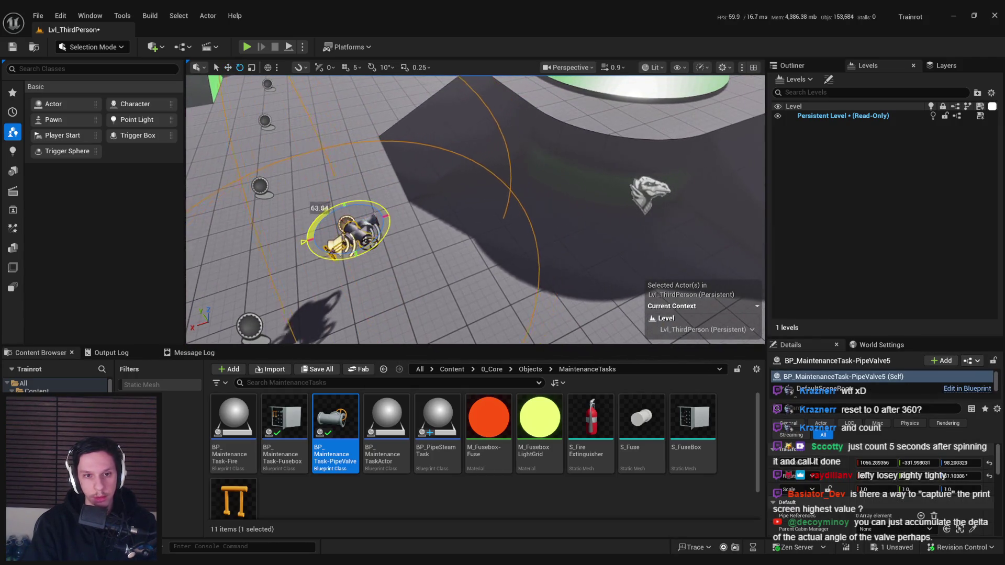
key("ctrl+z")
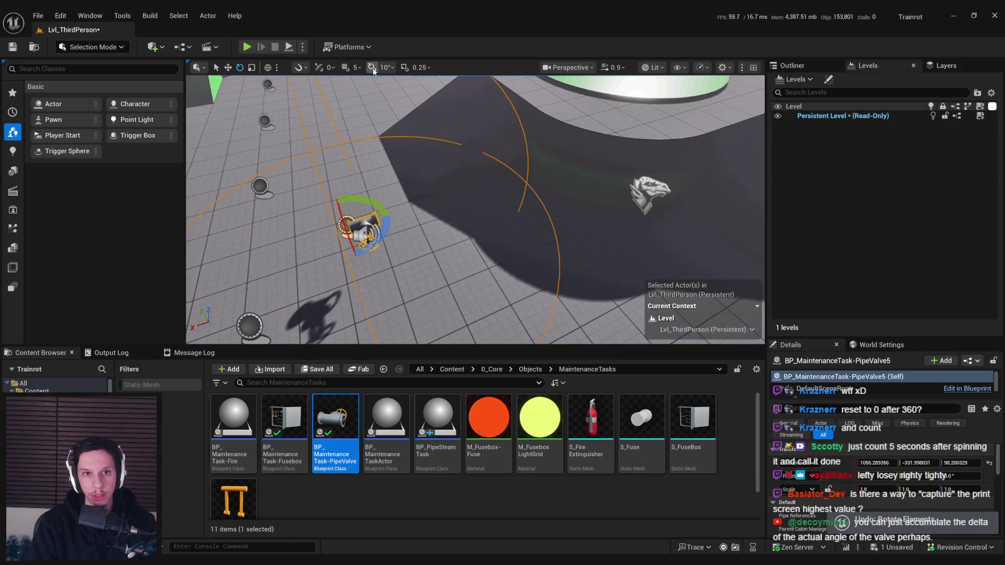
mouse_move(363, 268)
left_mouse_down()
mouse_move(335, 260)
mouse_move(338, 252)
mouse_move(552, 248)
mouse_move(503, 233)
mouse_move(482, 238)
mouse_move(492, 233)
left_mouse_up()
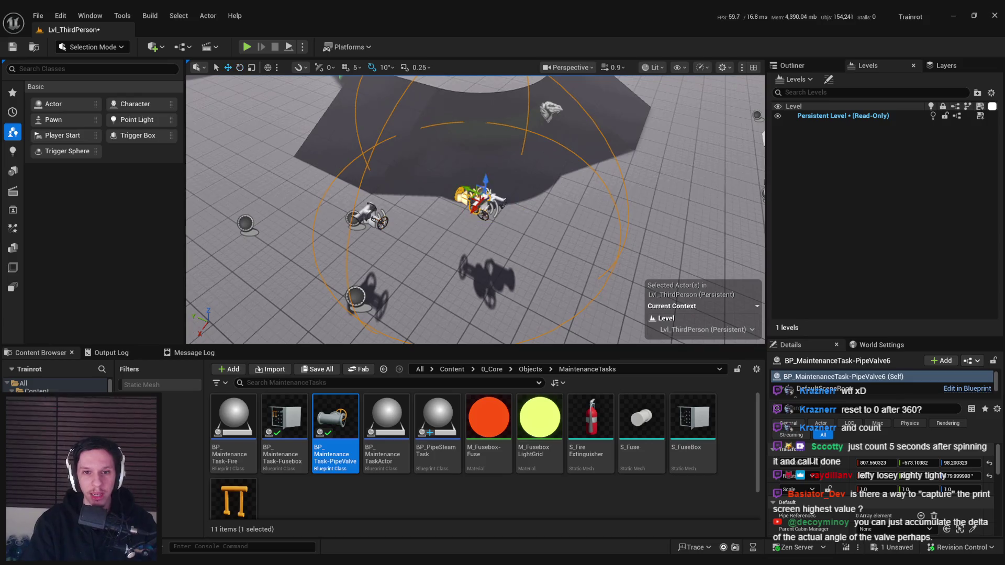
Step: Alt-drag another valve copy into position, then play-test turning a valve wheel
mouse_move(500, 295)
left_mouse_down()
mouse_move(512, 267)
mouse_move(518, 312)
mouse_move(487, 306)
left_mouse_up()
key("e")
mouse_move(505, 259)
left_mouse_down()
mouse_move(386, 224)
mouse_move(385, 287)
mouse_move(397, 262)
mouse_move(466, 293)
mouse_move(481, 266)
left_mouse_up()
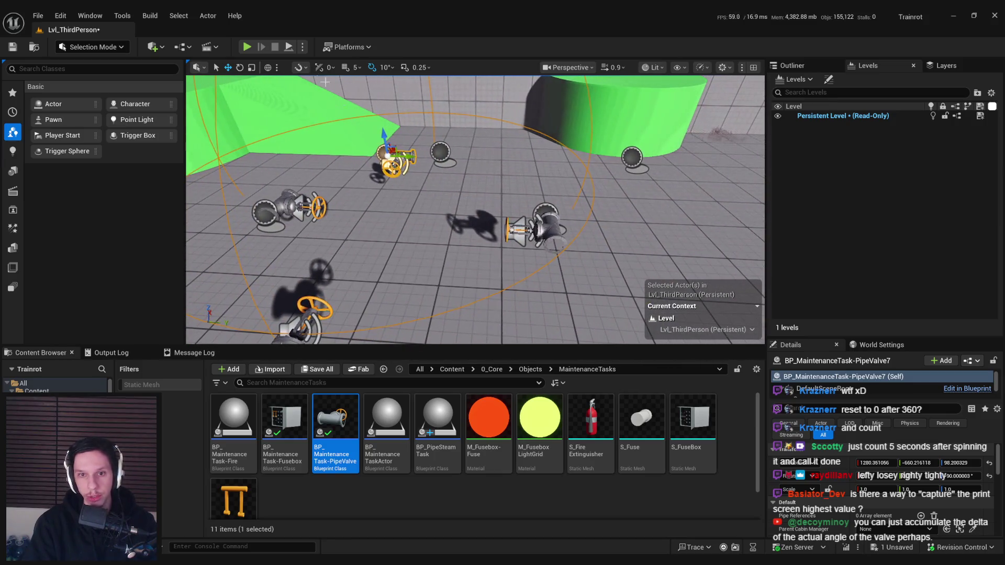
key("alt+p")
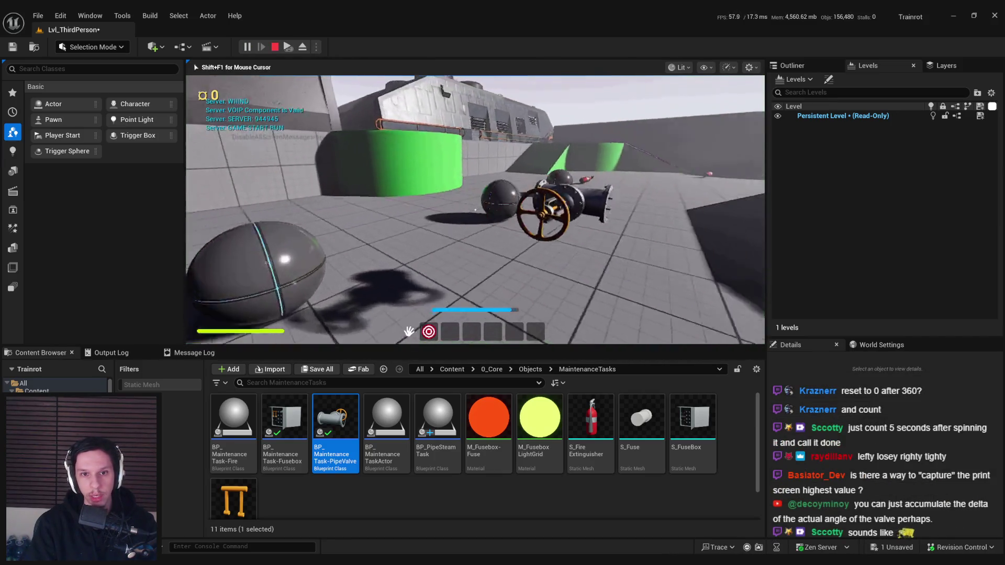
mouse_move(470, 210)
left_mouse_down()
mouse_move(489, 224)
mouse_move(481, 237)
left_mouse_up()
key("Escape")
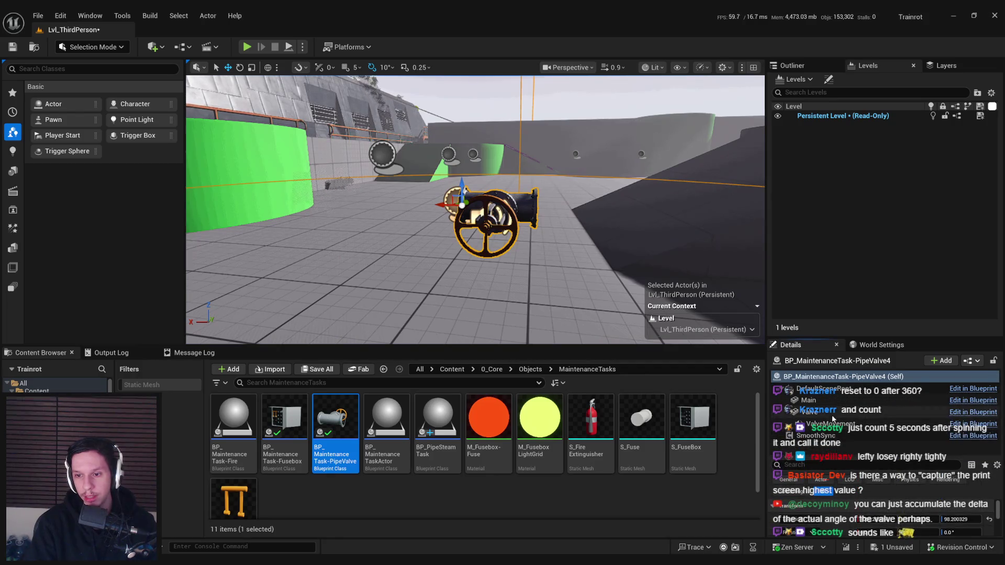
left_click(844, 412)
Step: Set the Valve constraint's Plane Normal Y to 1.0 in Details, then start a play test
scroll(847, 457, "down", 3)
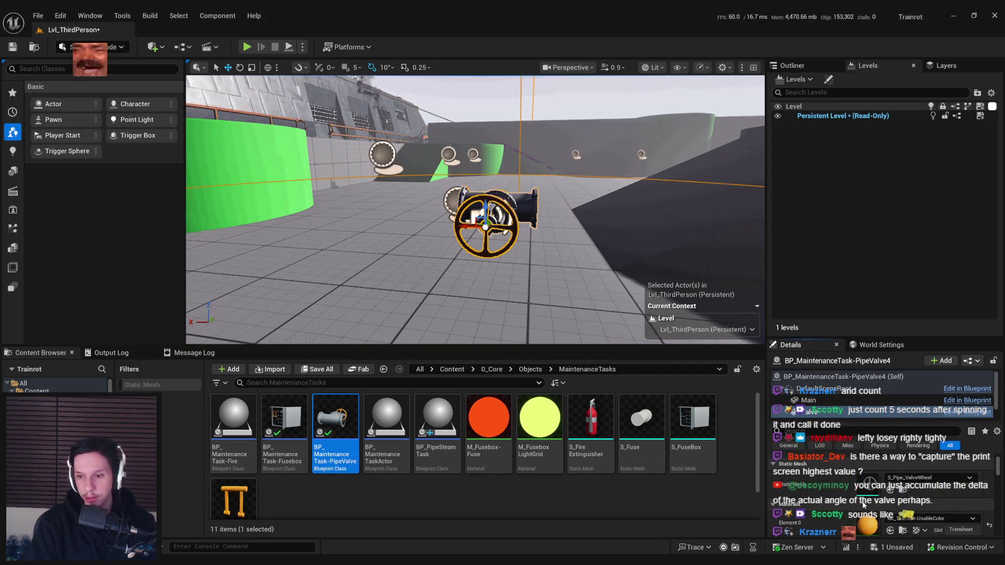
scroll(847, 517, "down", 3)
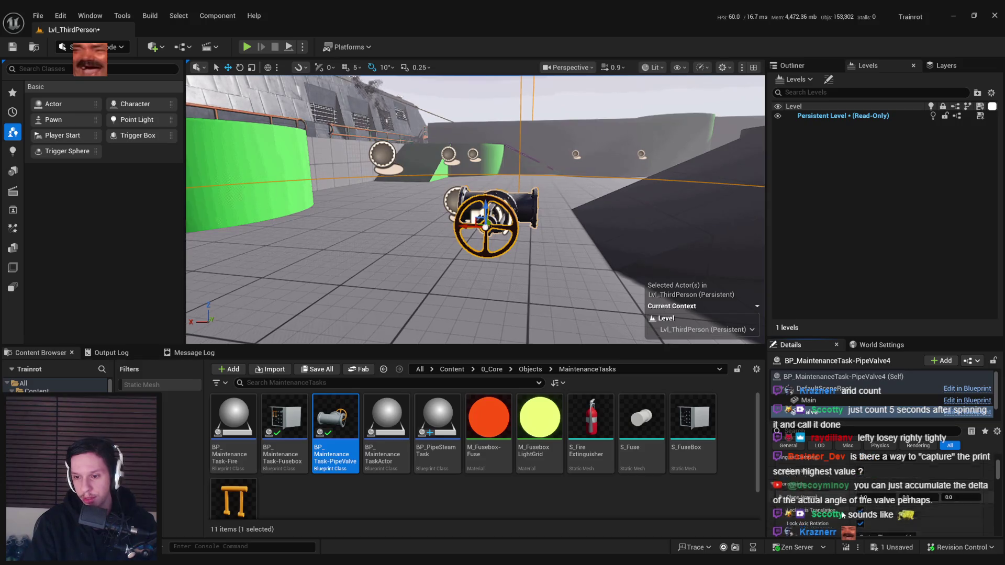
scroll(843, 517, "down", 2)
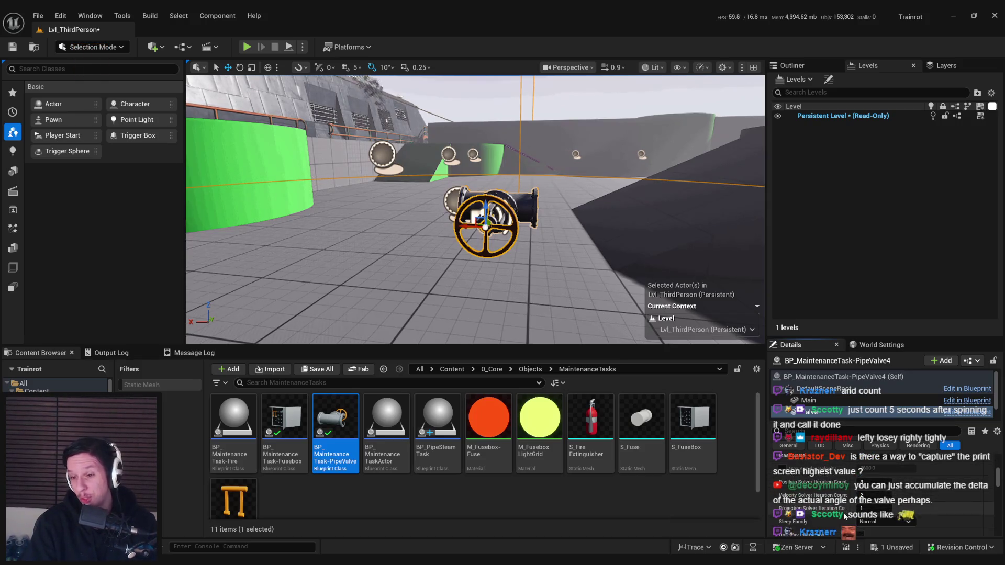
scroll(844, 517, "down", 2)
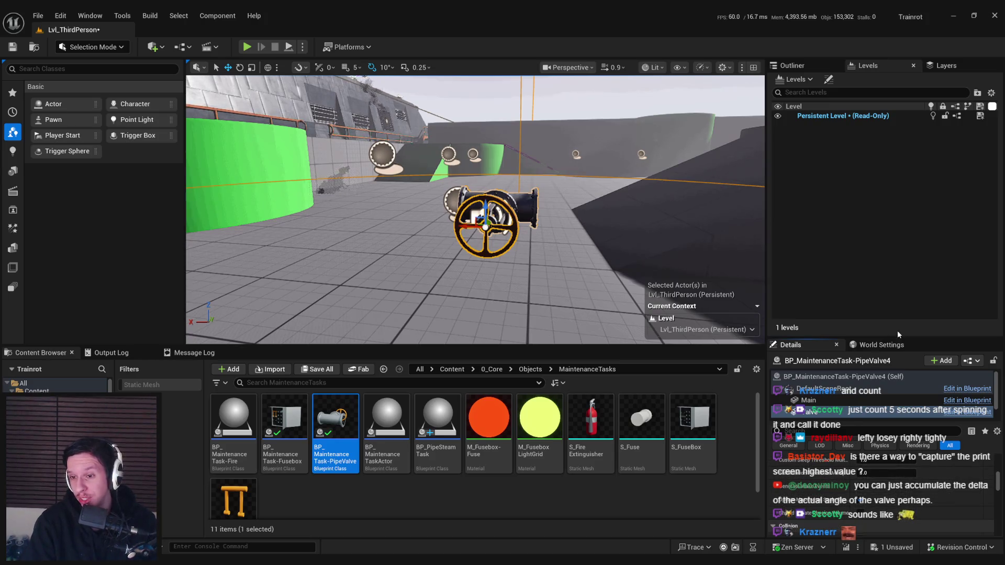
left_click_drag(920, 337, 920, 163)
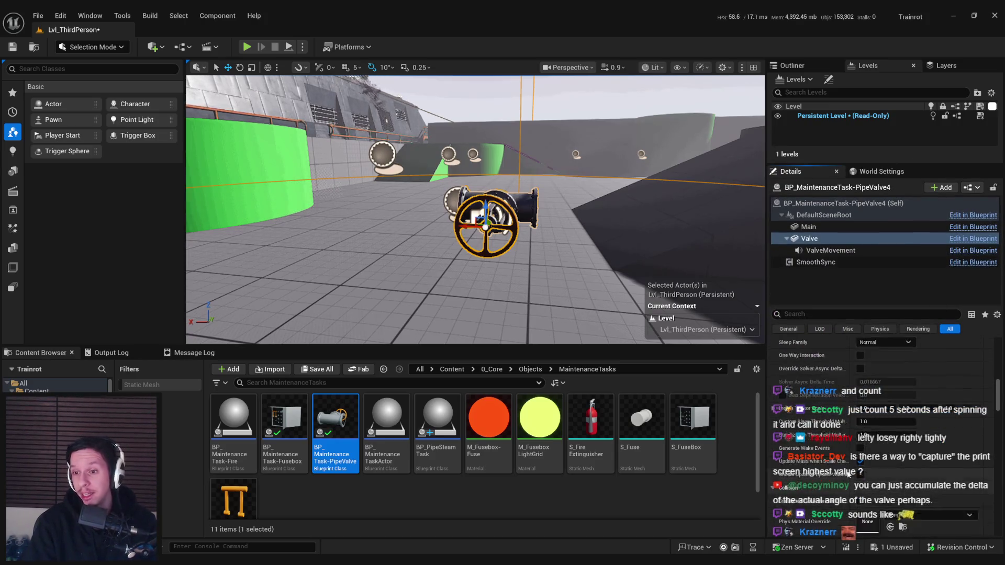
scroll(847, 471, "up", 1)
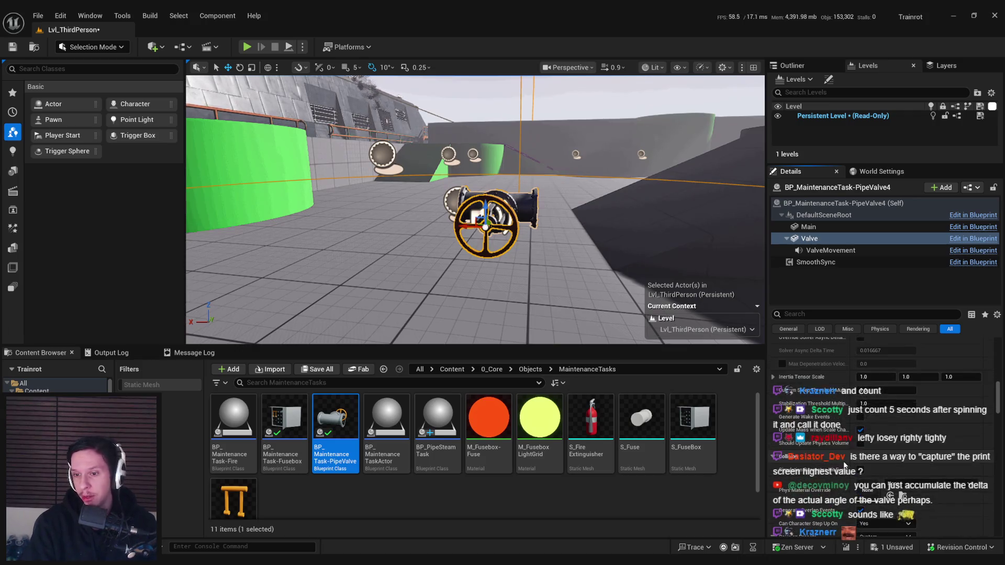
scroll(844, 463, "up", 5)
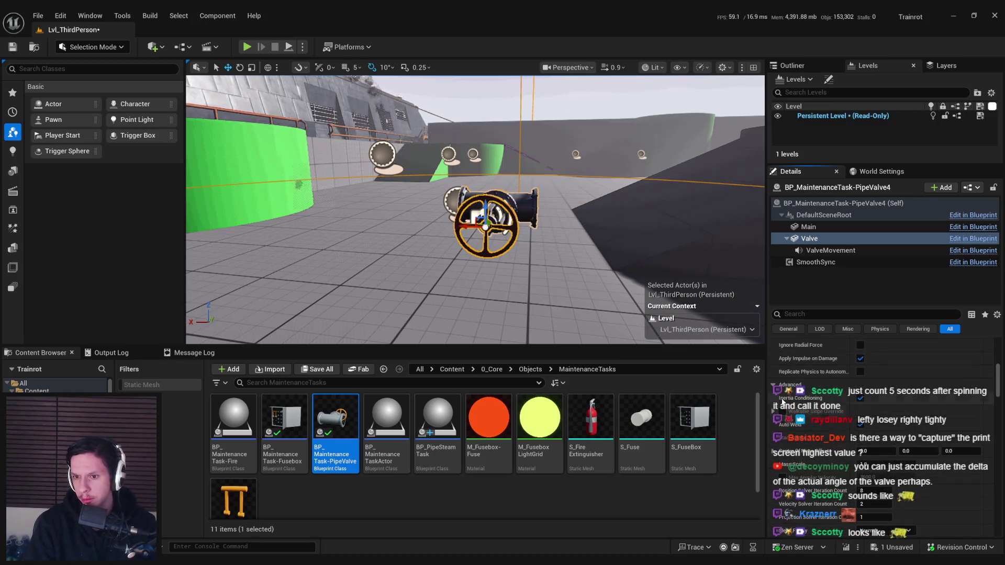
scroll(794, 465, "up", 4)
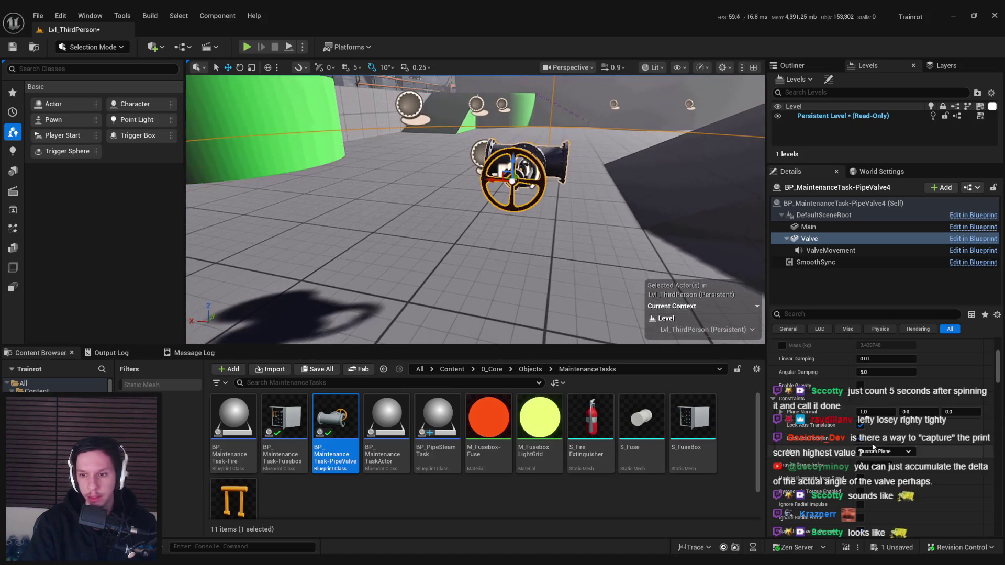
left_click(884, 411)
type("1")
key("Return")
left_click(248, 47)
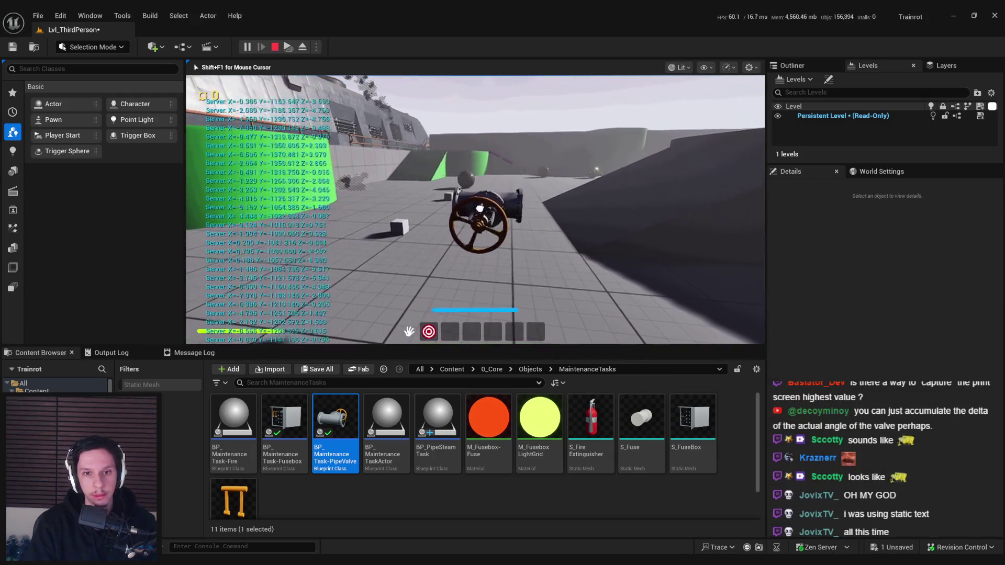
Step: Stop and rerun the play test, turn the valve wheel, then reopen the PipeValve event graph
key("Escape")
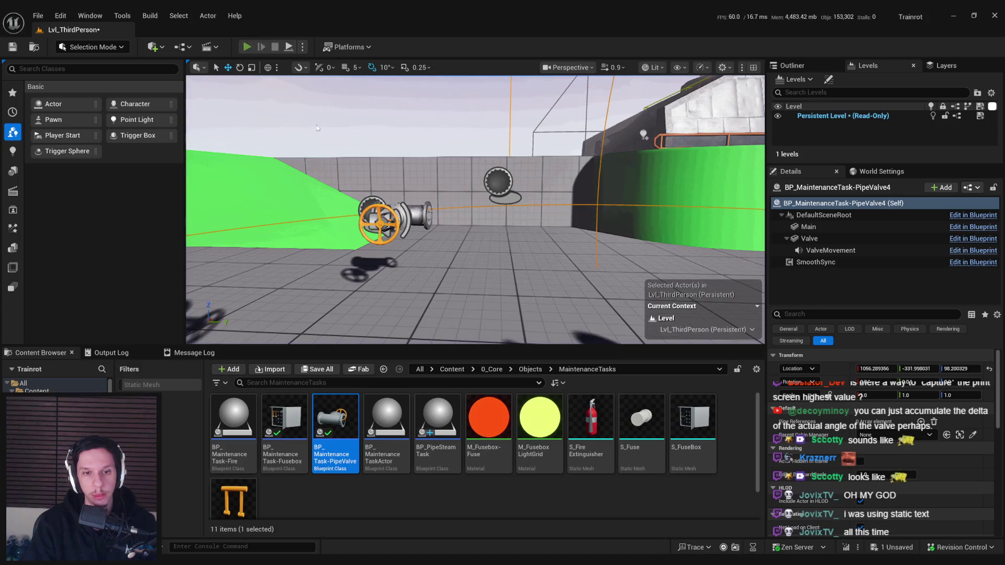
key("alt+p")
mouse_move(465, 244)
left_mouse_down()
mouse_move(460, 217)
mouse_move(504, 233)
left_mouse_up()
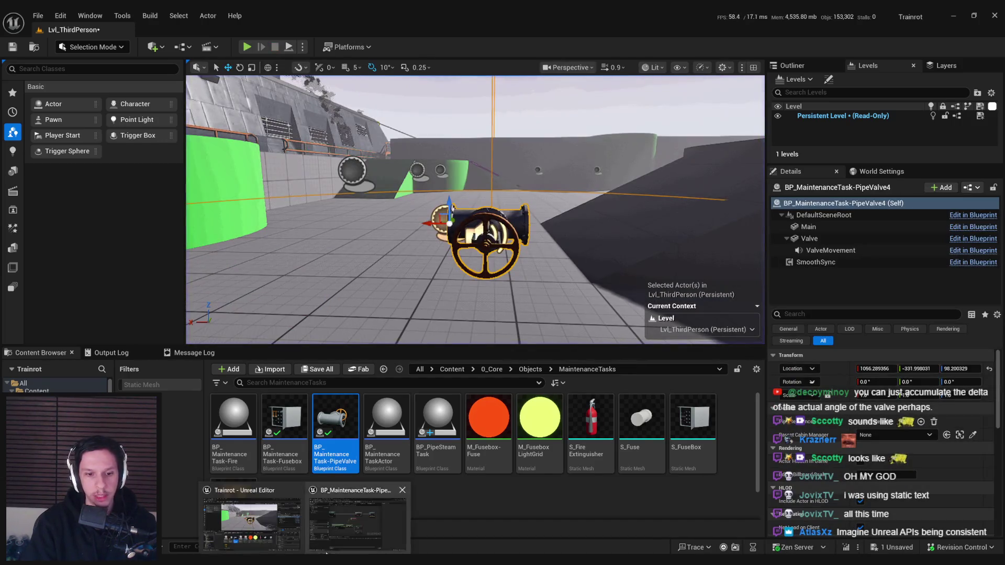
double_click(352, 399)
Step: Add a Set Plane Constraint Normal node from a non-context-sensitive 'plane normal' search, then delete it
right_click(396, 328)
type("plane normal")
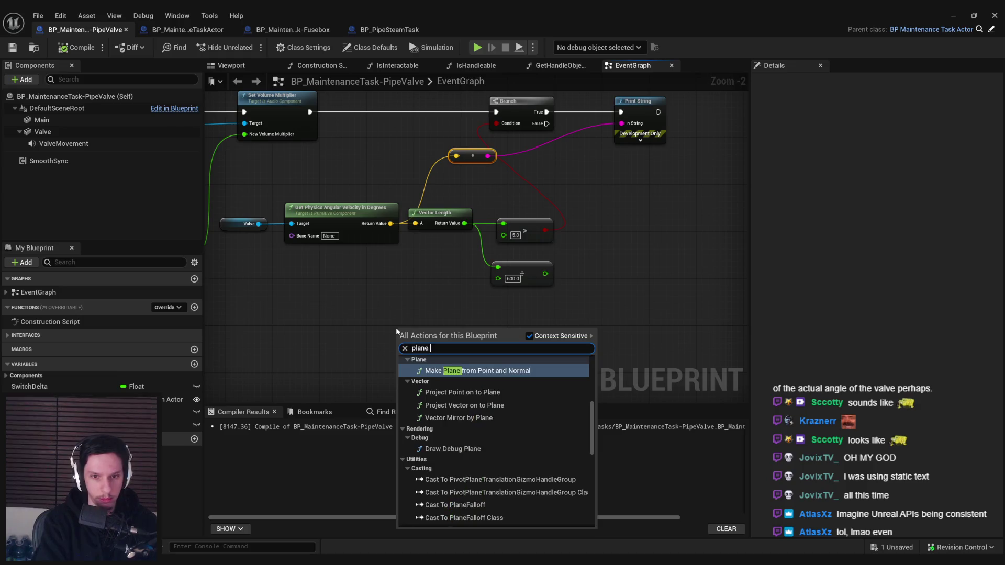
left_click(541, 339)
scroll(503, 397, "down", 2)
scroll(504, 398, "up", 1)
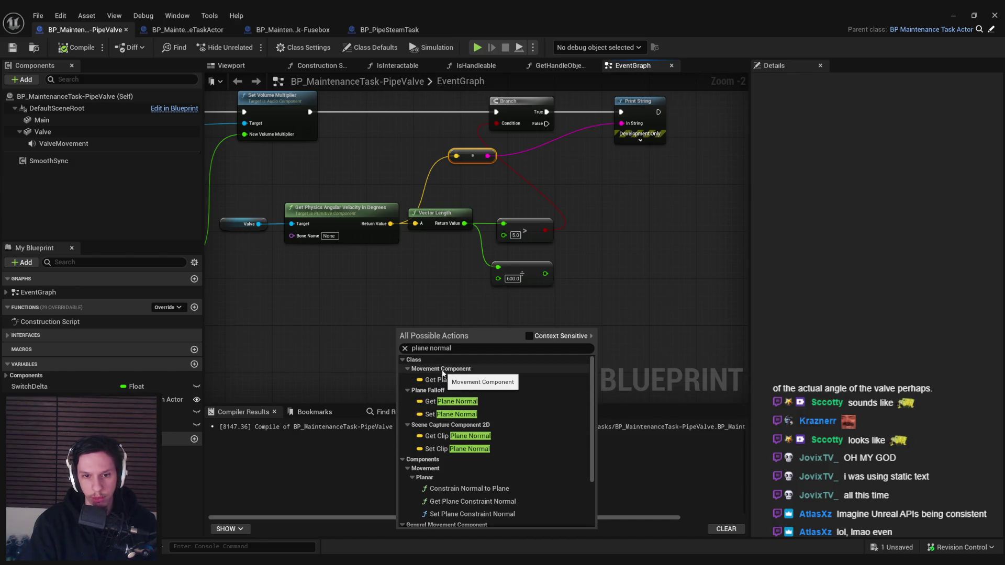
scroll(457, 418, "down", 2)
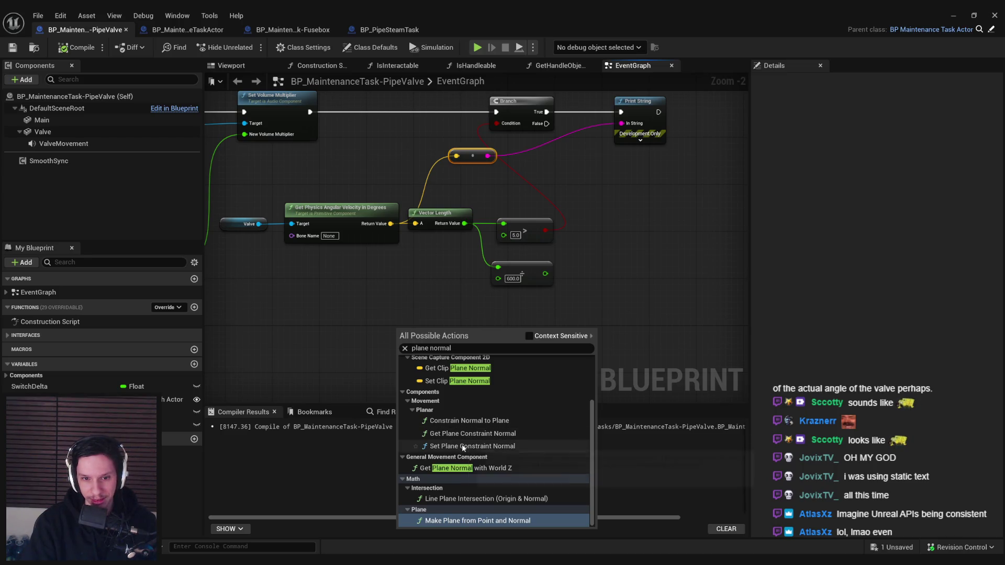
left_click(463, 446)
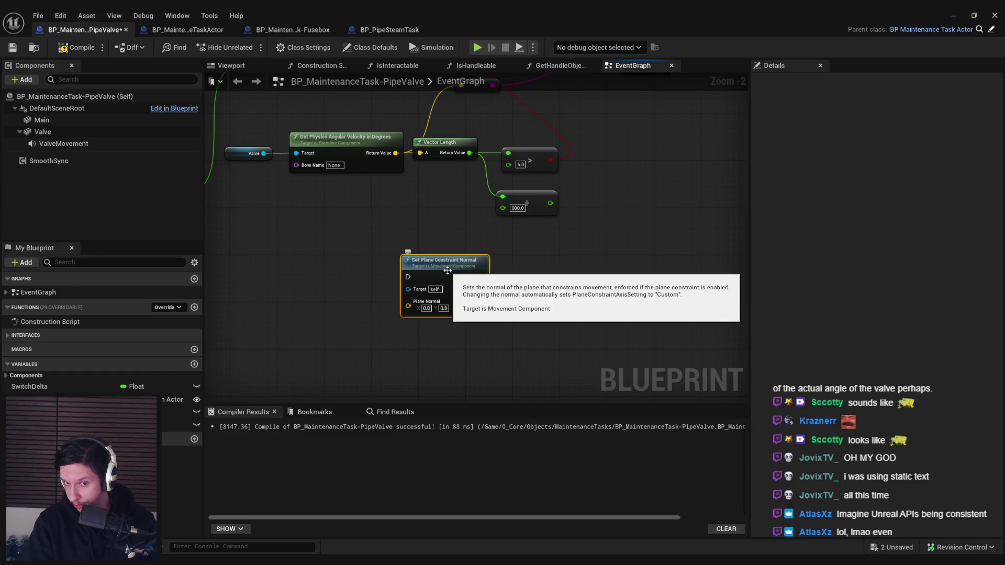
key("Delete")
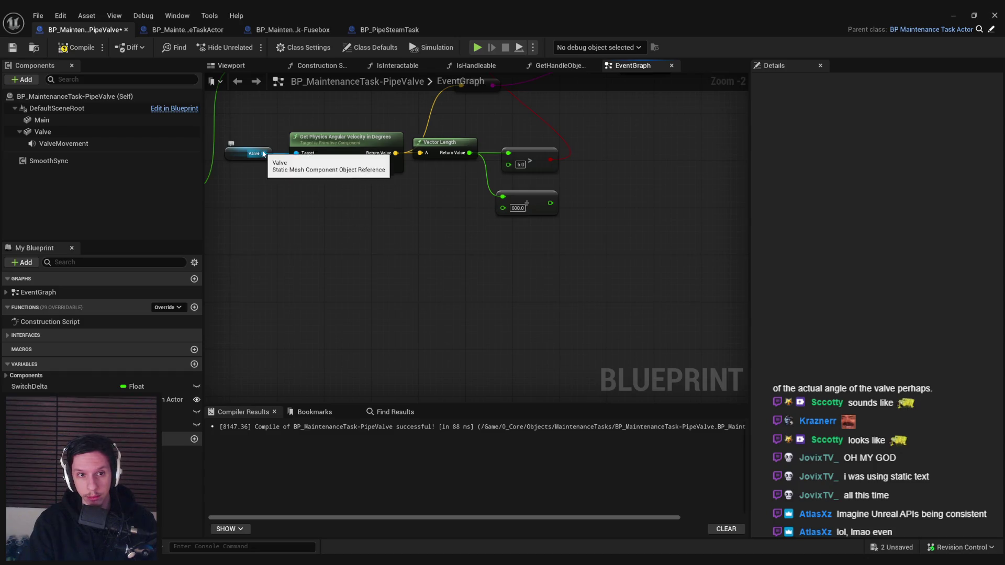
Step: Try a Set Constraint Mode node for Valve set to Custom Plane, then delete it
left_click_drag(264, 153, 297, 224)
type("constrain")
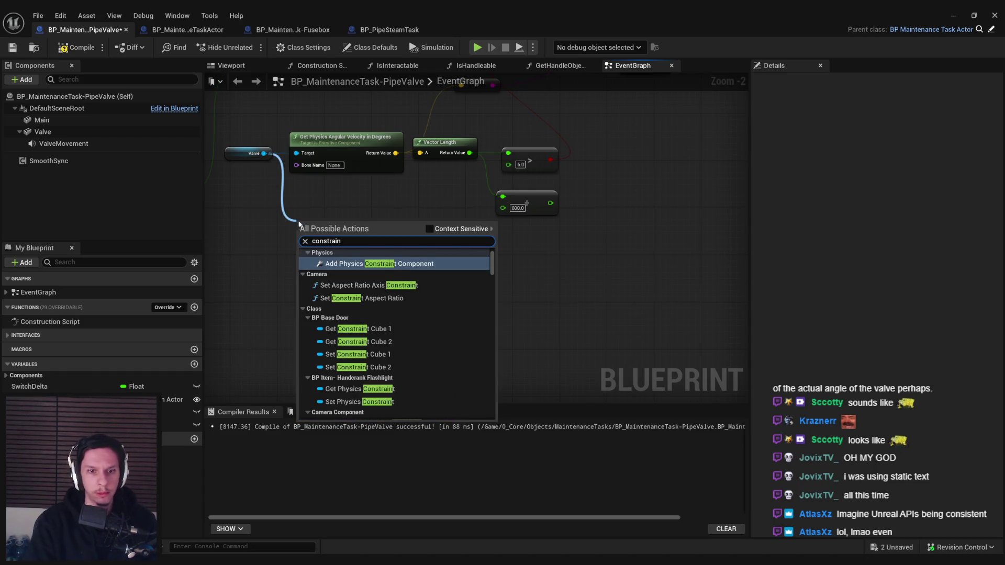
left_click(434, 229)
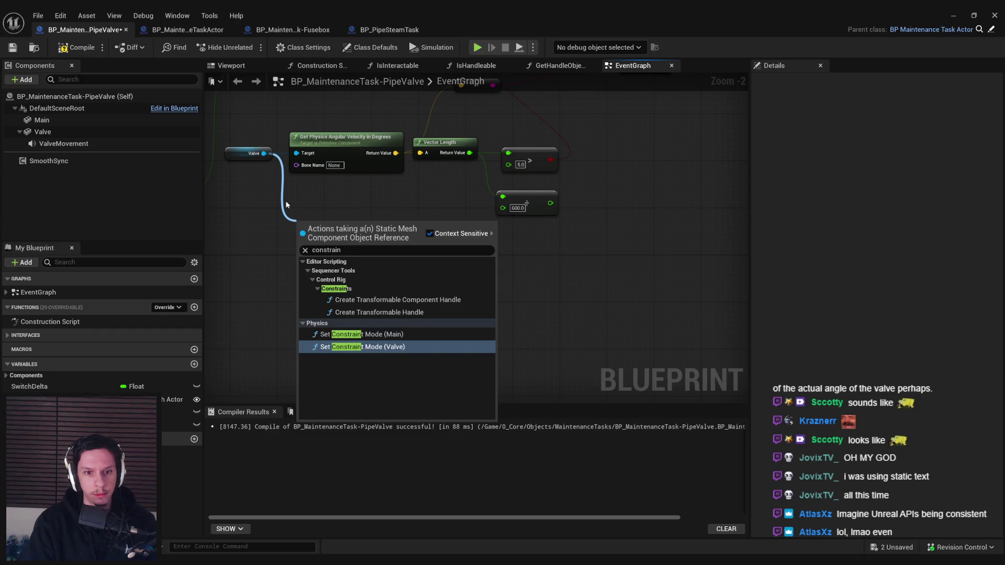
left_click(372, 348)
left_click(337, 272)
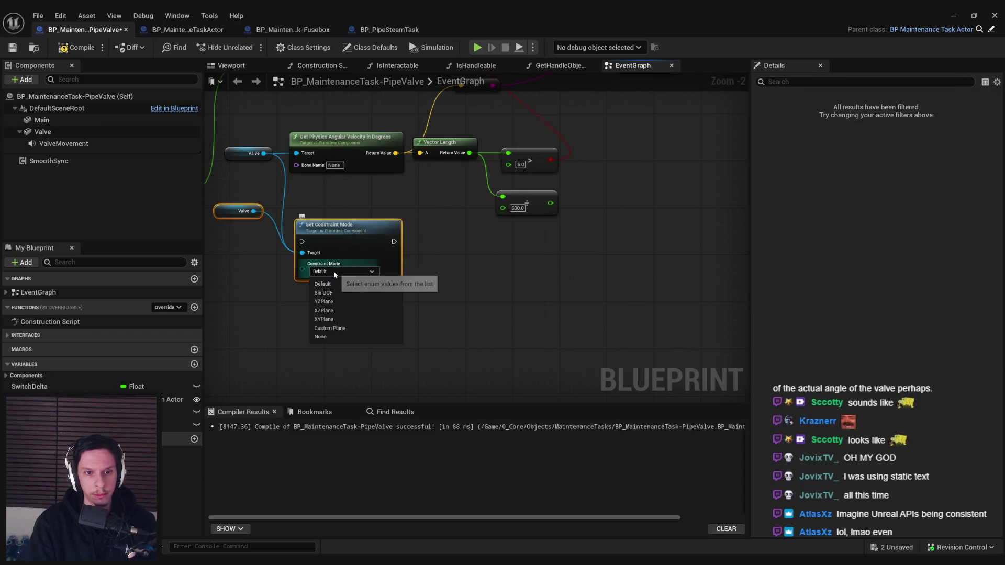
left_click(338, 331)
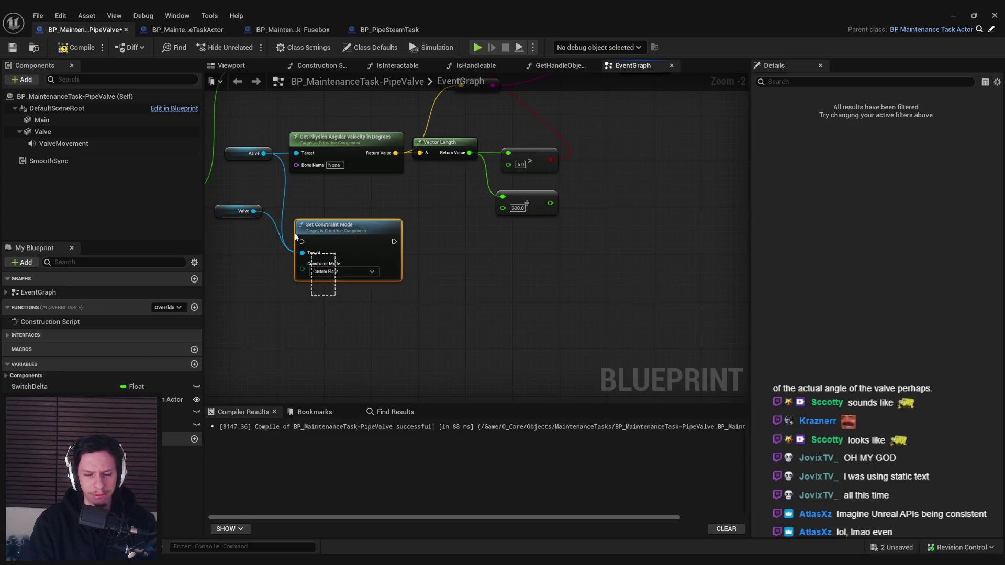
key("Delete")
Step: Search the Valve component's actions for 'plane' and 'constra', then dismiss the search
left_click_drag(263, 154, 303, 200)
type("plane")
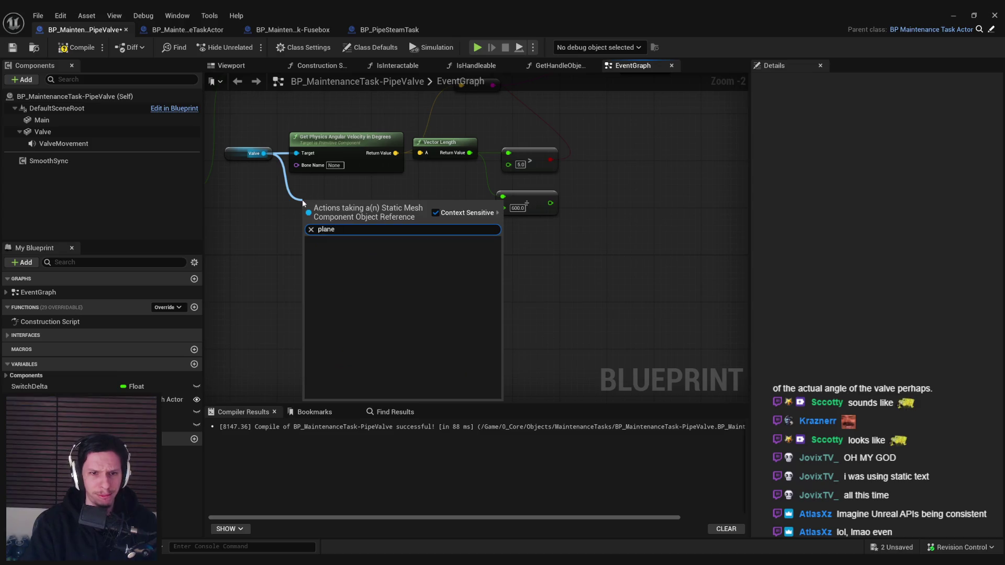
key("ctrl+a")
type("constra")
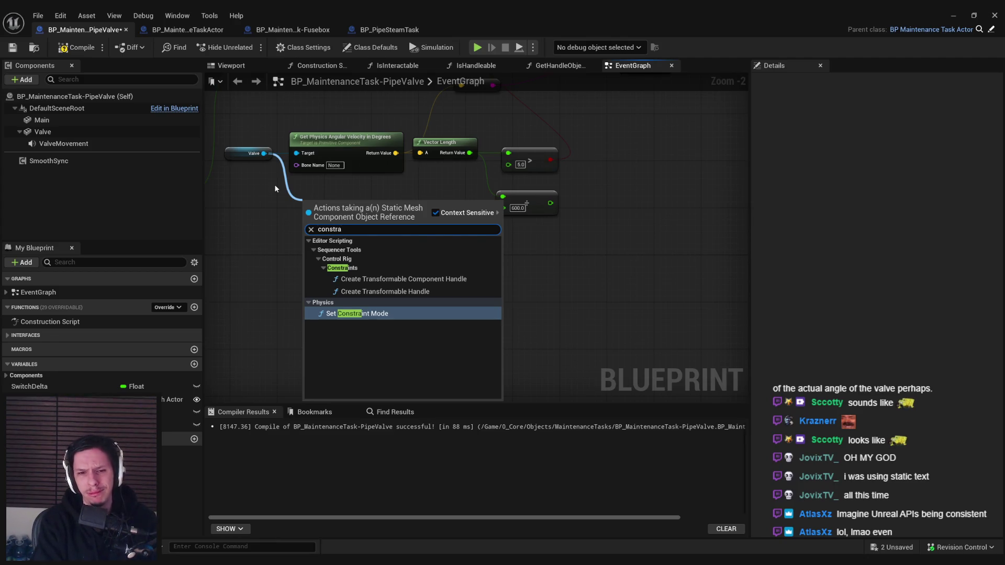
key("ctrl+a")
key("BackSpace")
type("plane")
key("ctrl+a")
key("BackSpace")
type("plane")
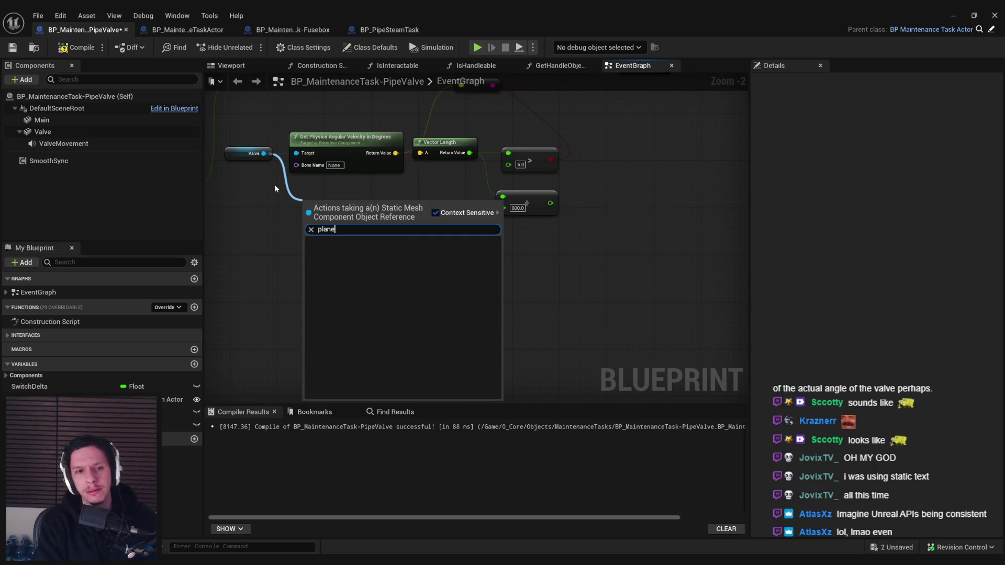
key("Escape")
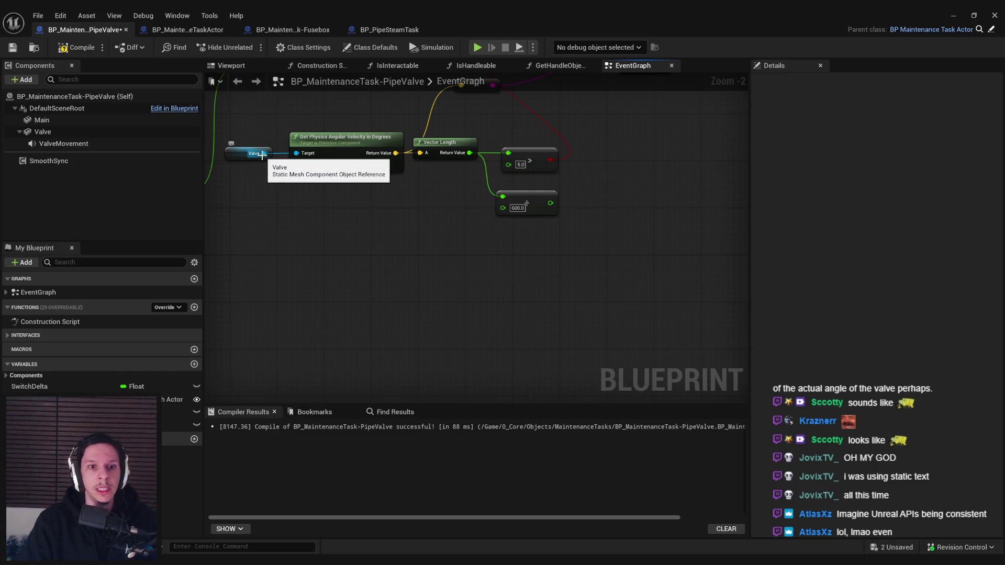
Step: Add a Static Mesh getter from Valve and search its actions for 'plane co' and 'constrai'
left_click_drag(264, 154, 294, 206)
type("get static mesh")
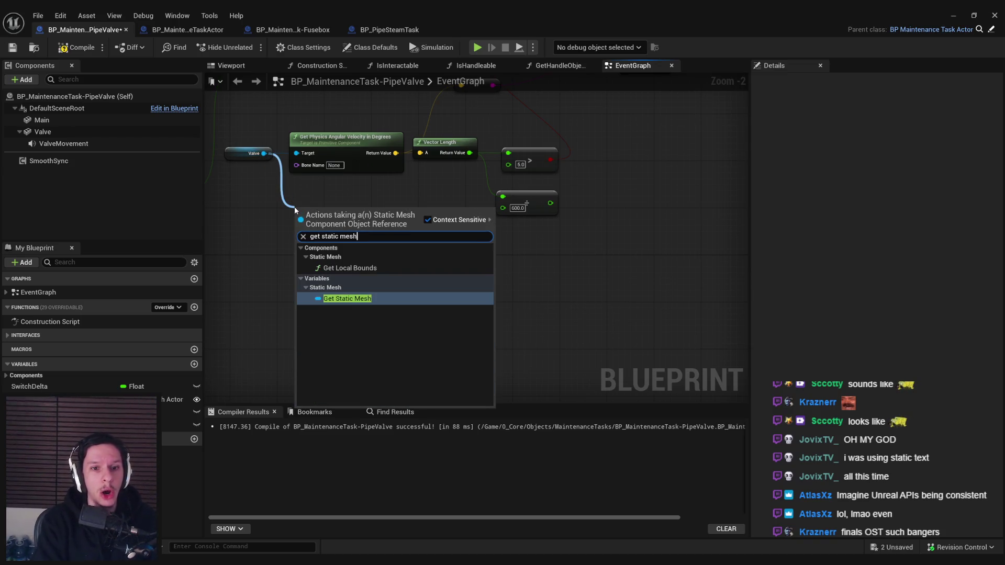
key("Return")
left_click_drag(357, 209, 425, 236)
type("plane co")
key("ctrl+a")
type("constrai")
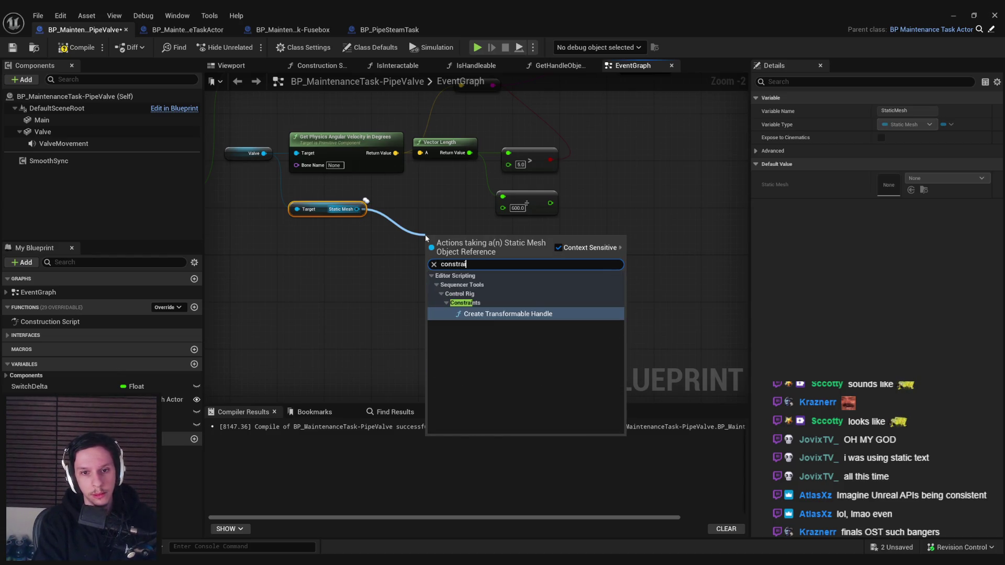
Step: Delete the Static Mesh getter, save the compiled PipeValve Blueprint, and close its editor
key("ctrl+a")
key("BackSpace")
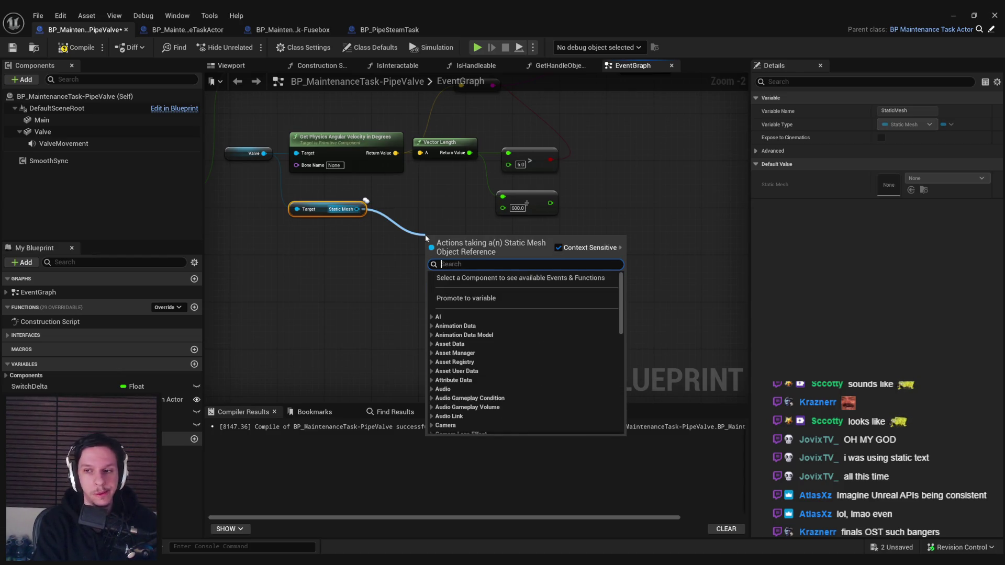
type("set")
key("BackSpace")
key("BackSpace")
key("BackSpace")
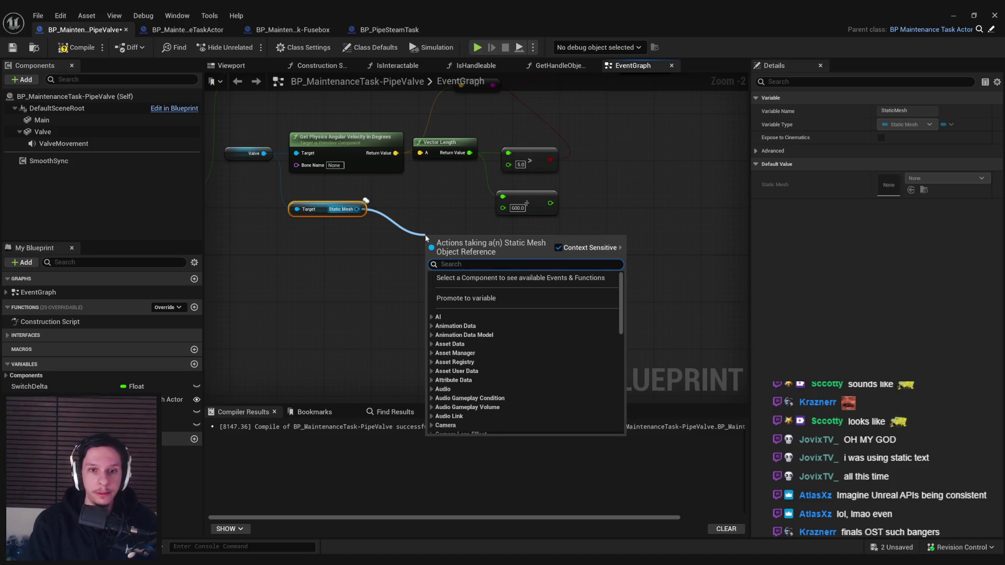
key("Escape")
key("Delete")
left_click(15, 50)
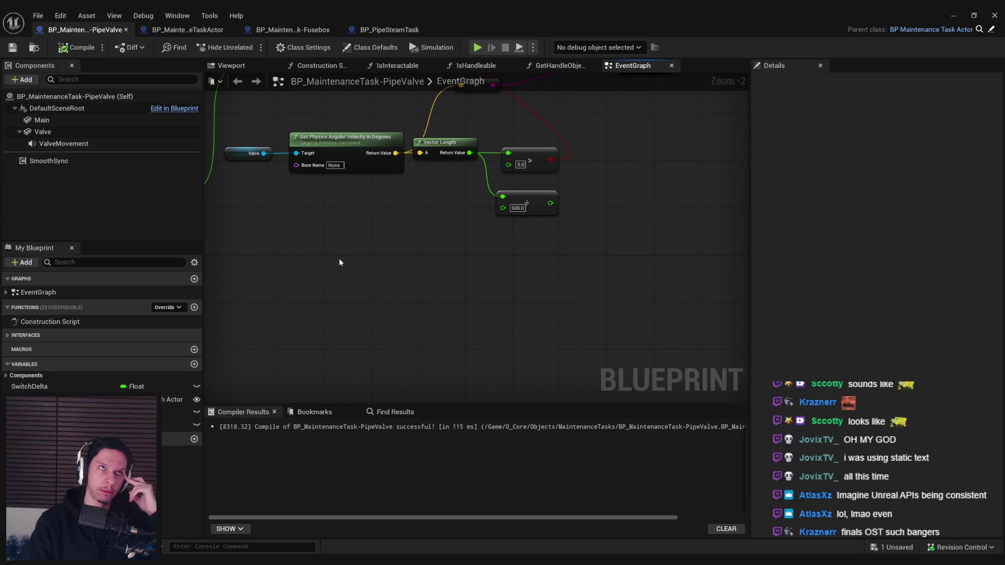
left_click(994, 15)
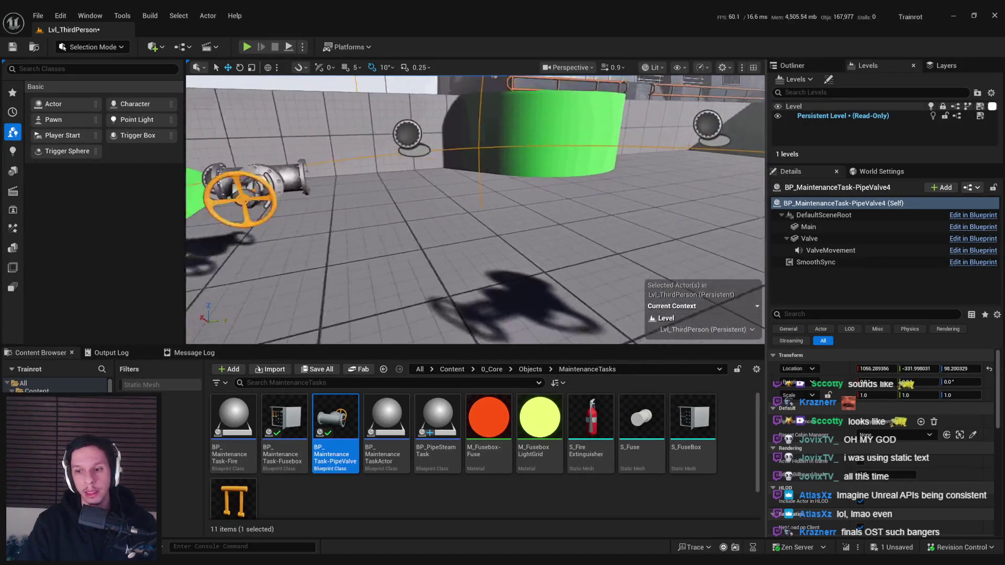
Step: Play-test the level, drop the carried pipe valve and turn its wheel to check rotation
key("alt+p")
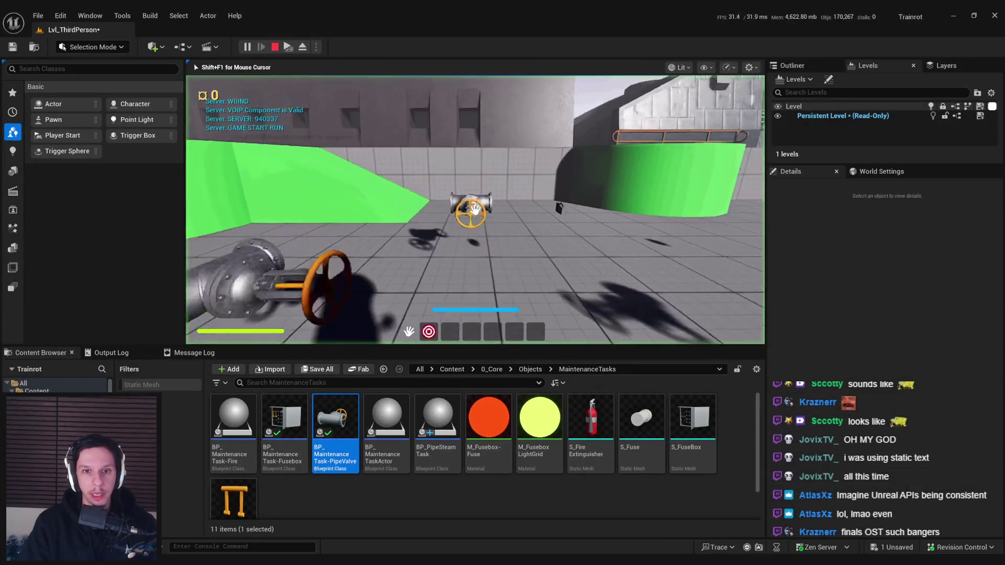
key("e")
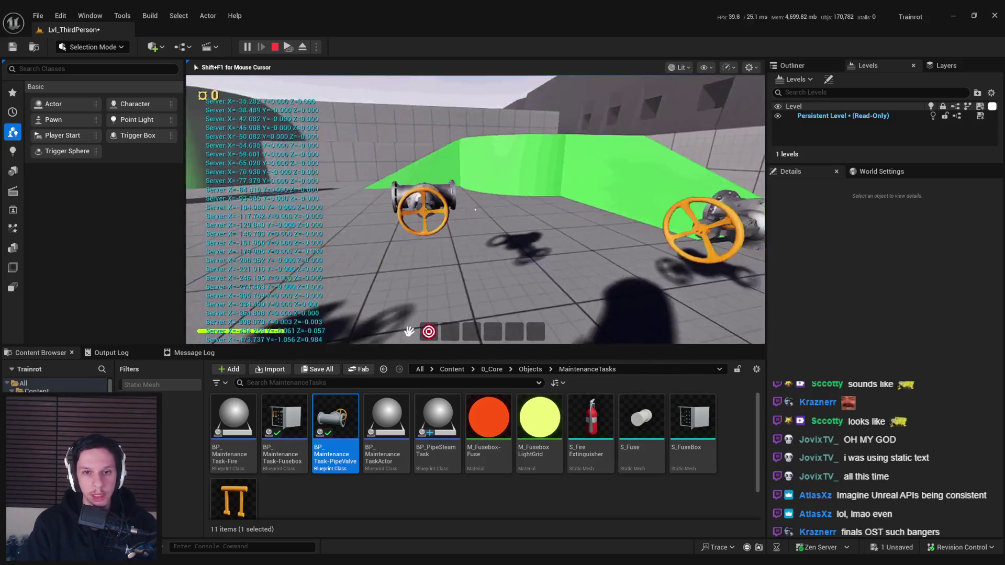
left_click_drag(471, 195, 475, 210)
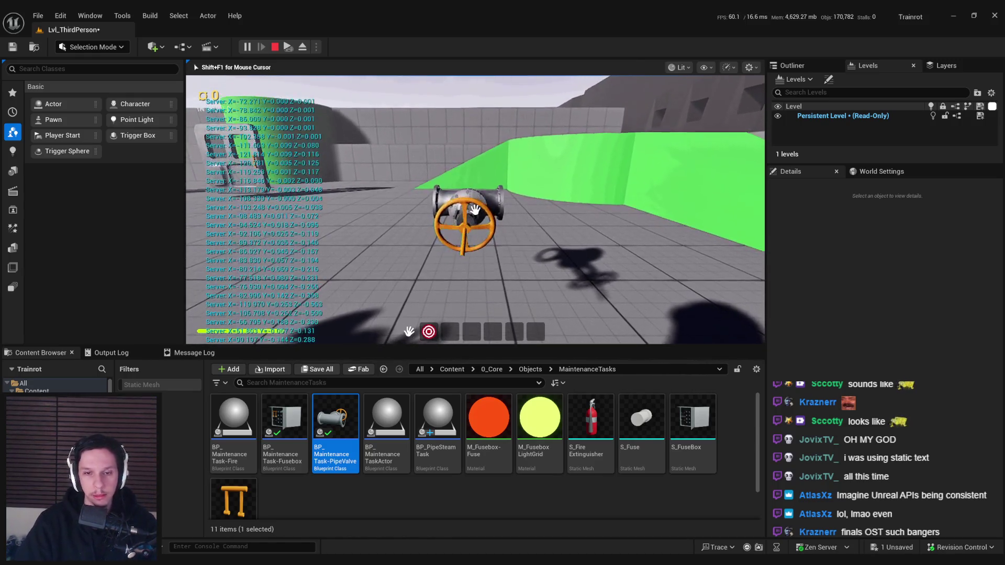
key("Escape")
Step: Inspect the pipe valve's Valve component and select the PipeValve5 actor in the viewport
left_click(828, 241)
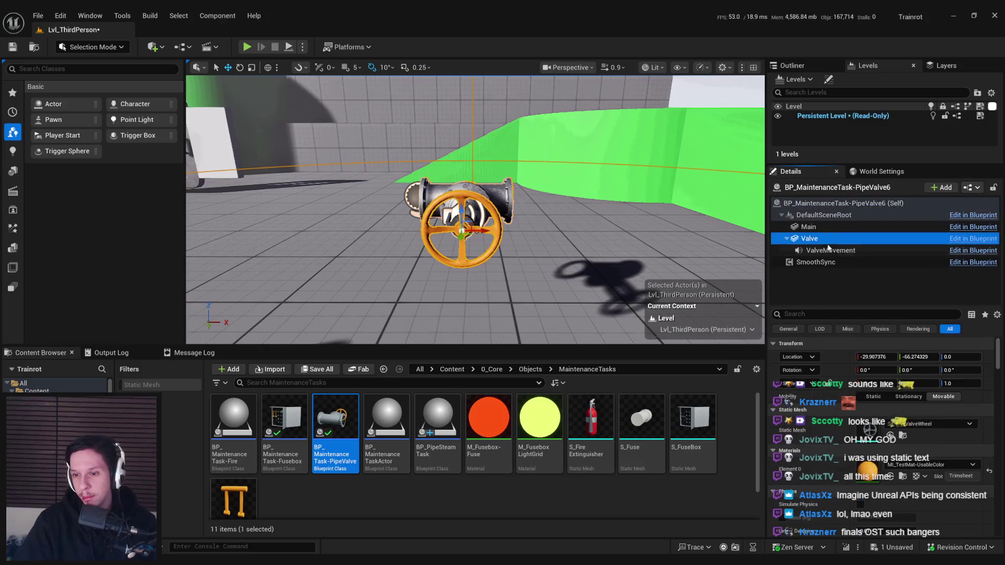
scroll(872, 392, "down", 10)
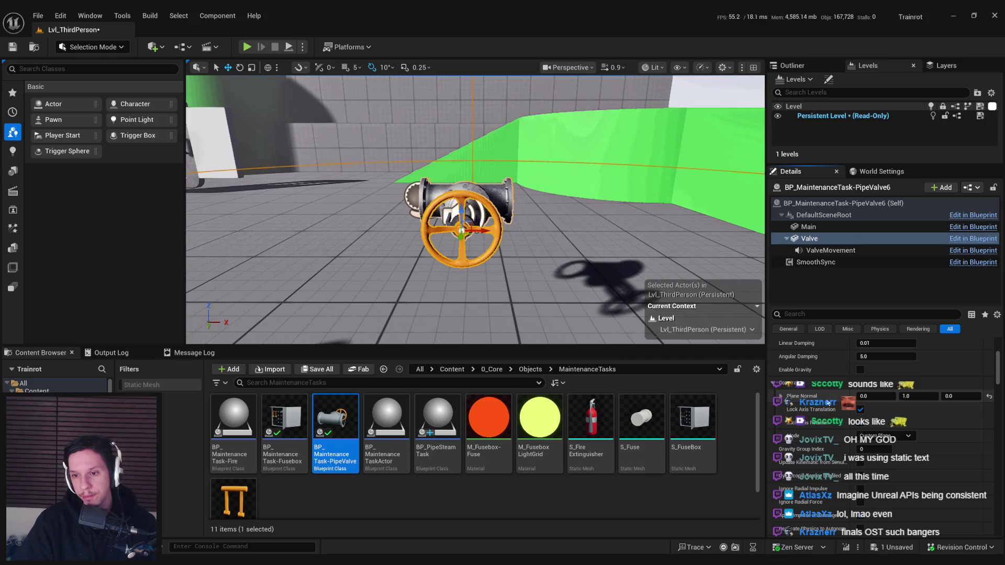
left_click_drag(471, 251, 450, 283)
left_click(440, 209)
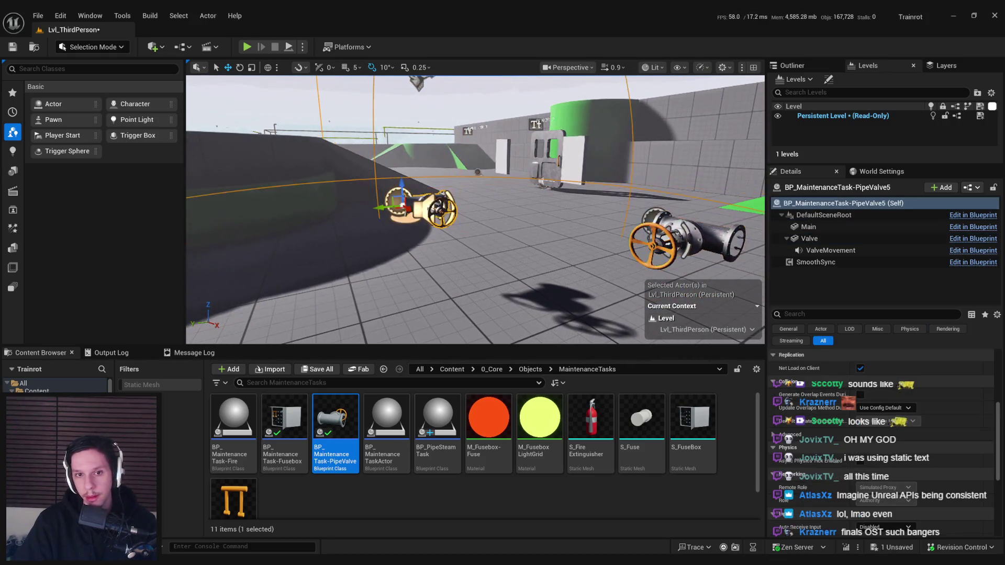
left_click_drag(440, 209, 418, 220)
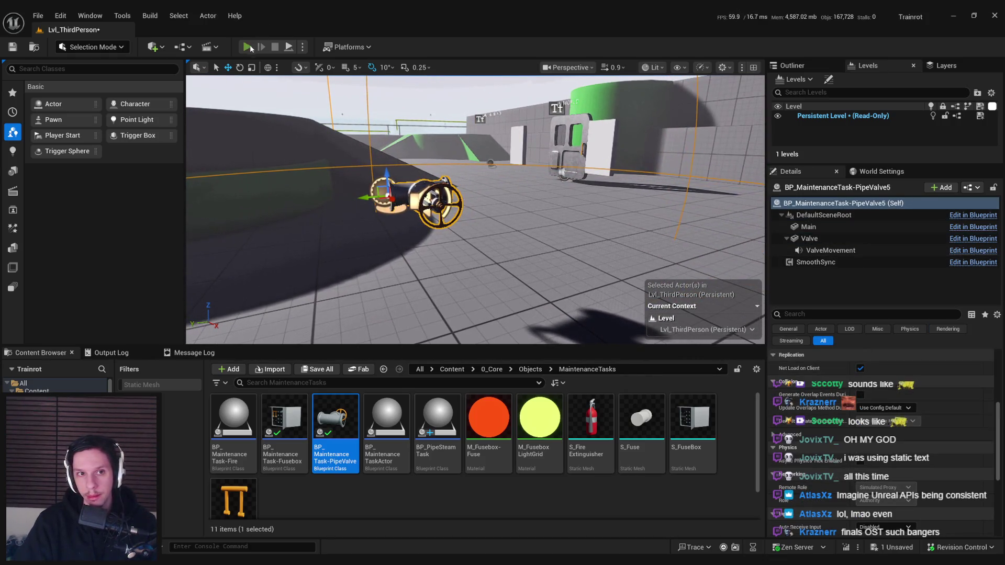
Step: Run a brief play test, then reopen the PipeValve Blueprint for editing
left_click(249, 48)
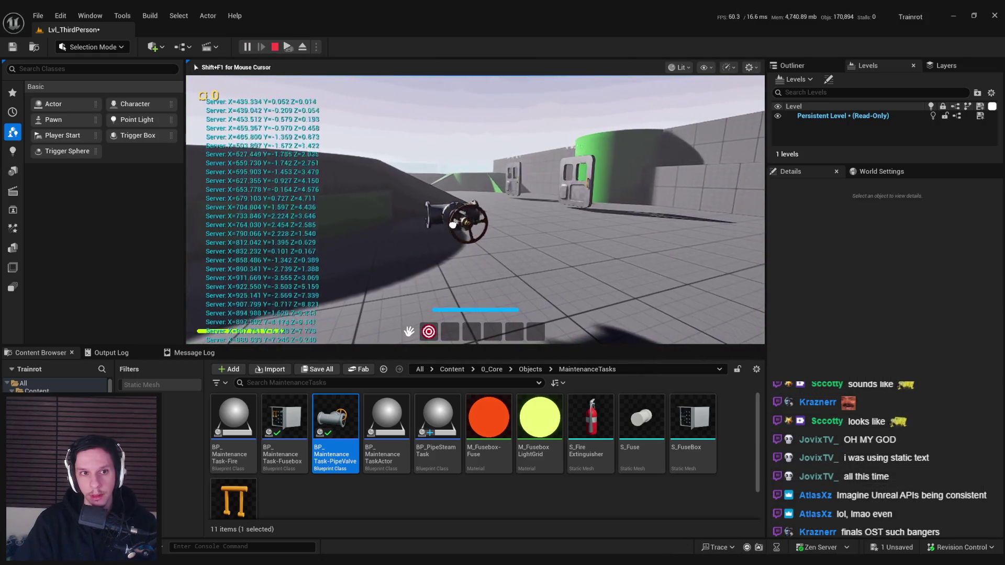
key("Escape")
double_click(335, 455)
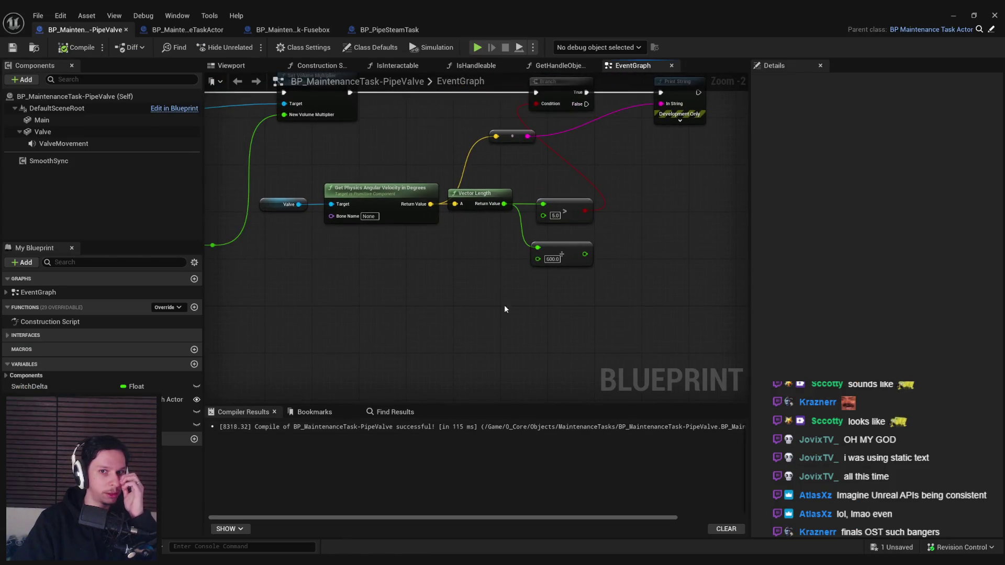
Step: Delete the divide-by-600.0 node, unlink angular velocity from the string conversion, and rearrange the nodes
left_click_drag(590, 279, 592, 280)
key("Delete")
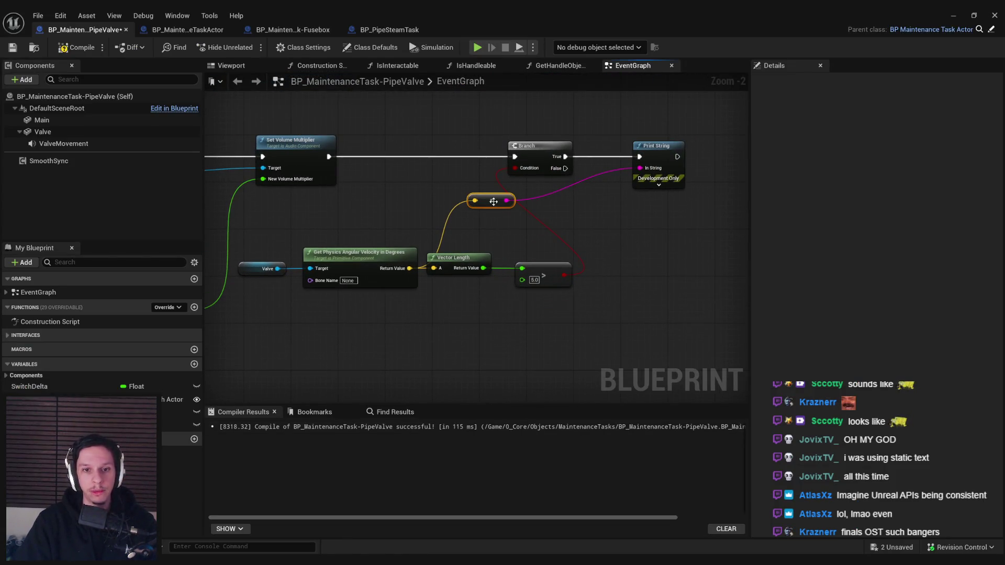
left_click(475, 201, "alt")
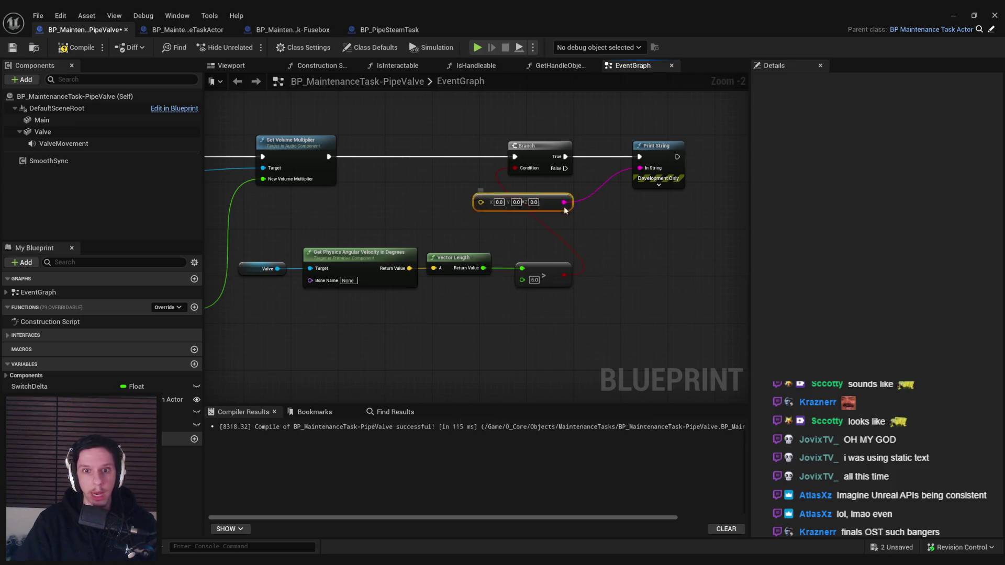
left_click_drag(565, 210, 602, 223)
left_click_drag(683, 171, 716, 172)
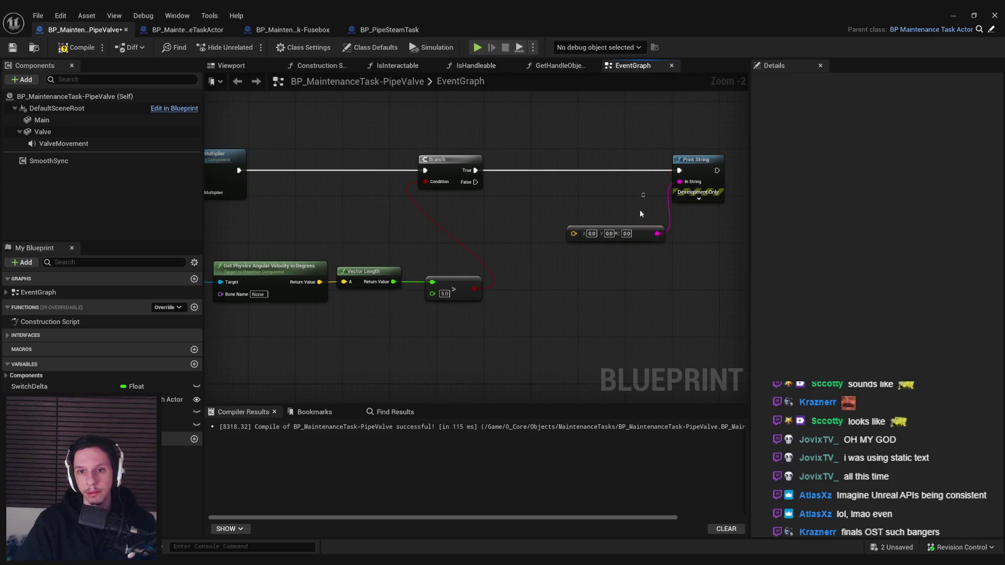
left_click_drag(551, 218, 650, 186)
mouse_move(573, 299)
left_mouse_down()
mouse_move(432, 230)
mouse_move(458, 202)
mouse_move(416, 176)
mouse_move(430, 175)
left_mouse_up()
left_click_drag(449, 283, 273, 226)
mouse_move(371, 243)
left_mouse_down()
mouse_move(443, 270)
mouse_move(477, 241)
mouse_move(421, 268)
mouse_move(459, 259)
left_mouse_up()
left_click(531, 251)
Step: Pass the angular velocity through Inverse Transform Direction with Get Actor Transform into the string conversion
type("transform")
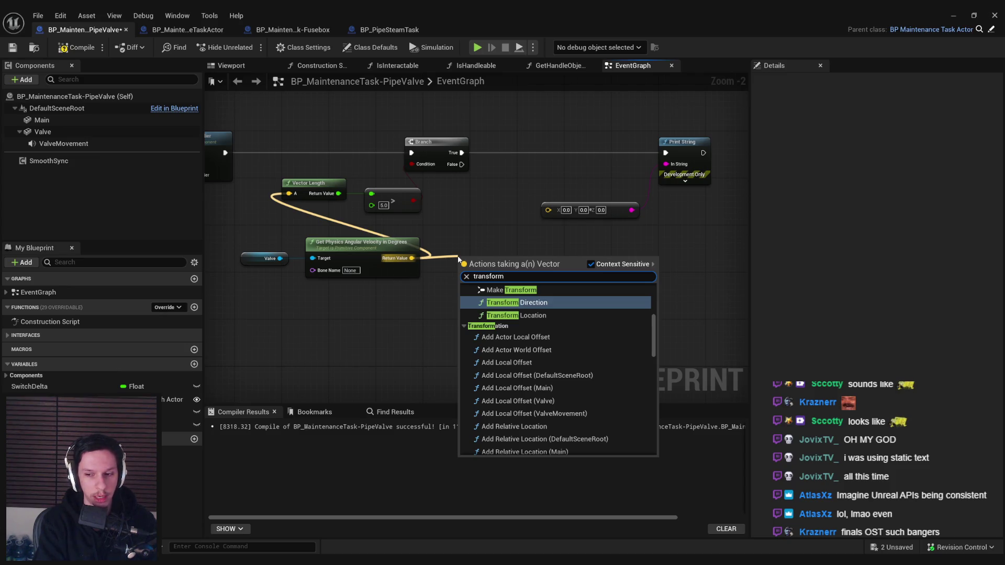
scroll(471, 293, "up", 1)
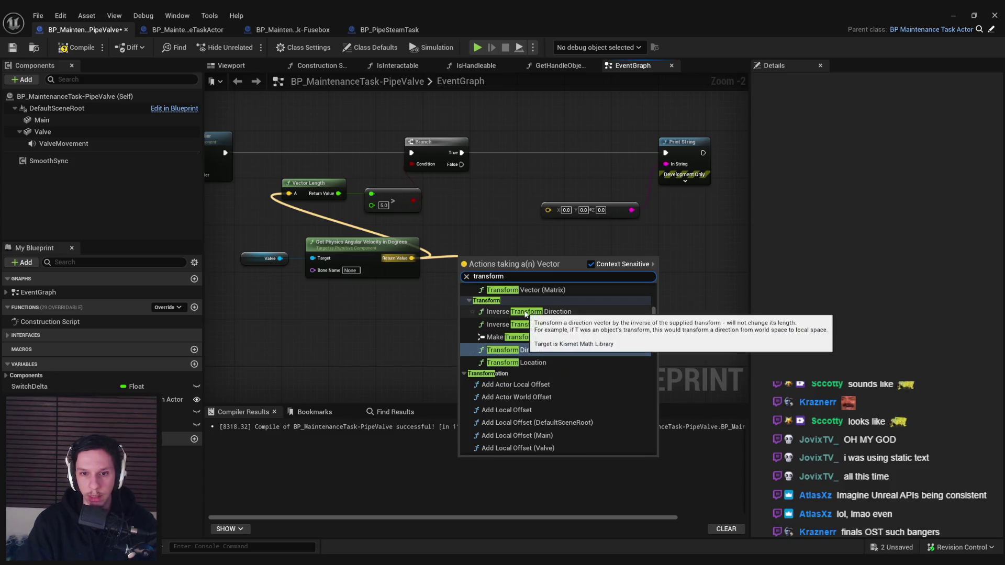
left_click(511, 309)
left_click_drag(349, 310, 428, 300)
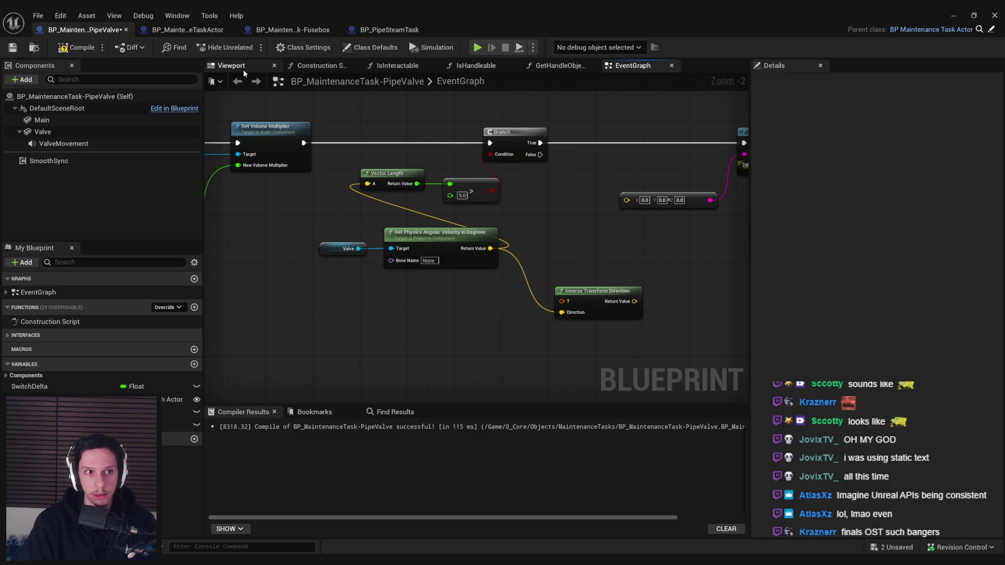
mouse_move(566, 303)
left_mouse_down()
mouse_move(488, 303)
mouse_move(487, 290)
left_mouse_up()
type("get actor")
key("Return")
left_click_drag(635, 301, 626, 200)
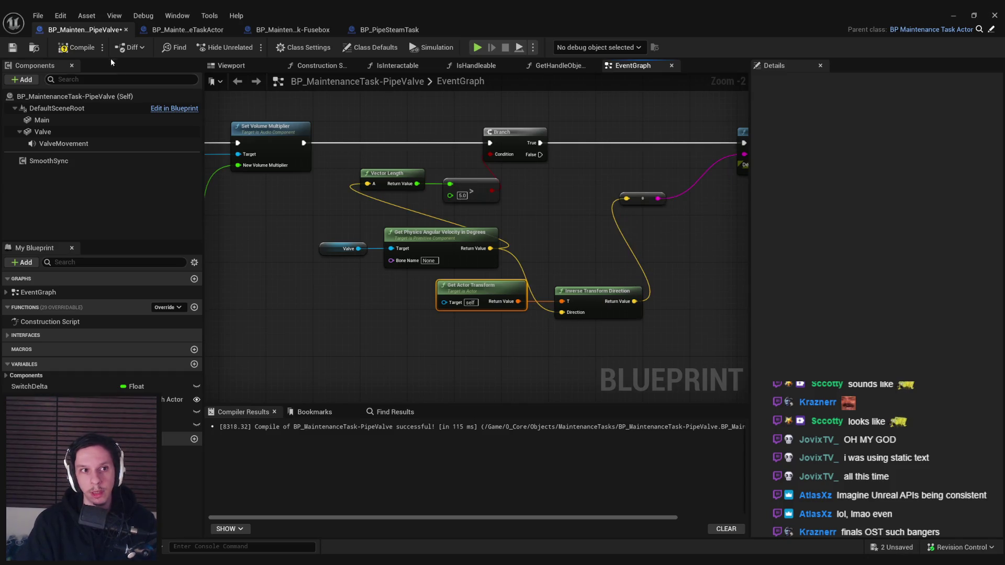
left_click(953, 15)
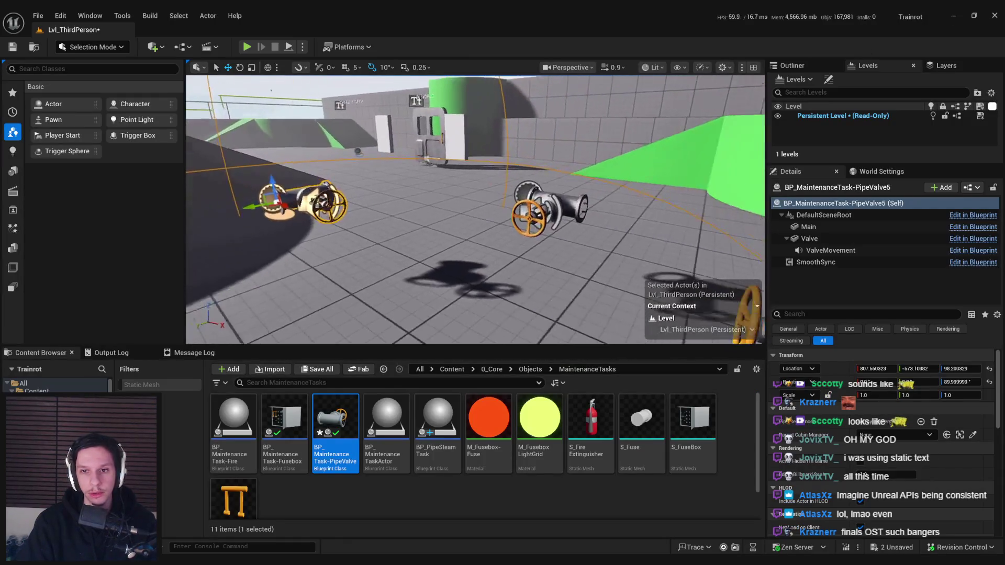
Step: Play-test walking up to and turning the valve while watching printed values, then reopen the Blueprint
left_click(247, 47)
key("w")
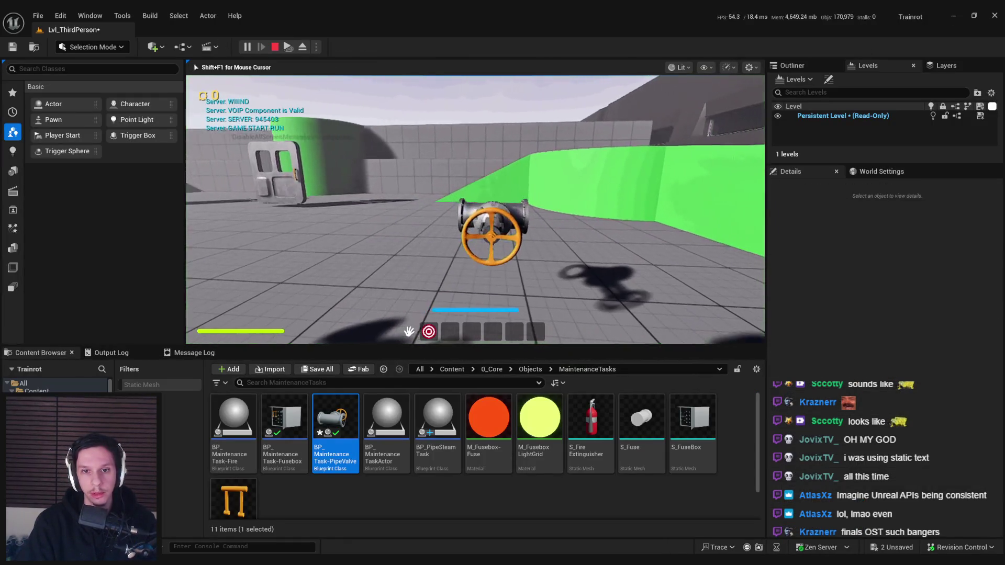
key("s")
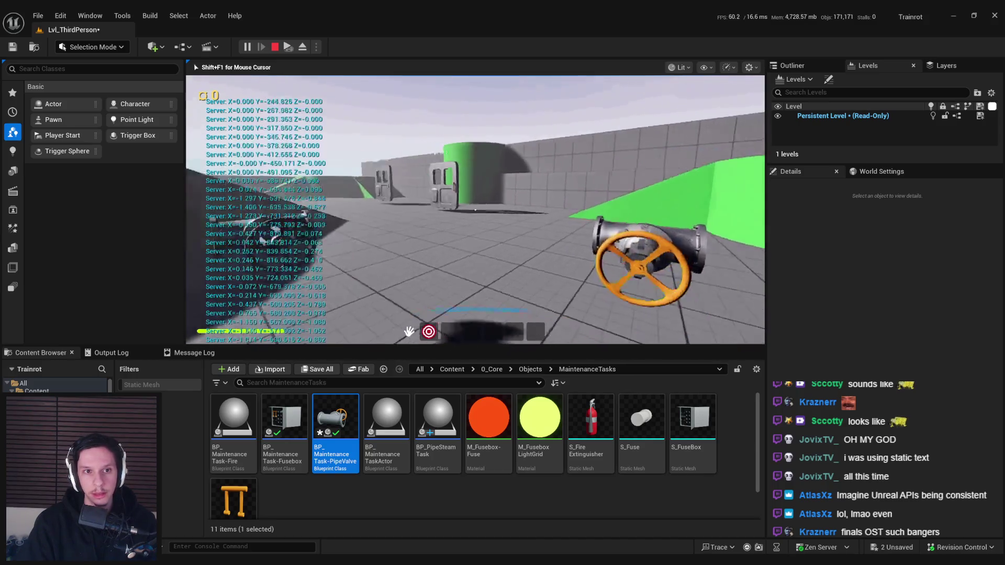
key("w")
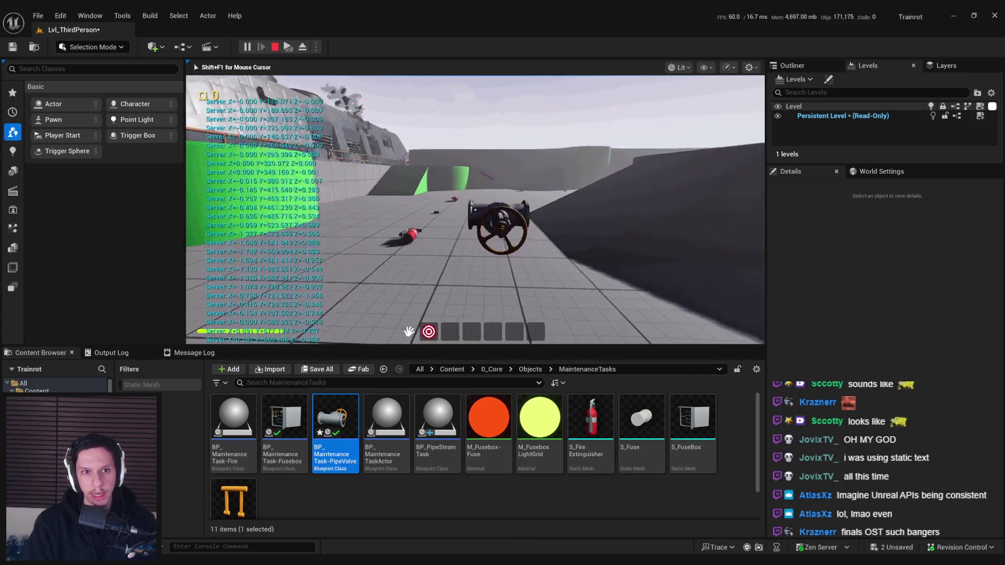
key("e")
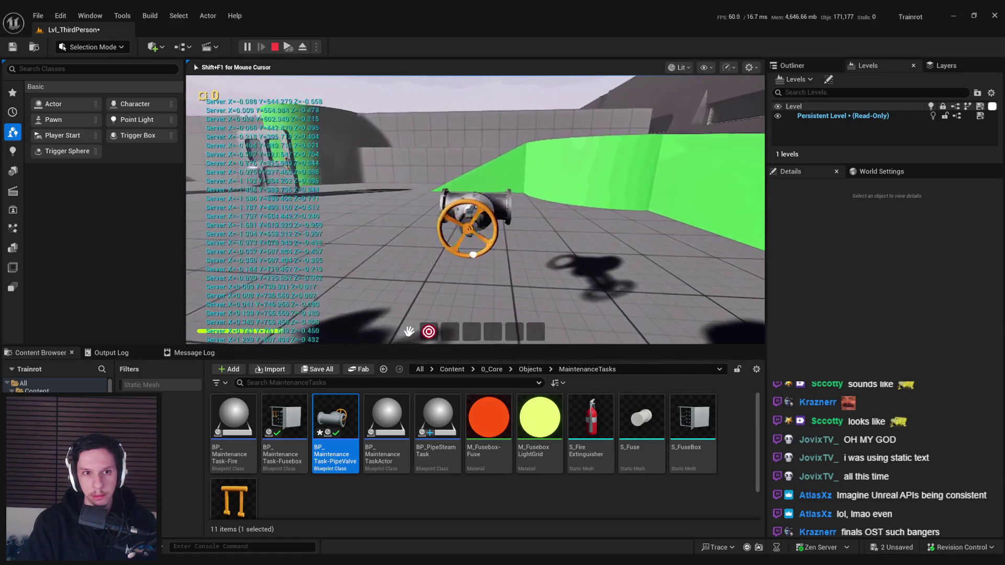
key("shift+F1")
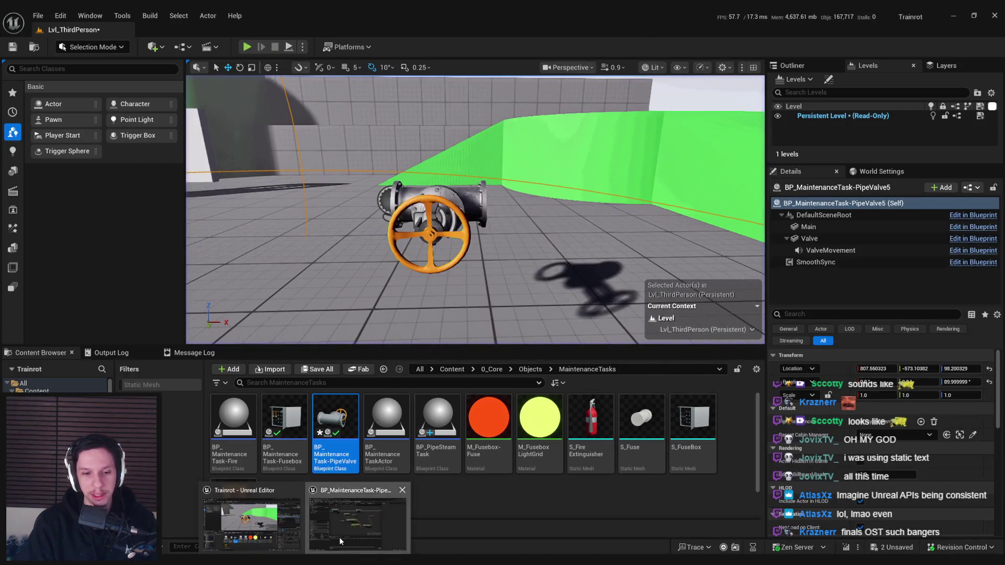
double_click(335, 424)
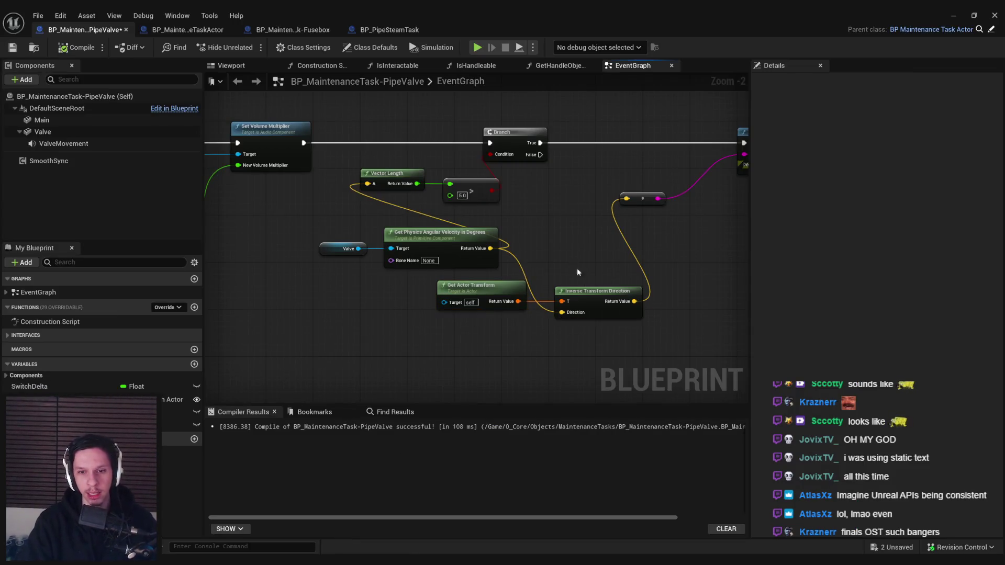
Step: Delete the vector-to-string node and split the Inverse Transform Direction output into X, Y, Z
left_click_drag(577, 268, 455, 327)
left_click(425, 325, "alt")
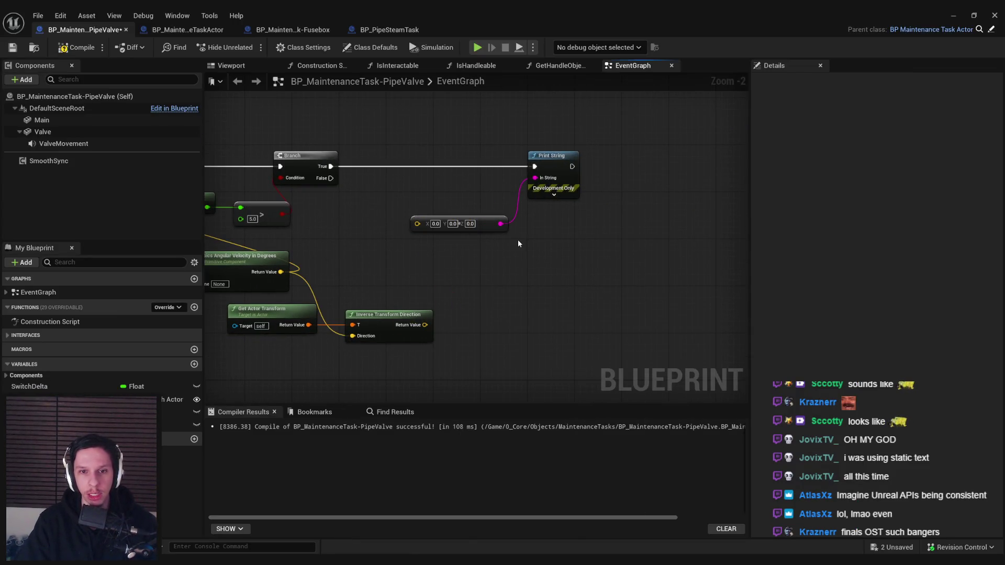
left_click_drag(518, 243, 405, 196)
key("Delete")
right_click(427, 325)
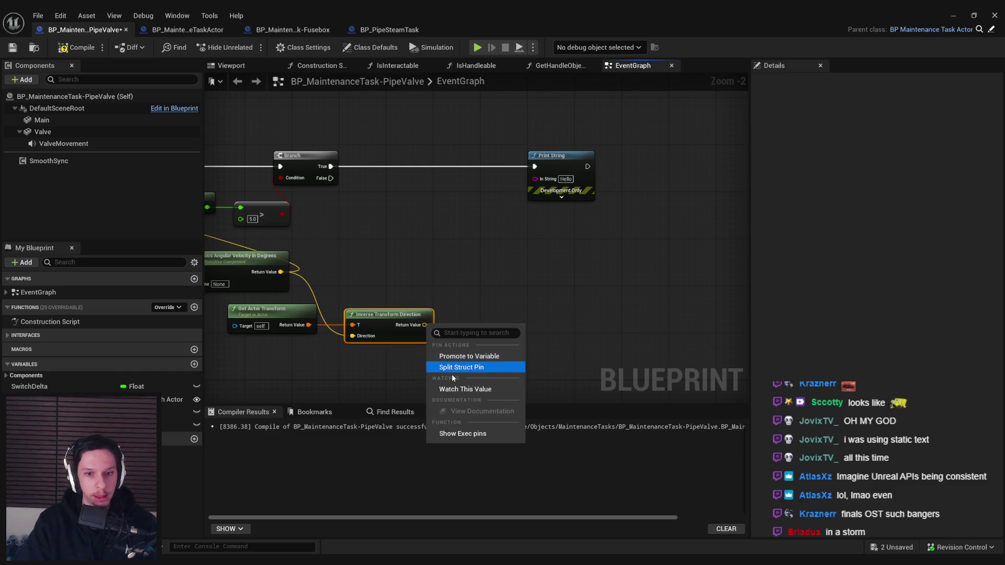
left_click(454, 370)
Step: Multiply Return Value Y by -1.0 into Print String's In String, then compile and save
left_click_drag(424, 336, 481, 236)
type("*")
scroll(538, 290, "up", 1)
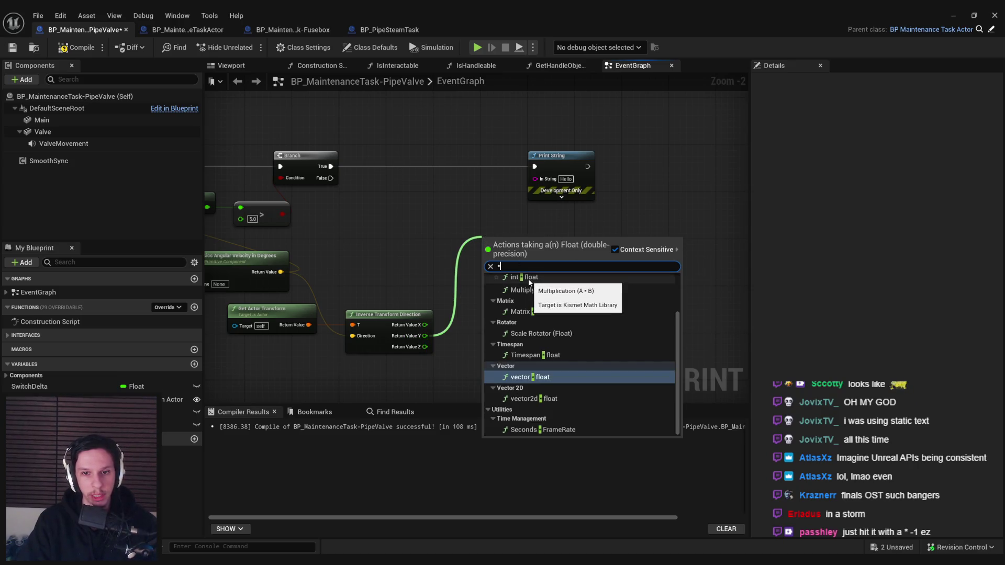
left_click(531, 287)
key("ctrl+z")
left_click_drag(424, 336, 470, 257)
type("*")
scroll(525, 344, "up", 2)
left_click(525, 341)
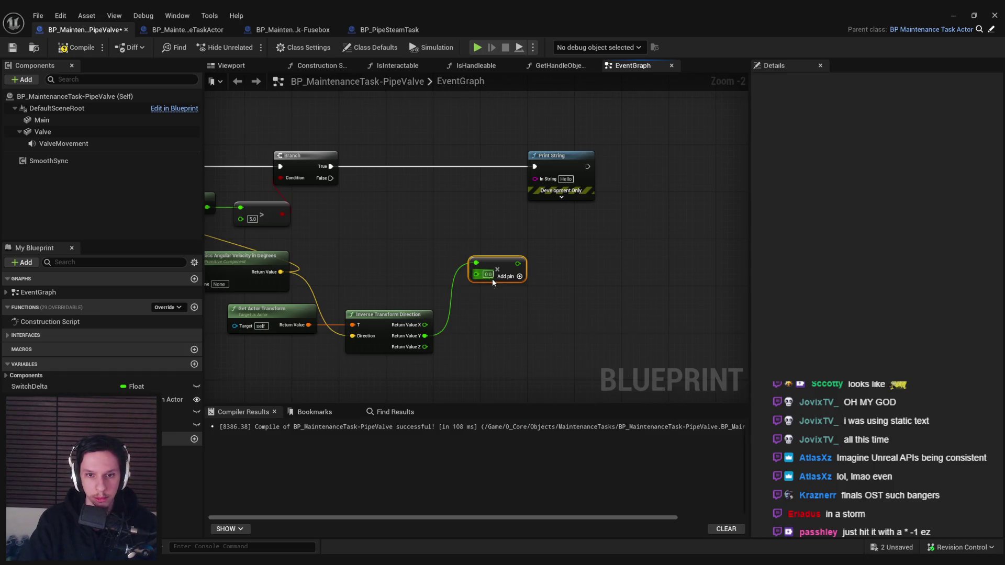
mouse_move(520, 264)
left_mouse_down()
mouse_move(534, 178)
mouse_move(489, 211)
mouse_move(499, 224)
left_mouse_up()
left_click_drag(498, 262, 492, 256)
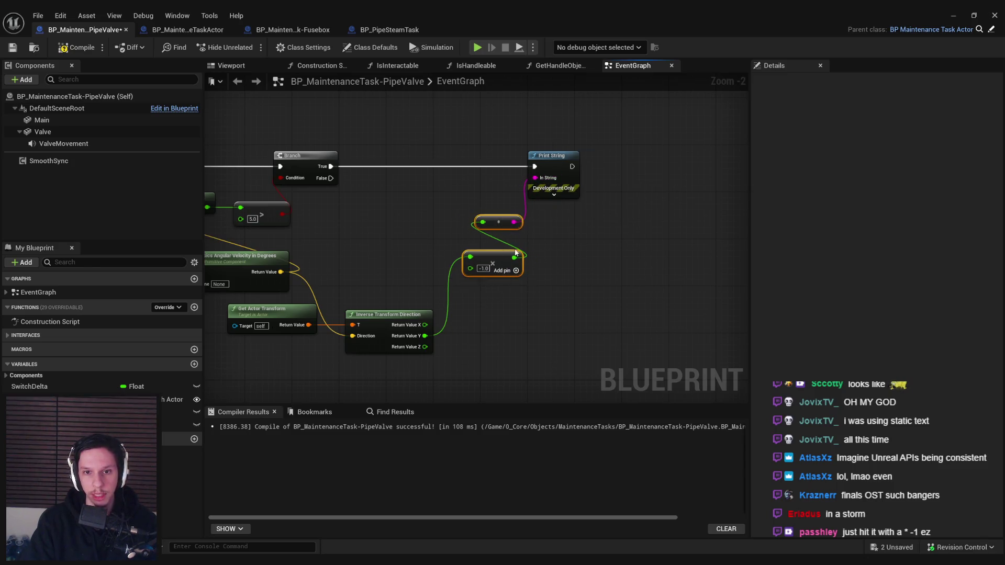
left_click(13, 47)
Step: Reposition the angular velocity node, align the selected nodes, and shift the Branch node right
scroll(525, 235, "down", 1)
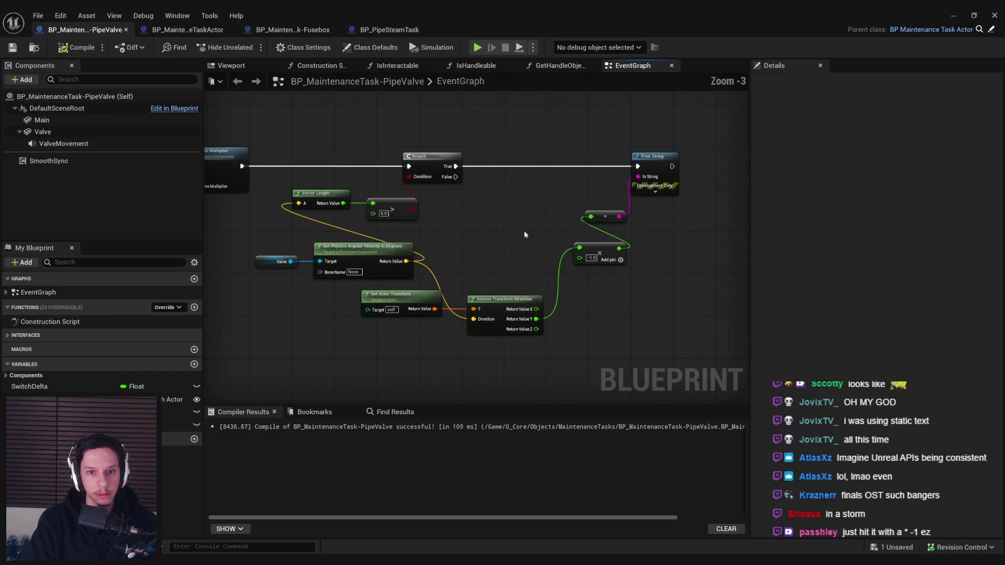
mouse_move(453, 256)
left_mouse_down()
mouse_move(360, 316)
mouse_move(351, 311)
left_mouse_up()
scroll(400, 256, "down", 2)
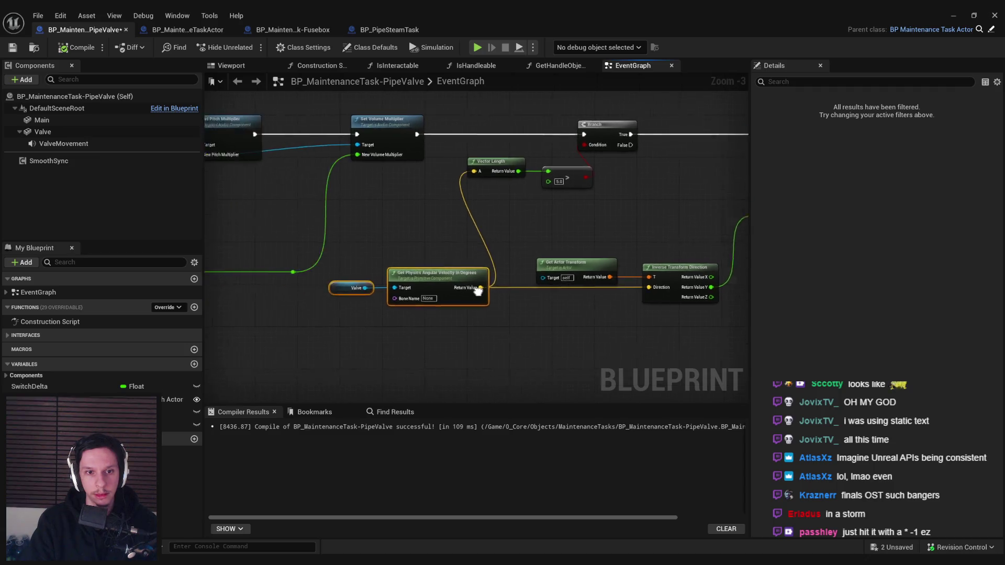
scroll(558, 225, "down", 2)
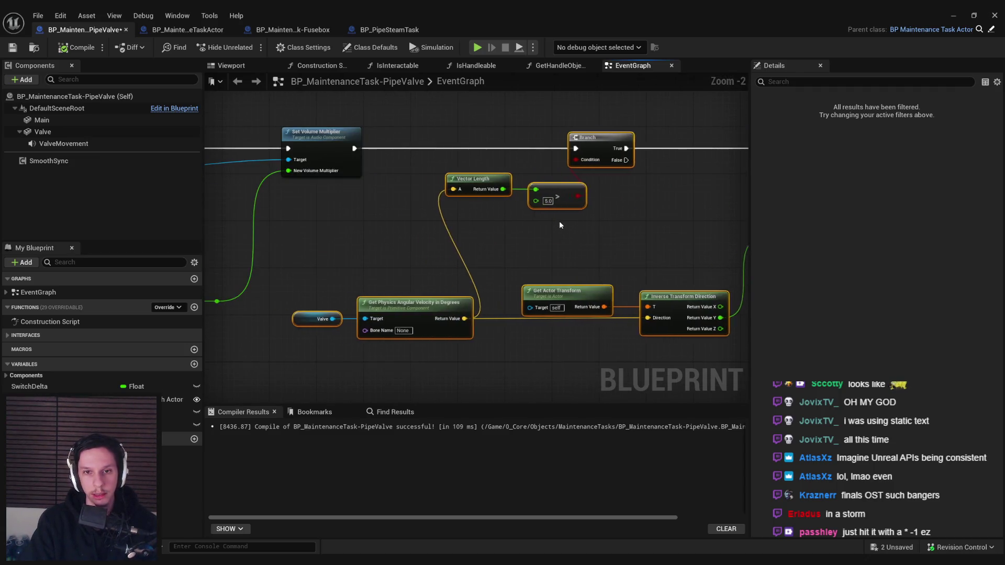
key("f")
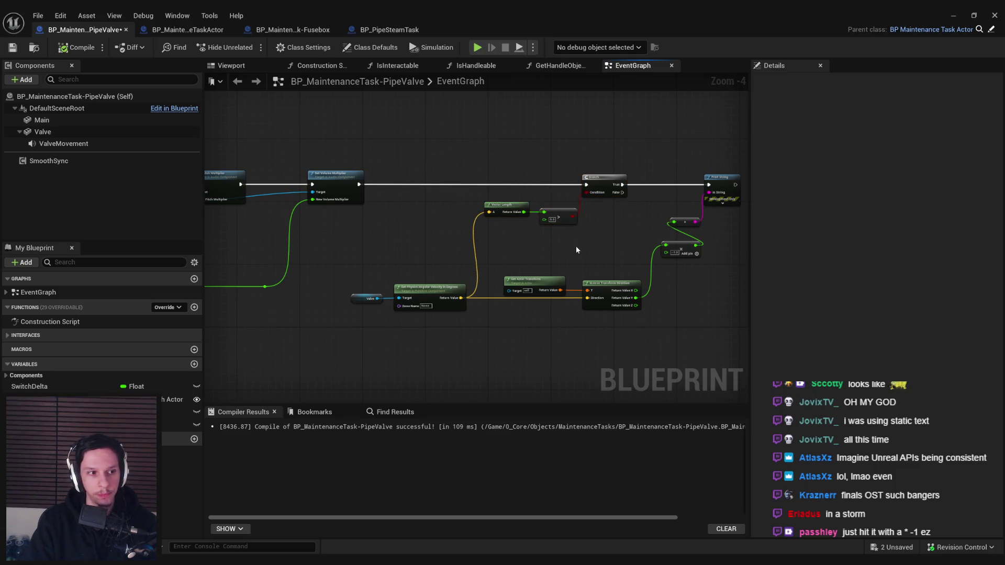
left_click_drag(633, 219, 602, 173)
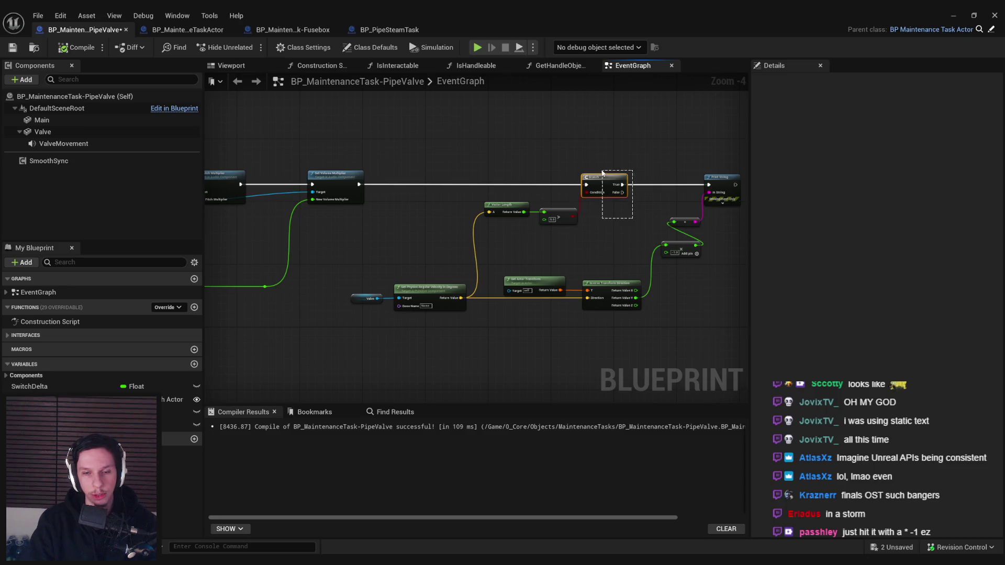
left_click_drag(617, 231, 623, 314)
left_click(605, 228)
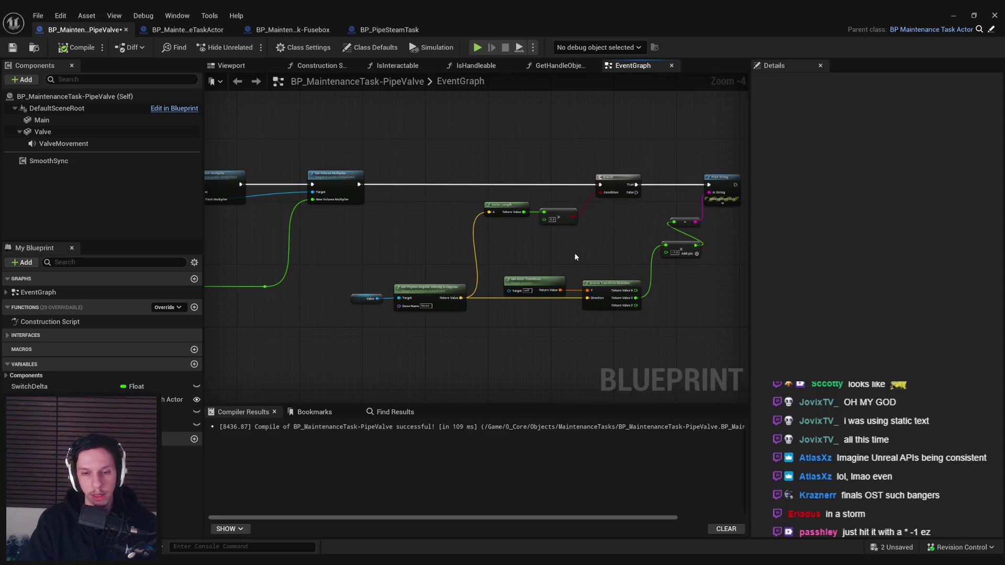
Step: Move Get Actor Transform up-right and the compare node left, then save the Blueprint
scroll(570, 247, "up", 2)
mouse_move(543, 290)
left_mouse_down()
mouse_move(556, 273)
mouse_move(564, 209)
left_mouse_up()
left_click(571, 231)
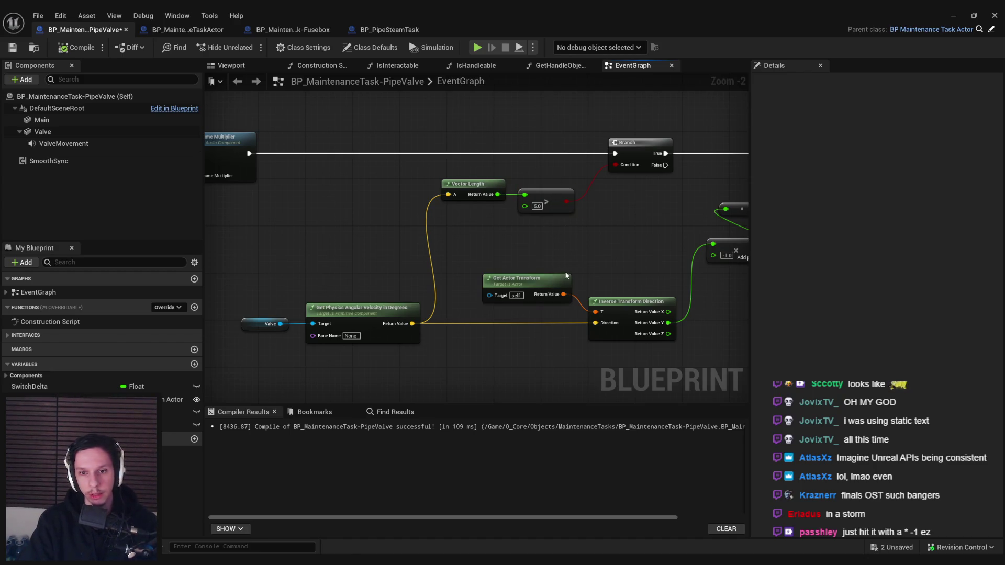
left_click(12, 48)
scroll(344, 252, "down", 2)
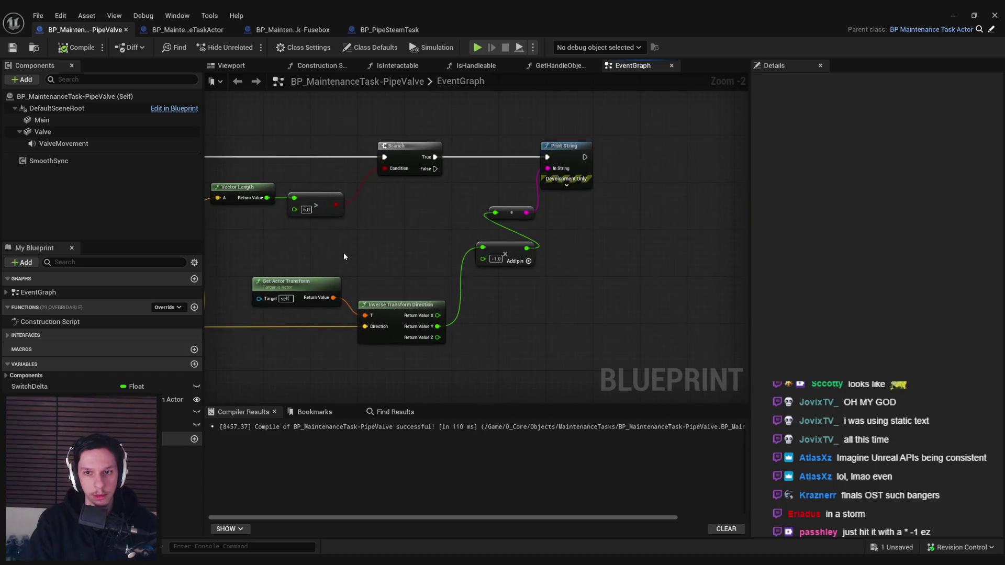
scroll(444, 252, "up", 1)
left_click(994, 15)
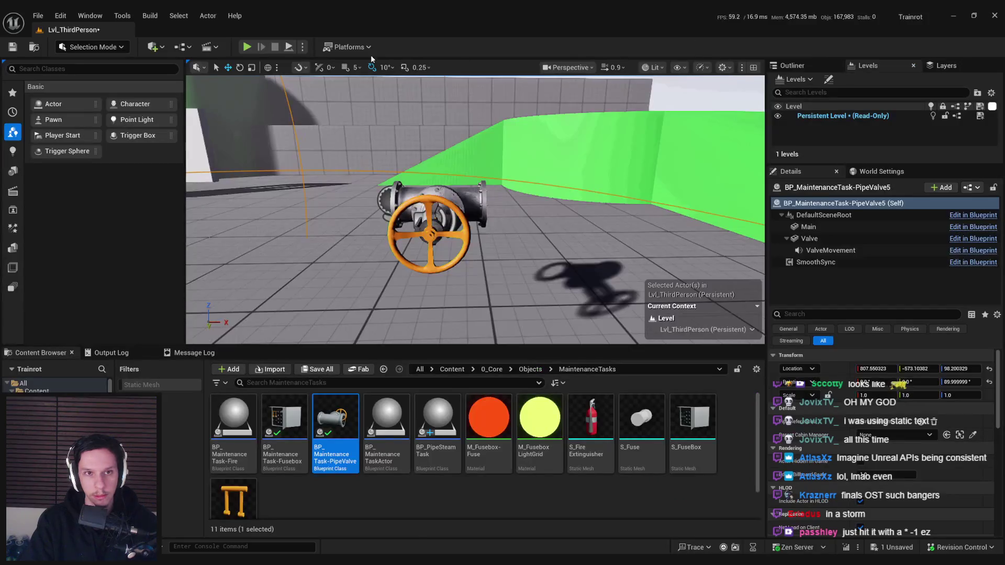
Step: Play-test turning the valve to see positive and negative speeds, then return to the PipeValve Blueprint
key("w")
key("e")
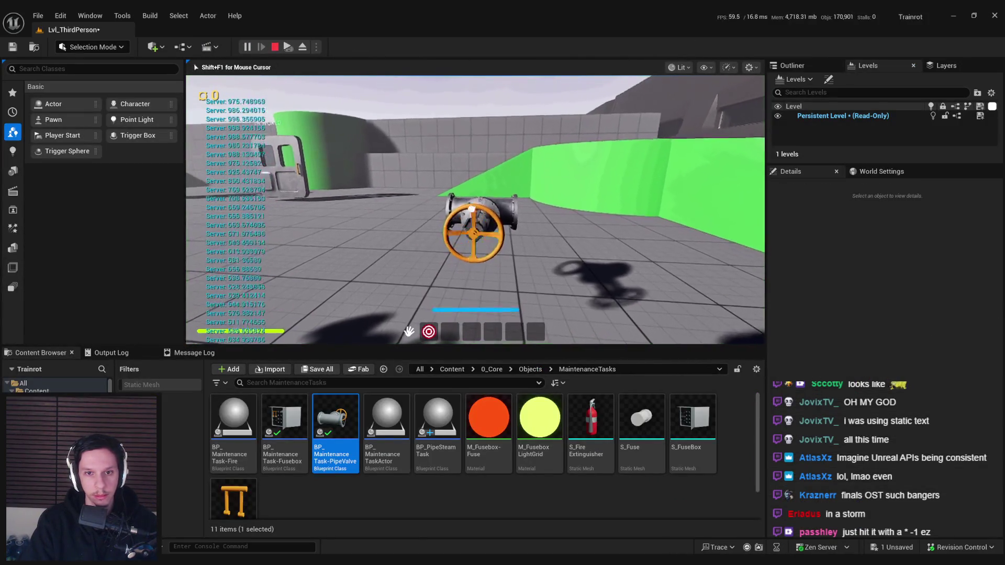
key("d")
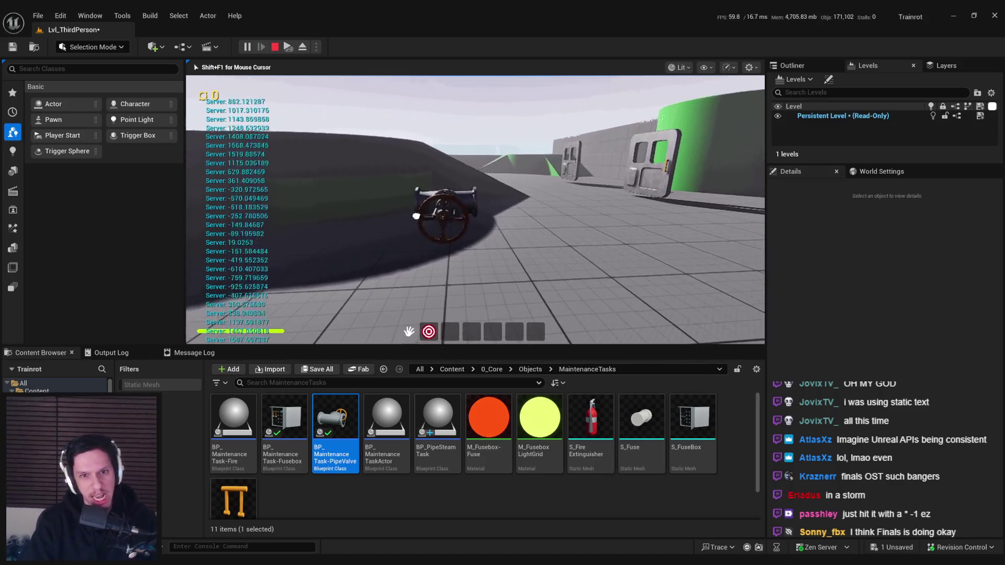
left_click(474, 209)
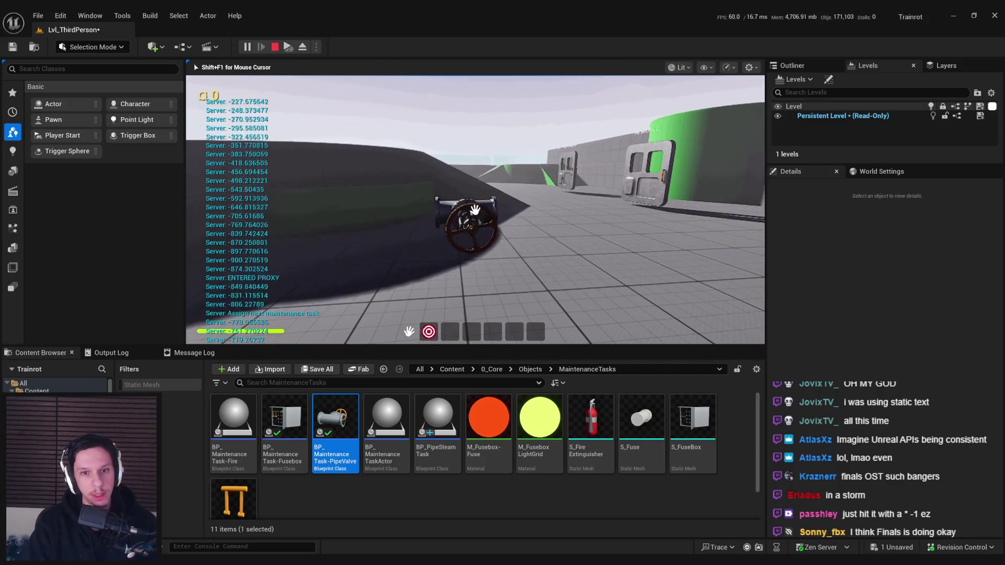
key("Escape")
left_click(354, 538)
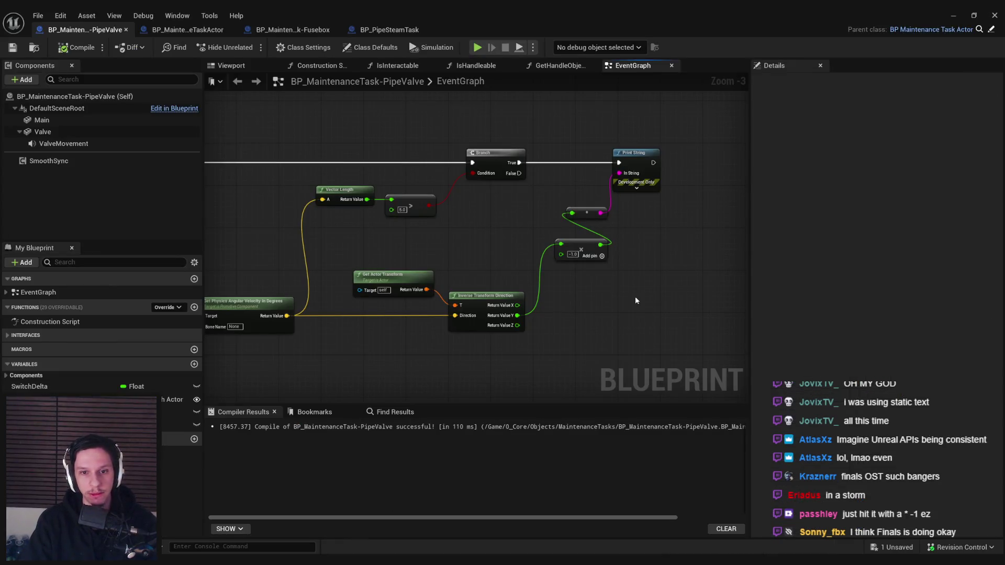
Step: Delete the Vector Length node and wire the greater-than input to the local velocity value
left_click_drag(502, 250, 577, 245)
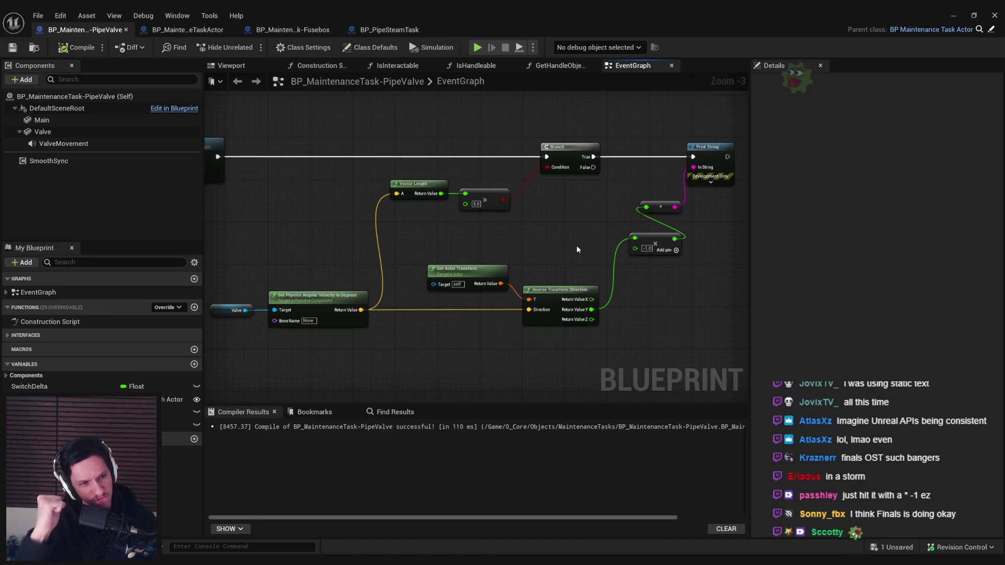
left_click_drag(577, 245, 528, 226)
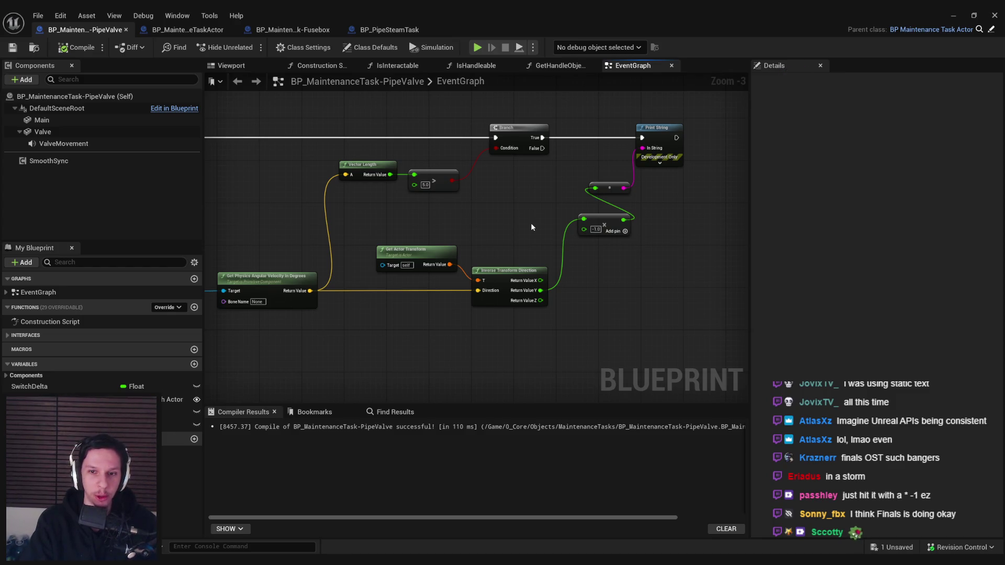
left_click_drag(524, 233, 511, 238)
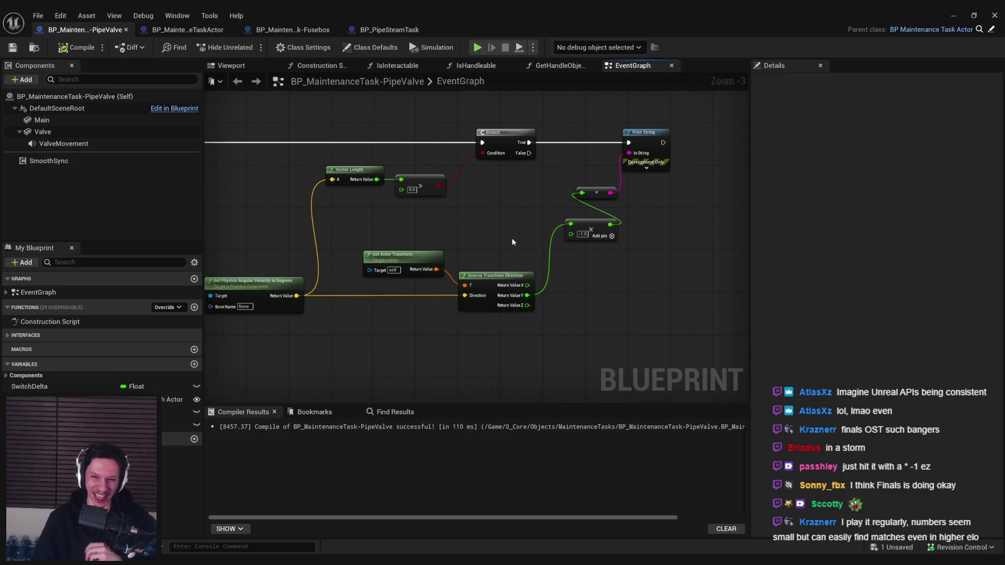
left_click(353, 170)
key("Delete")
mouse_move(401, 179)
left_mouse_down()
mouse_move(382, 229)
mouse_move(527, 285)
left_mouse_up()
Step: Move Get Actor Transform left and place the -1.0 multiply beside Inverse Transform Direction
left_click(425, 273, "ctrl")
mouse_move(425, 273)
left_mouse_down()
mouse_move(292, 273)
mouse_move(293, 245)
left_mouse_up()
left_click(299, 256)
left_click_drag(293, 190, 297, 367)
left_click(363, 347)
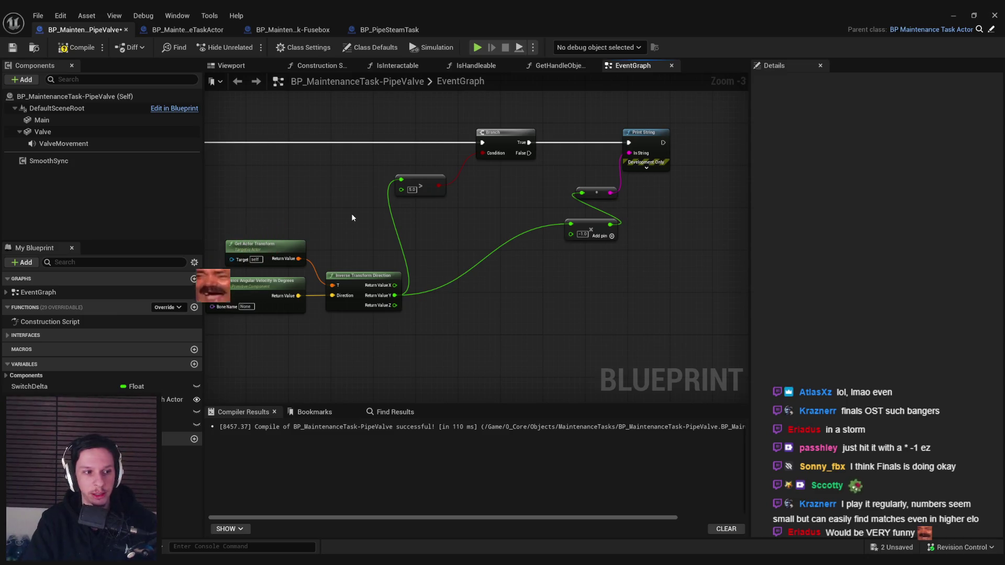
mouse_move(593, 226)
left_mouse_down()
mouse_move(469, 265)
mouse_move(447, 296)
mouse_move(447, 221)
mouse_move(402, 180)
left_mouse_up()
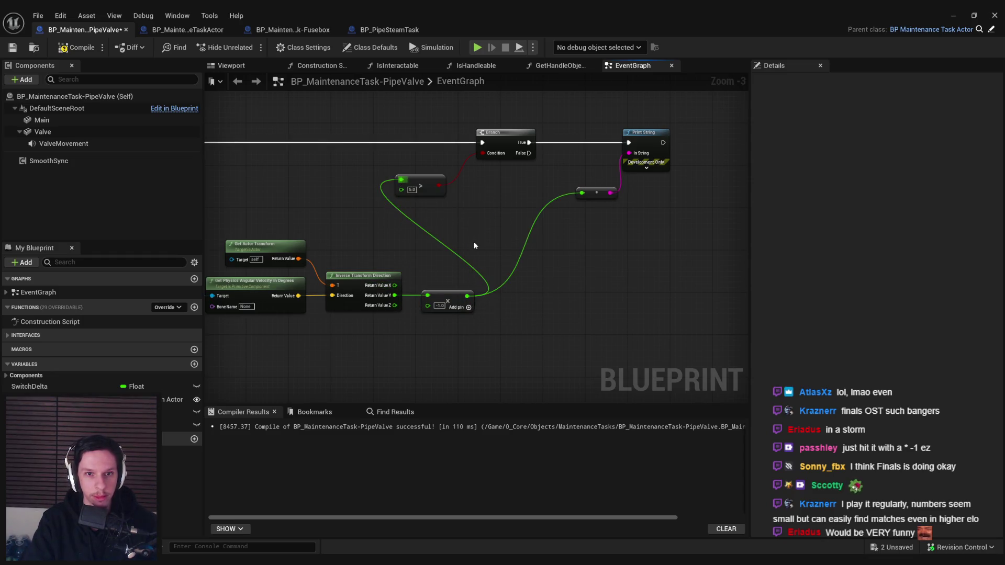
left_click(596, 192)
Step: Compile and save the PipeValve Blueprint with F7 and Ctrl+S
key("F7")
key("ctrl+s")
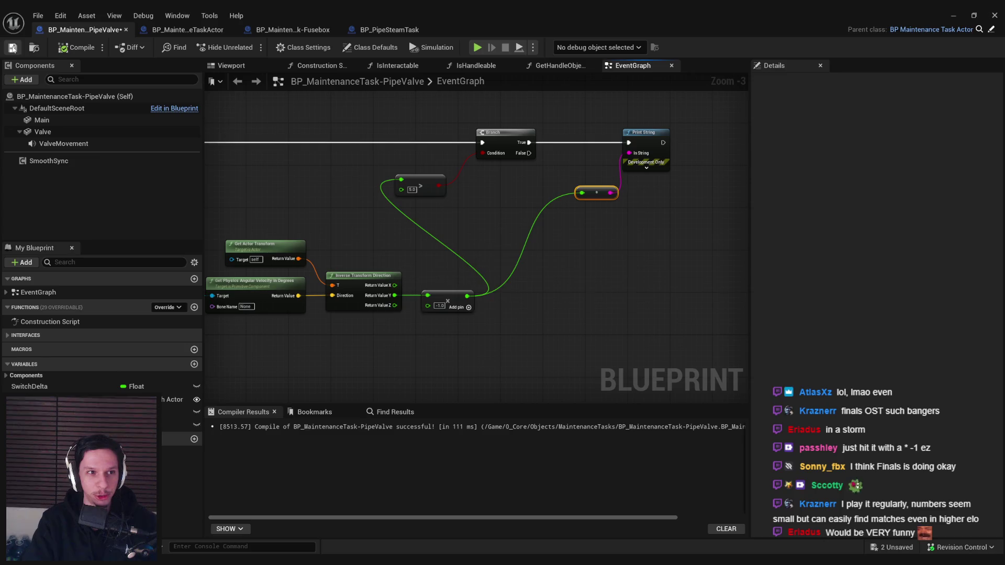
scroll(314, 188, "down", 2)
left_click_drag(314, 188, 495, 196)
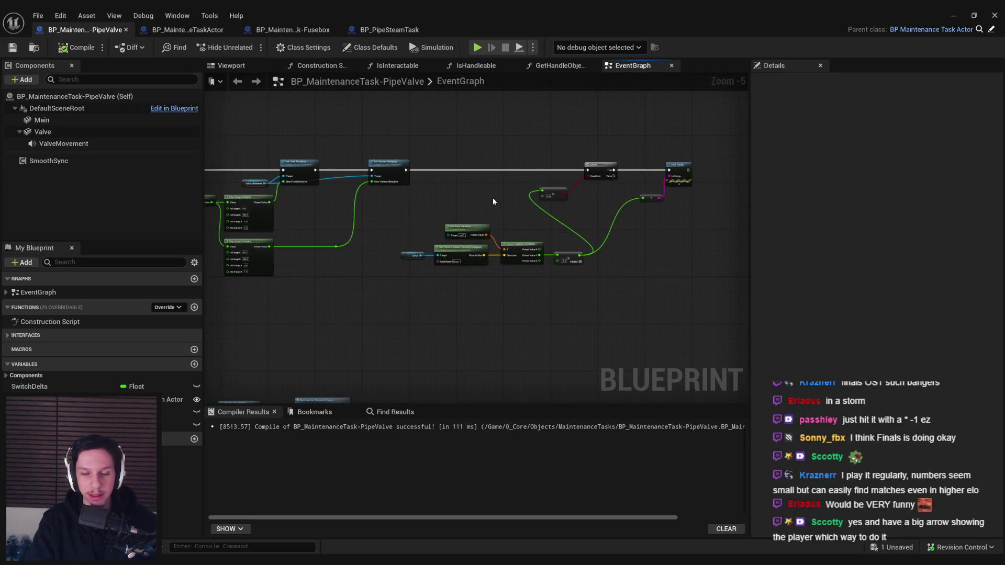
scroll(493, 201, "up", 1)
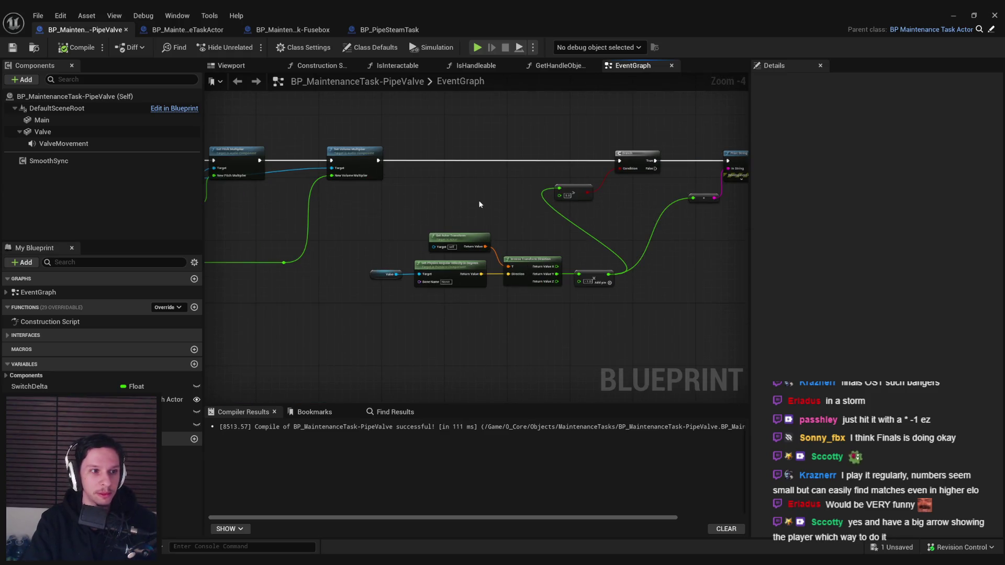
left_click_drag(479, 205, 421, 219)
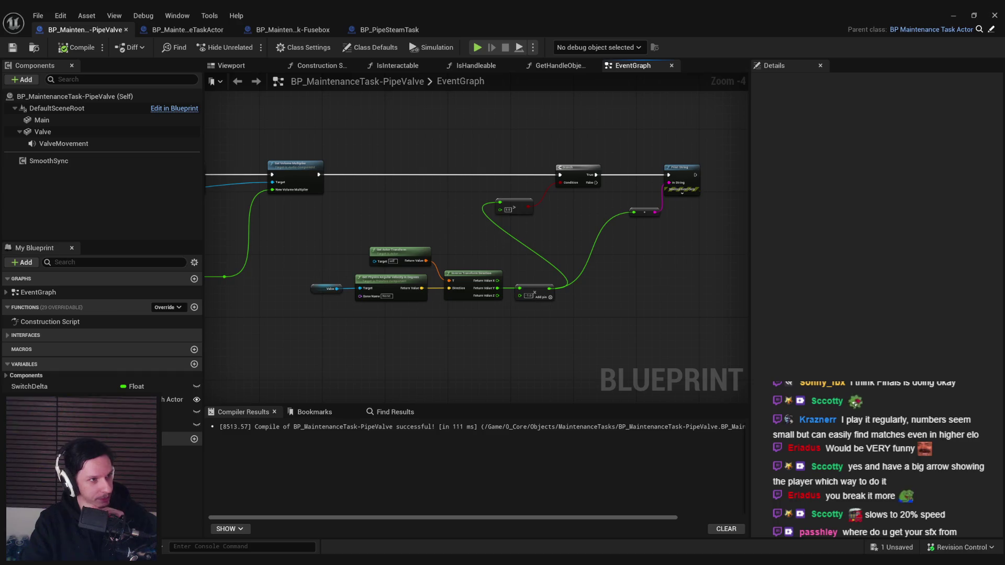
Step: Move the Valve, Get Actor Transform, Get Physics, Inverse Transform and multiply nodes up-left, then compile and save
mouse_move(380, 349)
left_mouse_down()
mouse_move(364, 355)
mouse_move(358, 374)
left_mouse_up()
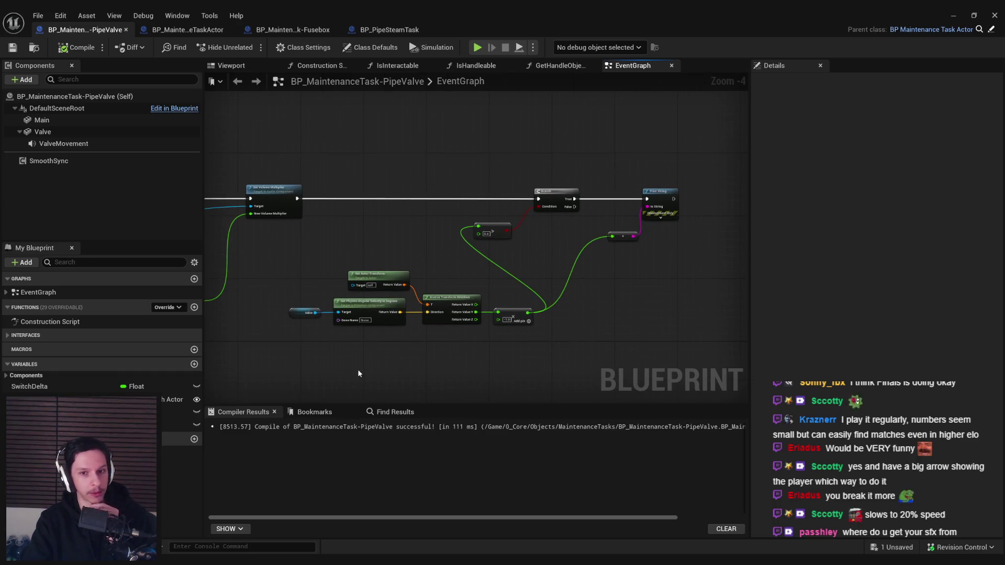
left_click_drag(443, 250, 343, 242)
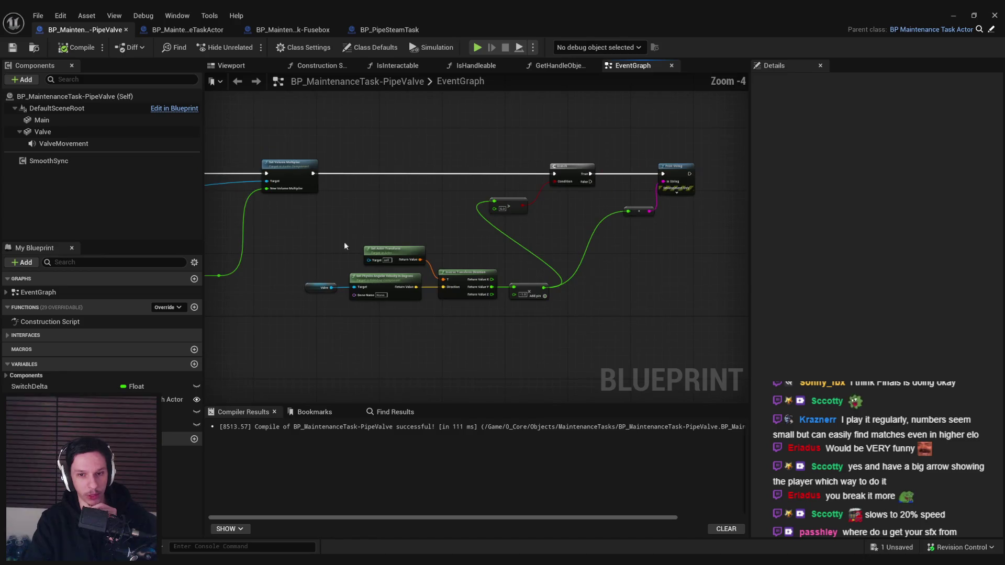
mouse_move(556, 339)
left_mouse_down()
mouse_move(305, 281)
mouse_move(570, 334)
mouse_move(332, 246)
left_mouse_up()
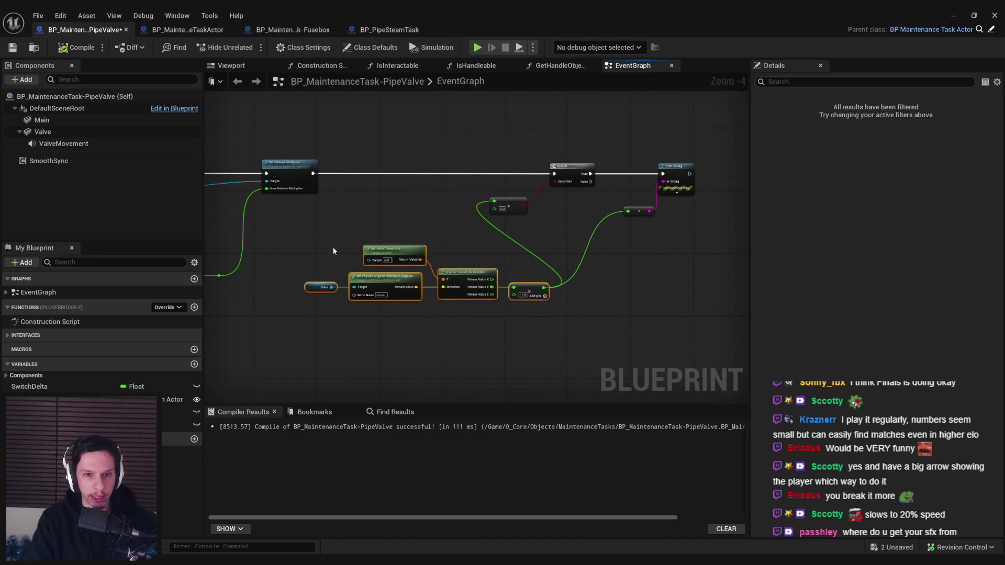
scroll(402, 261, "up", 3)
left_click_drag(501, 320, 488, 292)
left_click(369, 189)
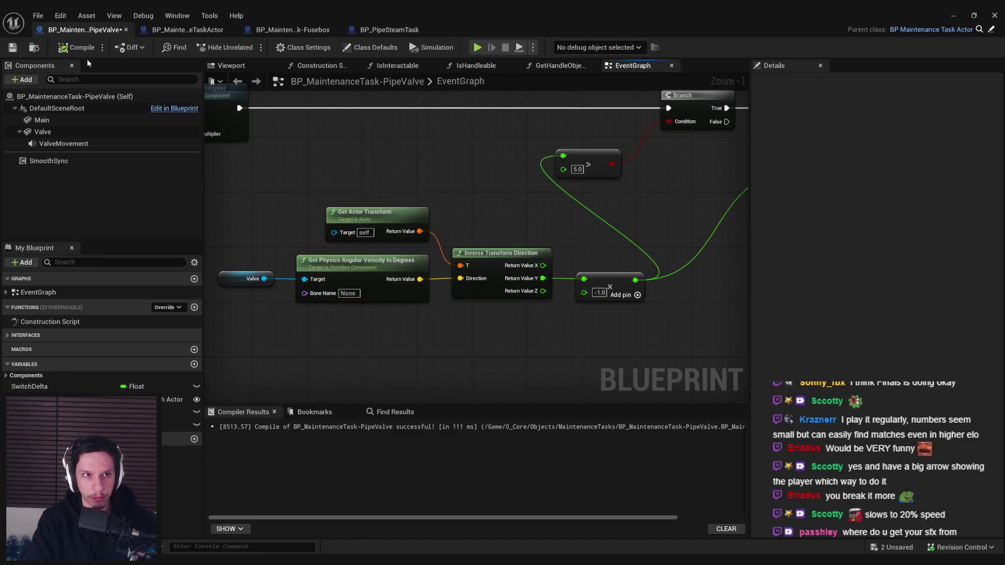
left_click(13, 47)
left_click(76, 47)
Step: Reselect the velocity node group and shift it further up toward the comparison
scroll(377, 217, "down", 2)
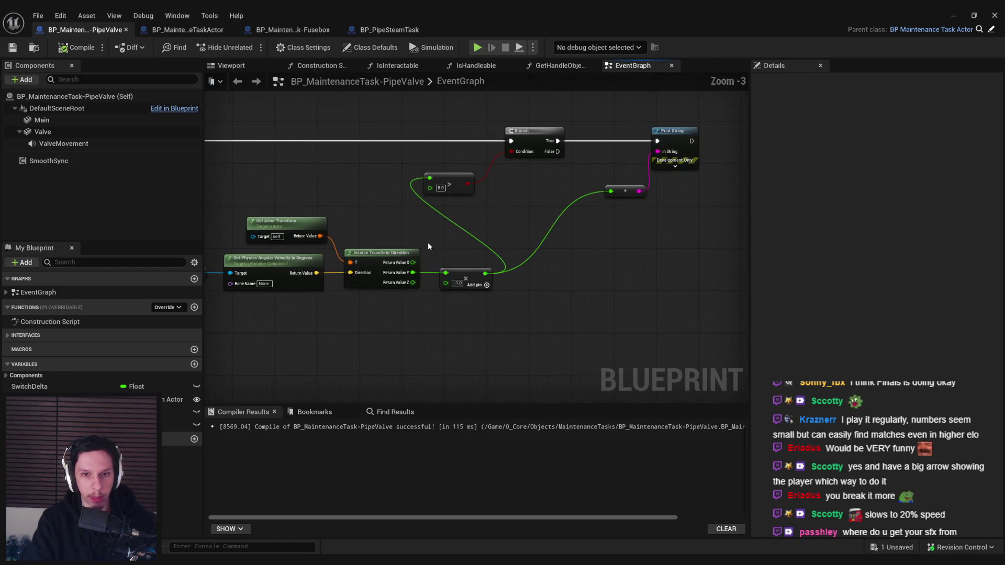
left_click_drag(428, 246, 574, 269)
left_click_drag(580, 346, 277, 234)
left_click_drag(425, 308, 407, 266)
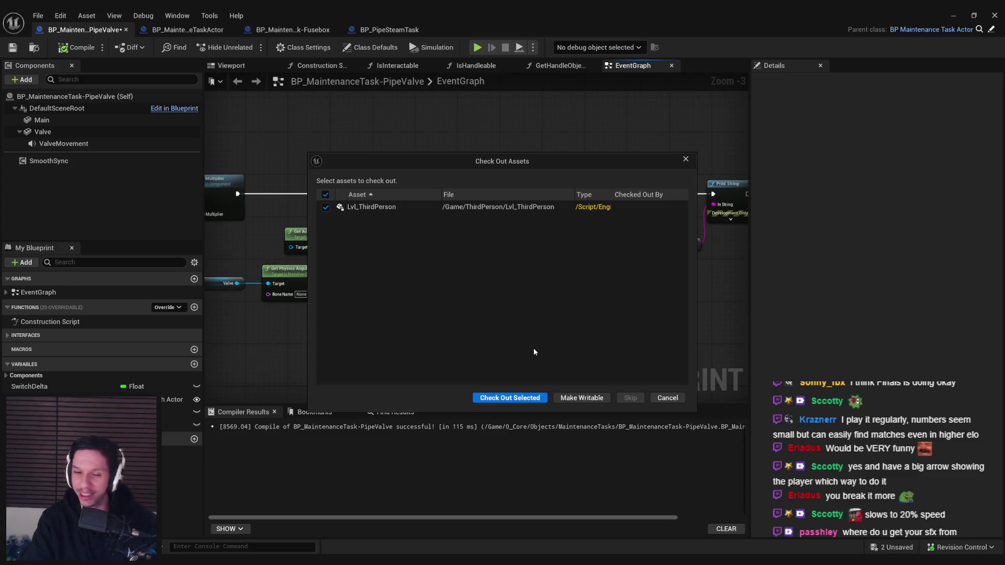
Step: Check out the Lvl_ThirdPerson level with Check Out Selected
left_click(512, 332)
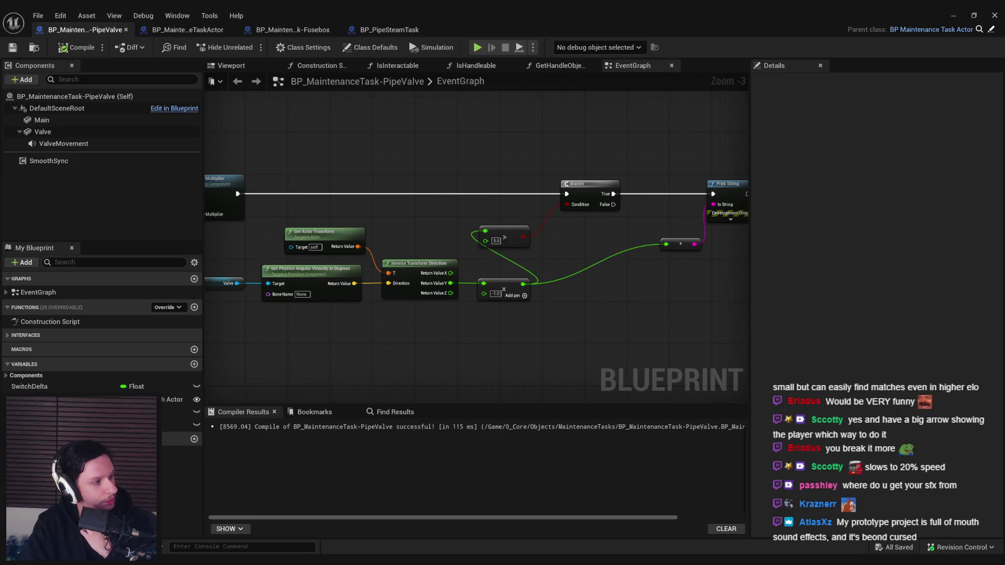
Step: Start a Play-In-Editor session of the level with Alt+P
key("alt+p")
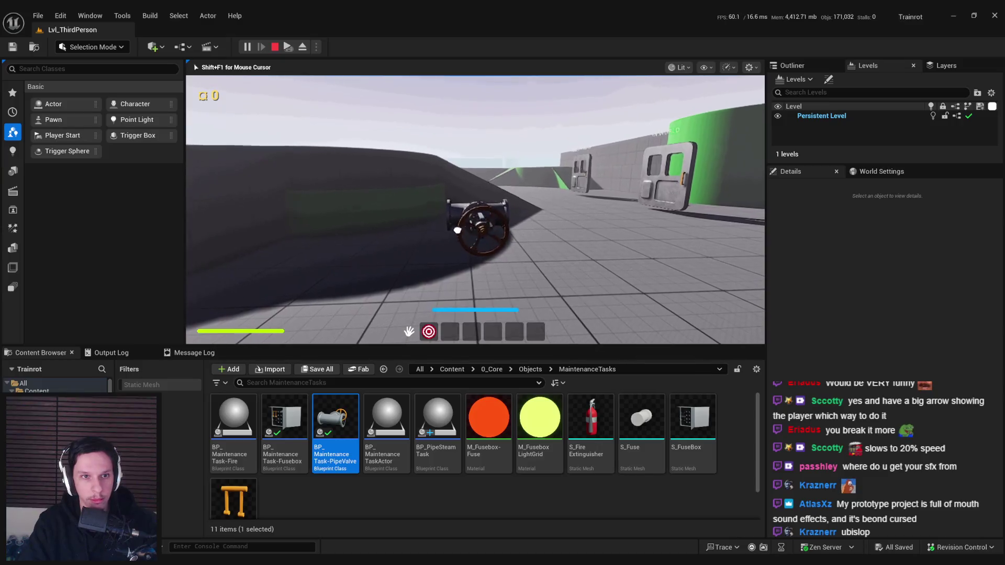
Step: Turn the valve wheel in play to watch server speed printouts, then stop and return to the PipeValve graph
left_click_drag(482, 209, 471, 256)
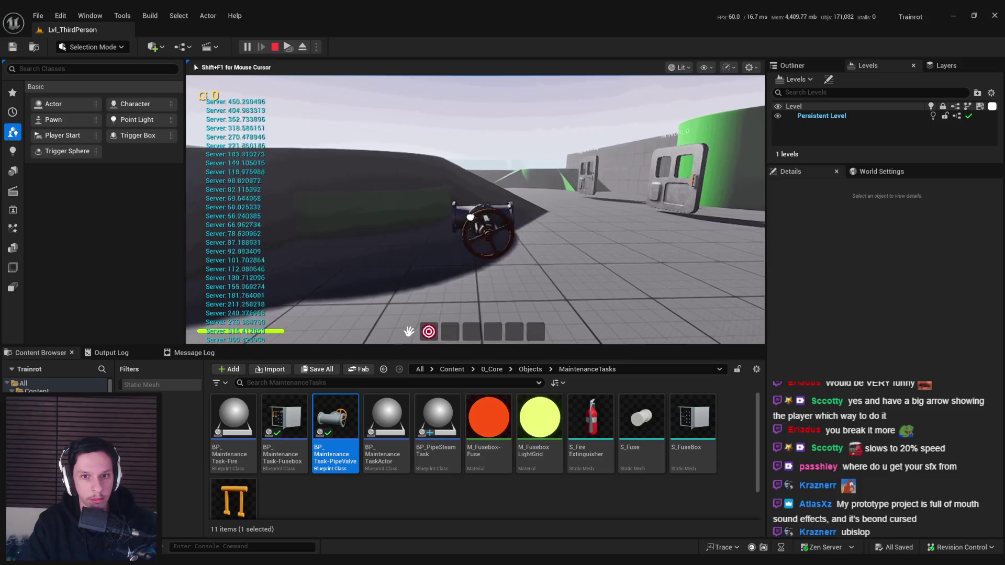
key("Escape")
left_click(336, 542)
scroll(539, 302, "down", 3)
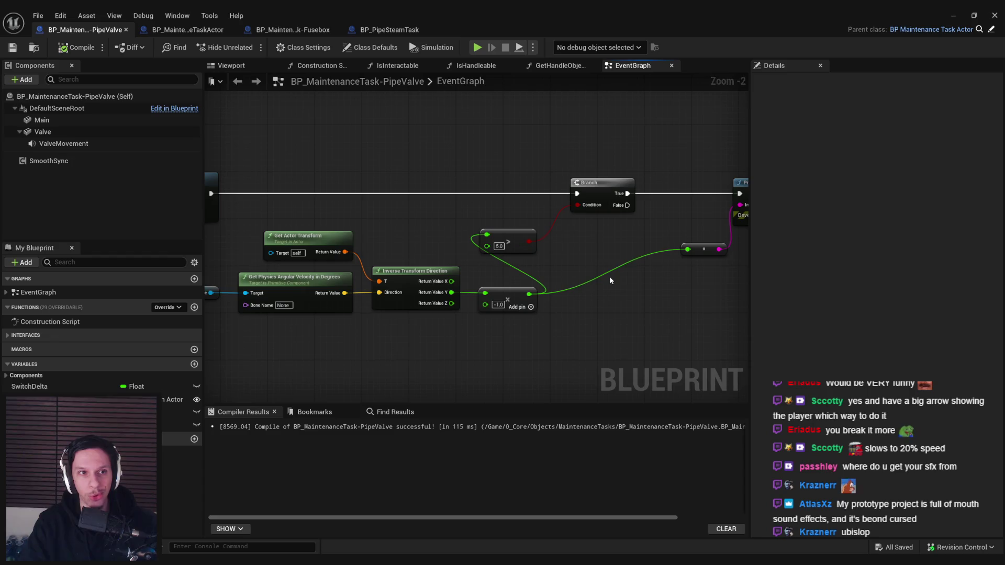
Step: Survey the EventGraph around Event Tick and BeginPlay and nudge the velocity nodes slightly
scroll(609, 281, "down", 2)
mouse_move(420, 356)
left_mouse_down()
mouse_move(635, 316)
mouse_move(684, 318)
left_mouse_up()
scroll(437, 314, "down", 1)
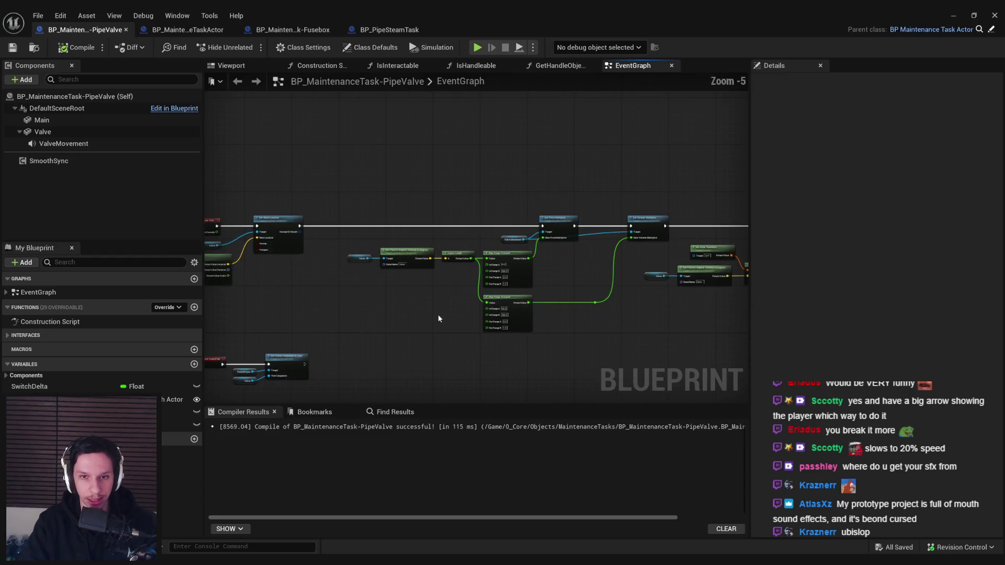
mouse_move(426, 319)
left_mouse_down()
mouse_move(638, 312)
mouse_move(615, 294)
mouse_move(545, 306)
left_mouse_up()
scroll(510, 285, "up", 2)
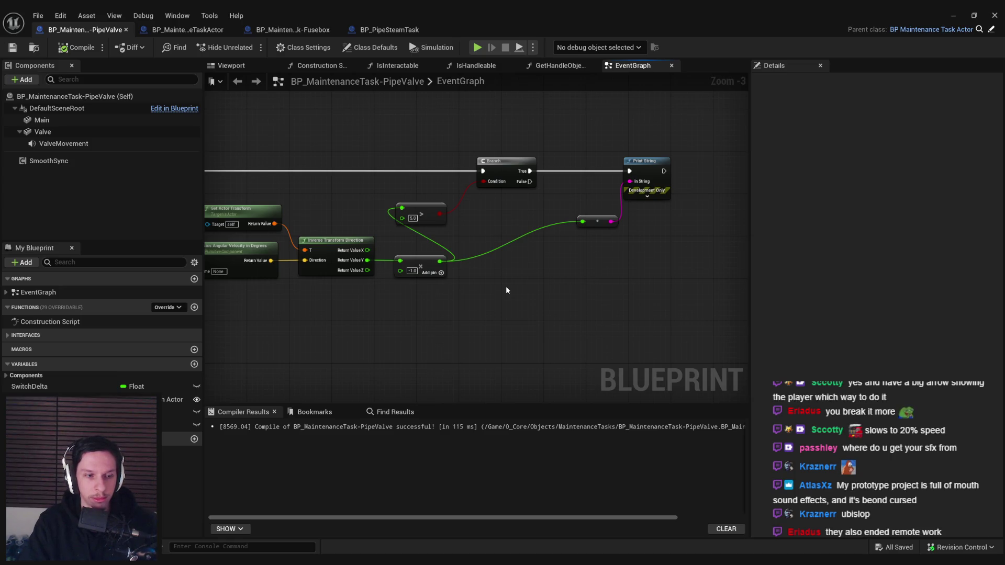
scroll(488, 286, "down", 1)
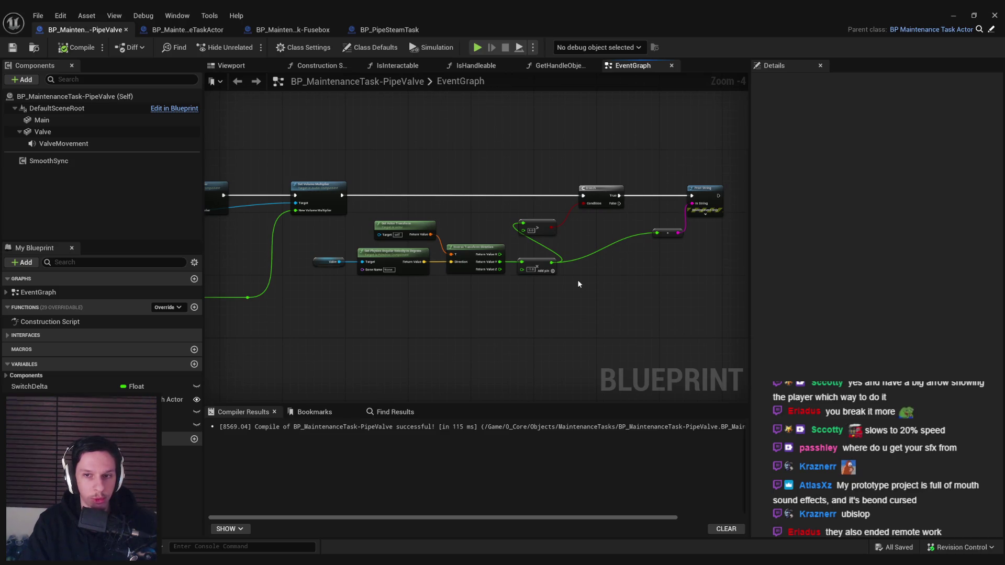
scroll(579, 283, "up", 1)
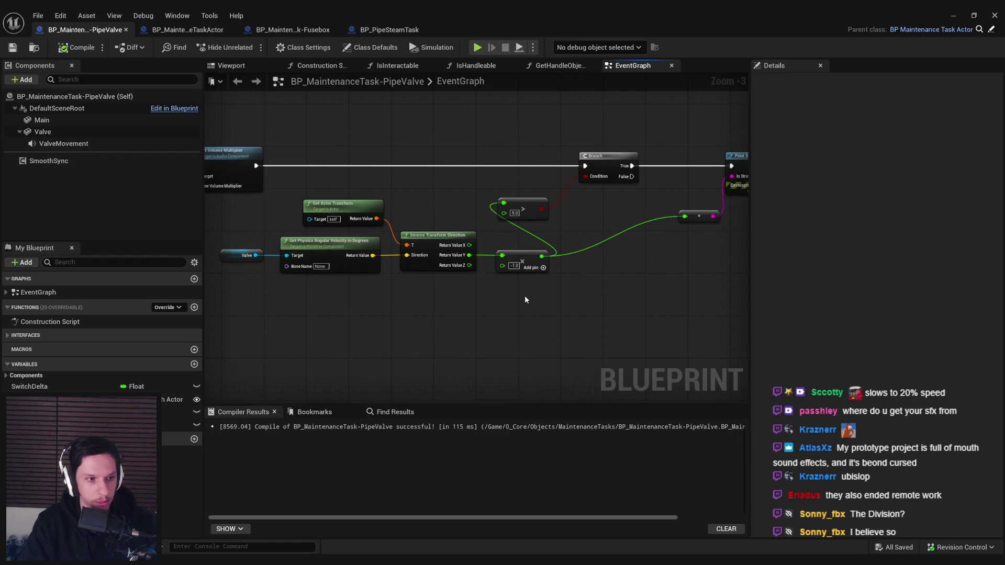
scroll(366, 304, "down", 1)
scroll(496, 235, "up", 1)
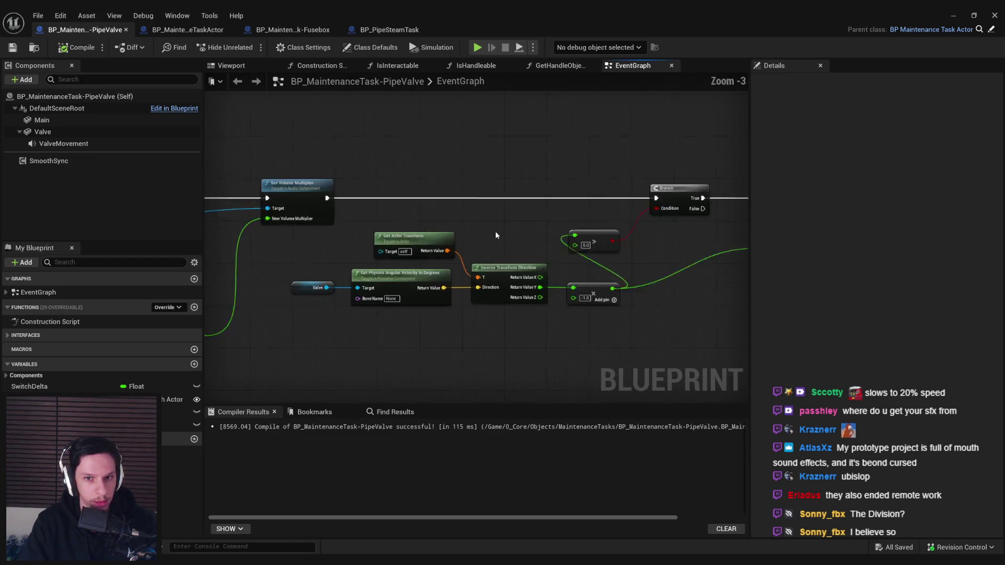
scroll(496, 235, "up", 1)
left_click_drag(523, 334, 444, 299)
left_click(458, 343)
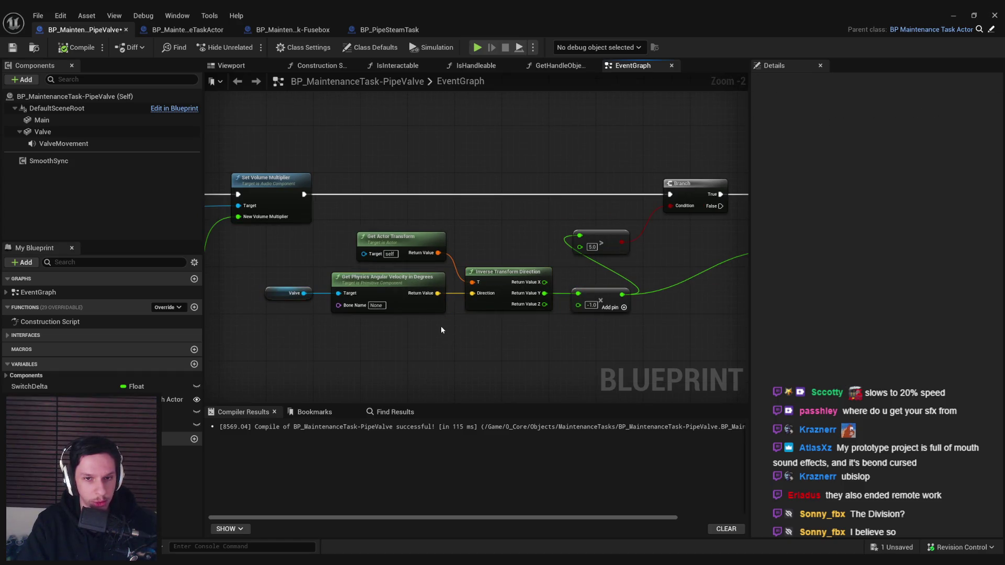
Step: Line up the node feeding Print String with the -1.0 multiply node and save
scroll(441, 330, "down", 1)
left_click_drag(441, 330, 388, 301)
scroll(389, 301, "down", 1)
scroll(388, 302, "up", 1)
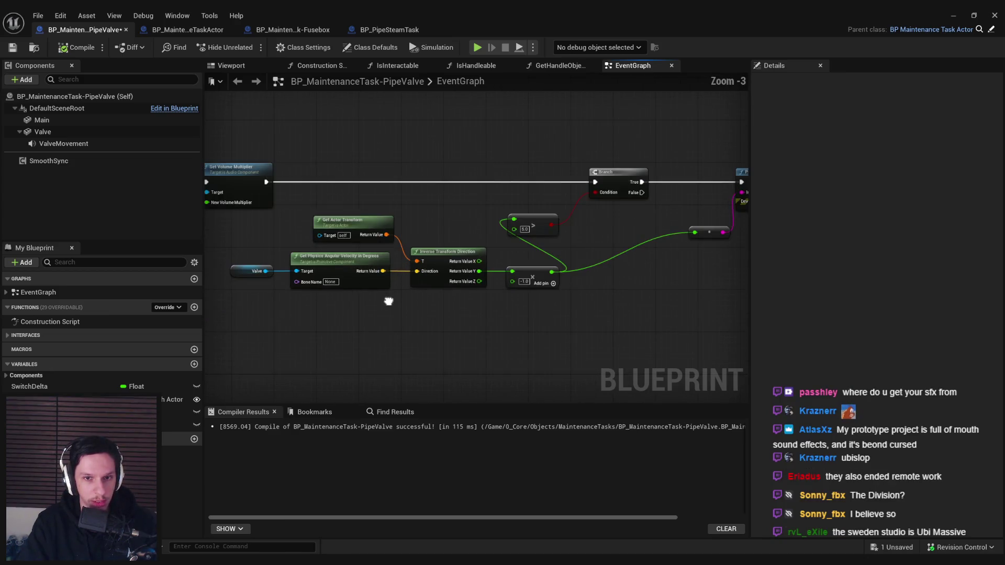
left_click_drag(388, 302, 322, 288)
left_click_drag(643, 219, 622, 259)
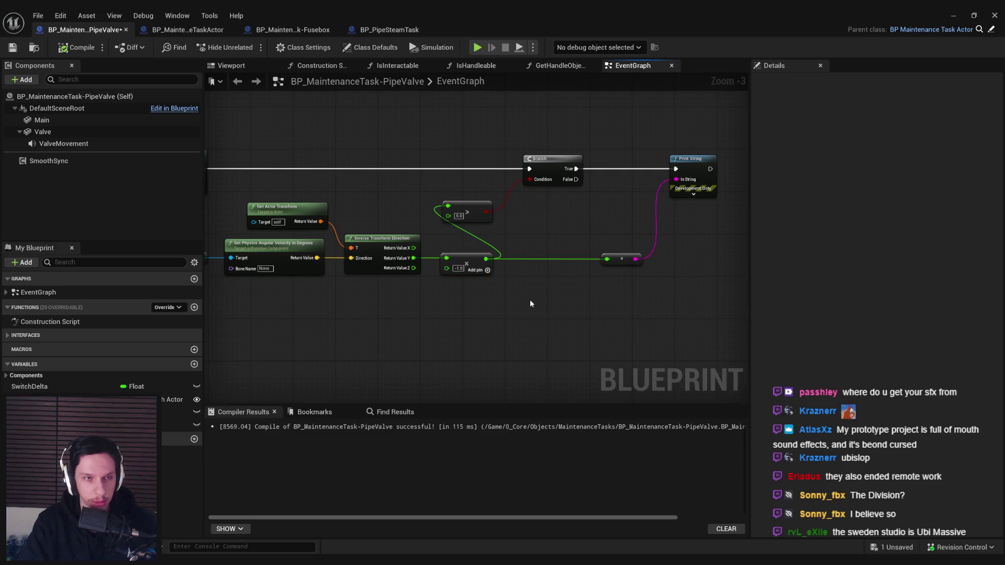
key("ctrl+s")
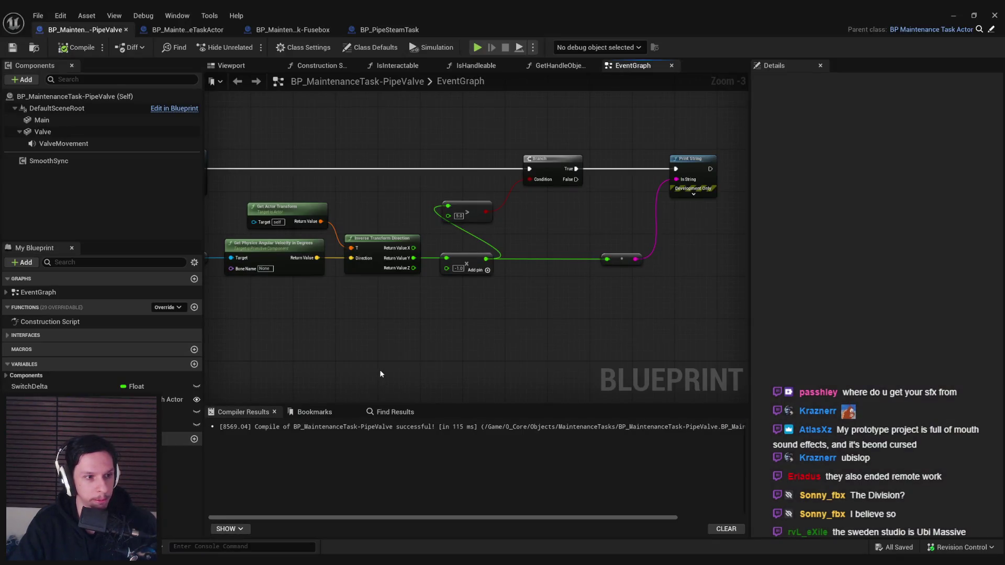
mouse_move(380, 374)
left_mouse_down()
mouse_move(478, 368)
mouse_move(404, 383)
mouse_move(543, 364)
left_mouse_up()
scroll(471, 359, "down", 1)
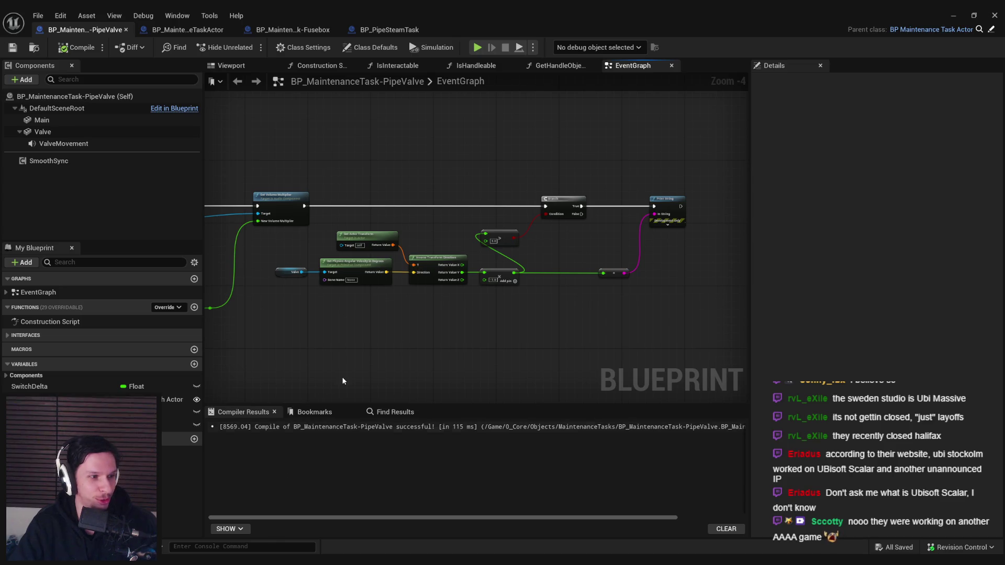
Step: Shift the Branch, compare and Print String nodes right into alignment, then compile and save
left_click_drag(478, 379, 395, 375)
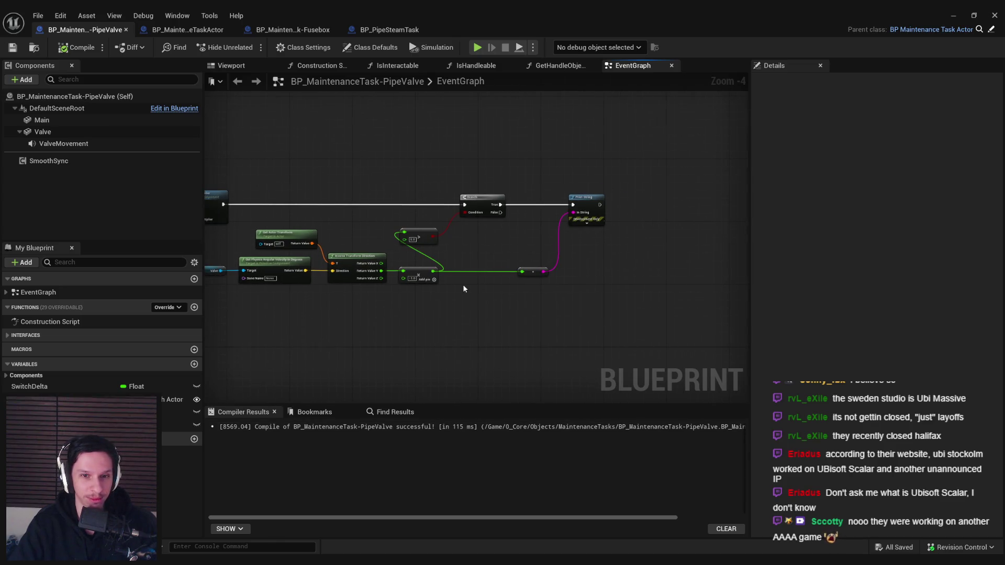
scroll(463, 287, "up", 2)
left_click_drag(417, 189, 483, 226)
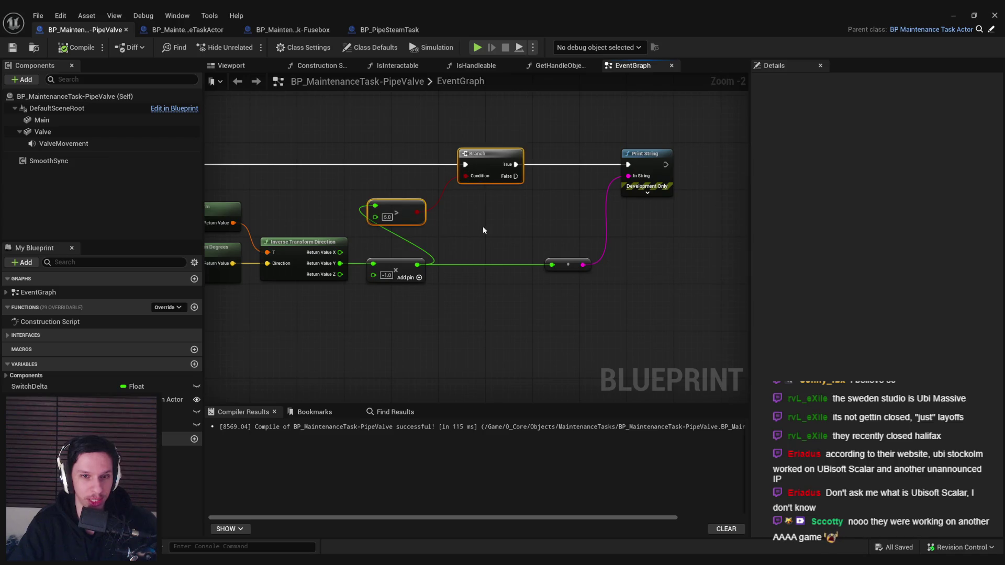
mouse_move(493, 164)
left_mouse_down()
mouse_move(567, 170)
mouse_move(570, 160)
left_mouse_up()
left_click(542, 224)
mouse_move(637, 309)
left_mouse_down()
mouse_move(547, 157)
mouse_move(576, 157)
left_mouse_up()
left_click(588, 288)
left_click(12, 47)
left_click(76, 47)
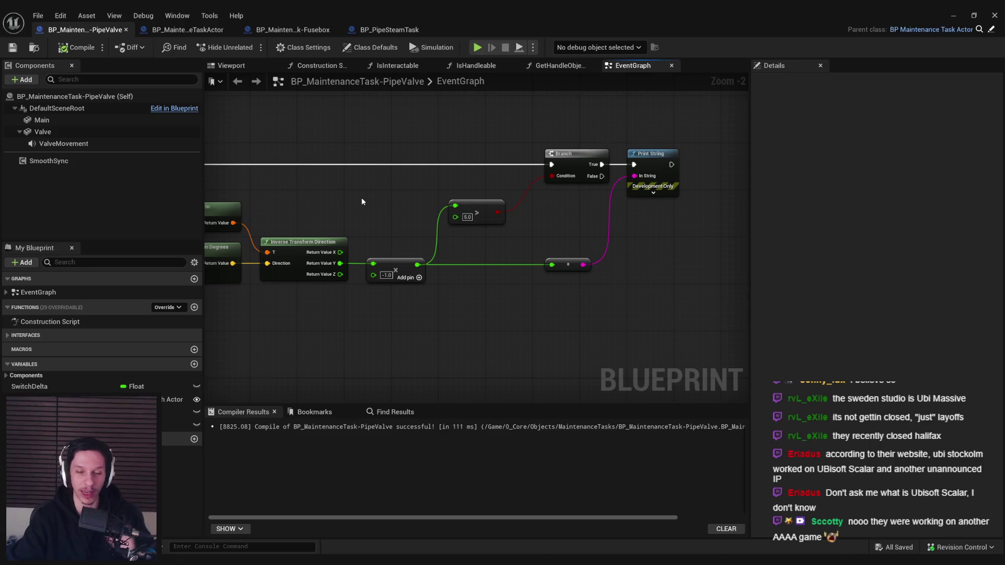
Step: Recompile, nudge the Print String node slightly right, and save
scroll(661, 258, "down", 2)
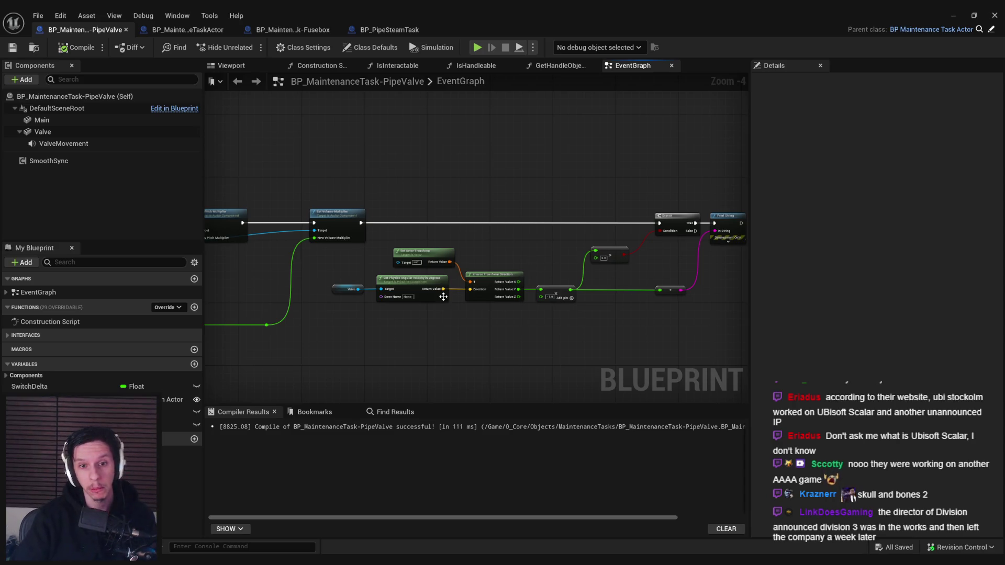
scroll(443, 296, "up", 2)
scroll(437, 349, "down", 2)
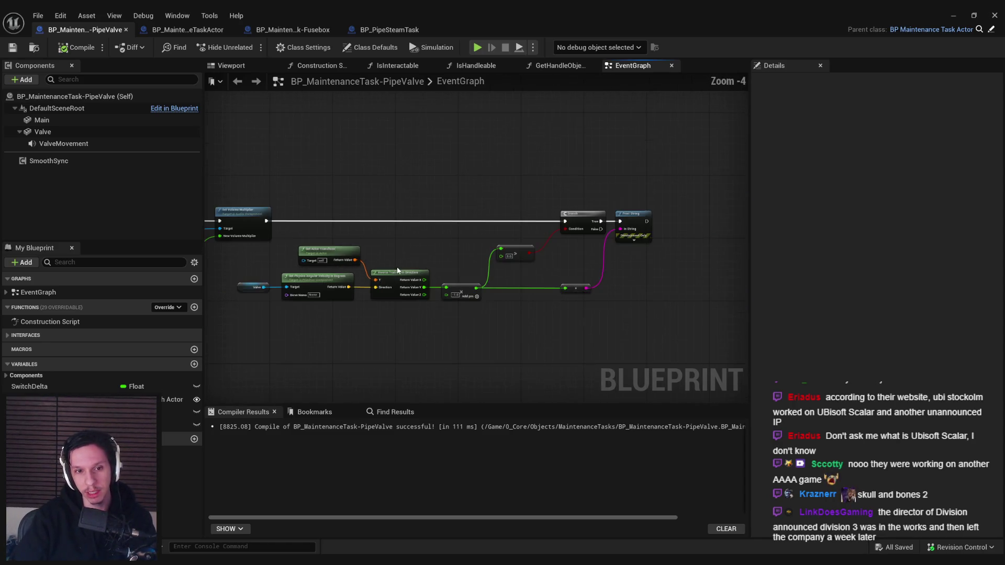
left_click_drag(417, 254, 349, 238)
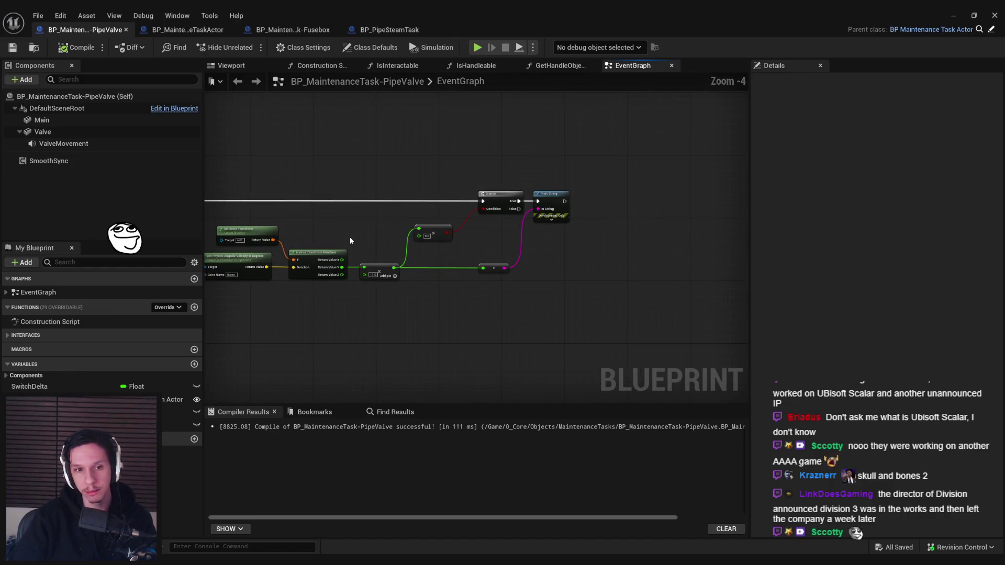
scroll(489, 252, "up", 3)
mouse_move(518, 305)
left_mouse_down()
mouse_move(501, 151)
mouse_move(502, 201)
mouse_move(557, 219)
left_mouse_up()
left_click(501, 201)
left_click(59, 50)
scroll(505, 218, "down", 1)
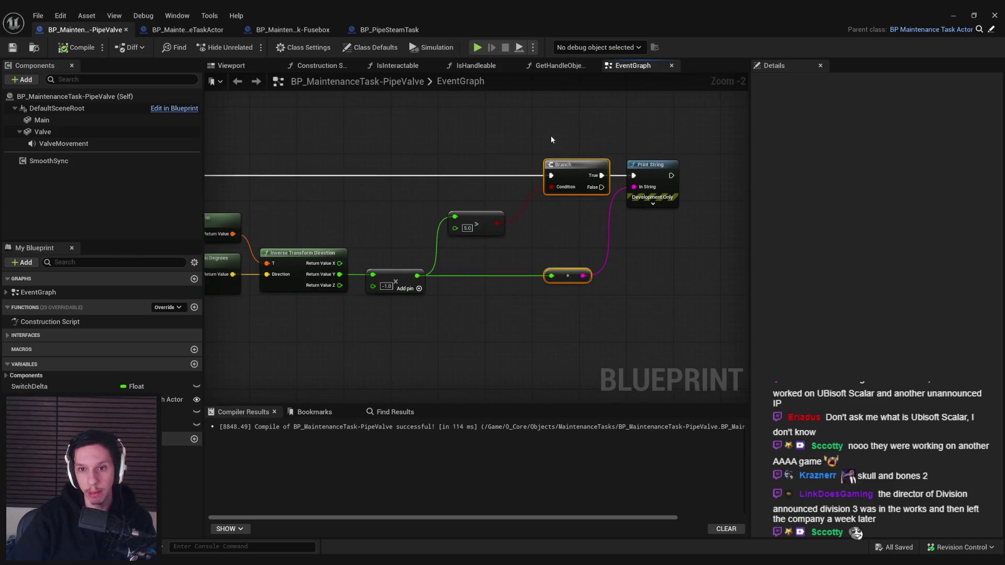
left_click_drag(653, 177, 665, 176)
left_click(586, 212)
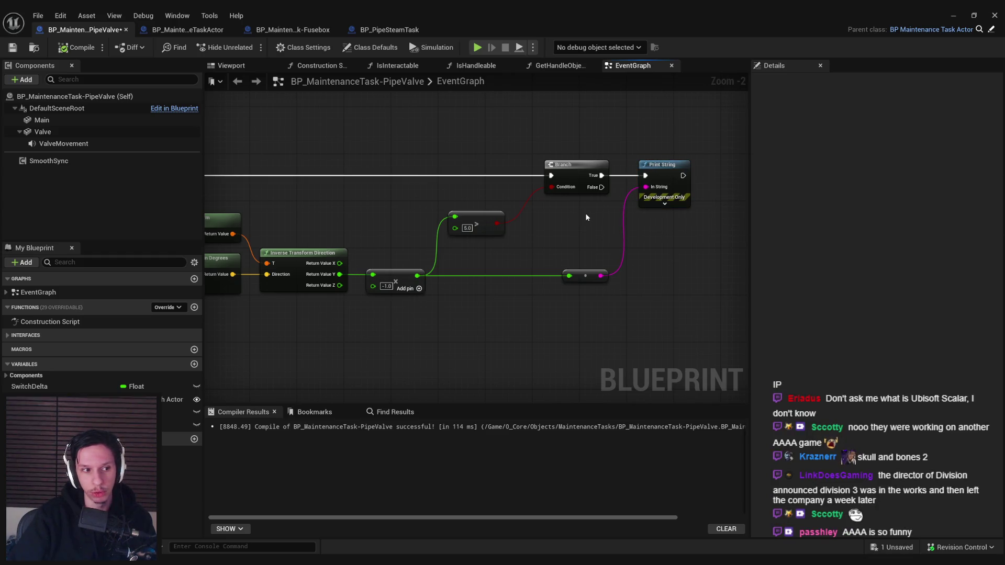
key("ctrl+s")
Step: Move the angular velocity node chain slightly right and save
left_click_drag(579, 213, 676, 213)
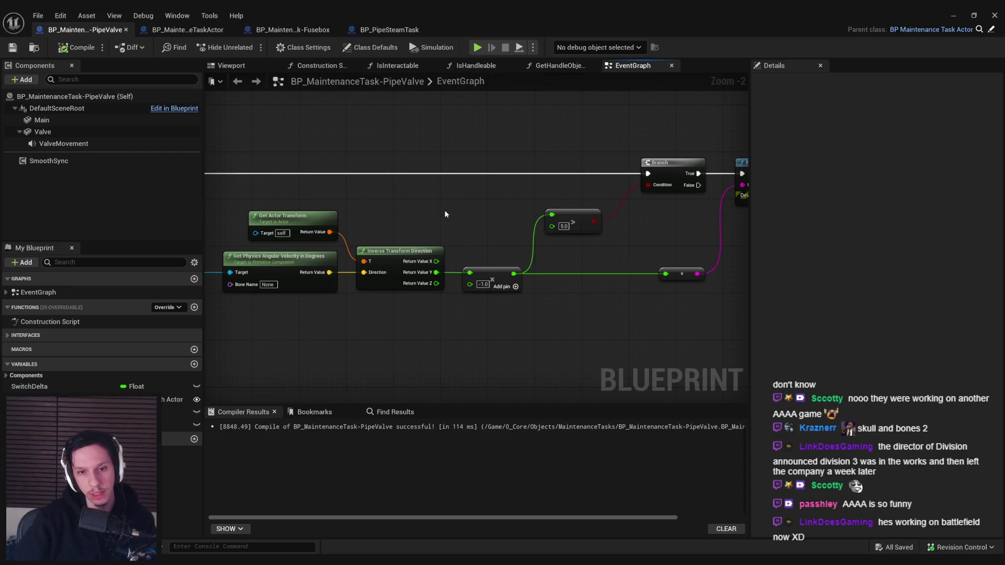
scroll(492, 368, "down", 1)
mouse_move(492, 368)
left_mouse_down()
mouse_move(472, 211)
mouse_move(549, 287)
mouse_move(548, 329)
mouse_move(627, 318)
mouse_move(220, 209)
left_mouse_up()
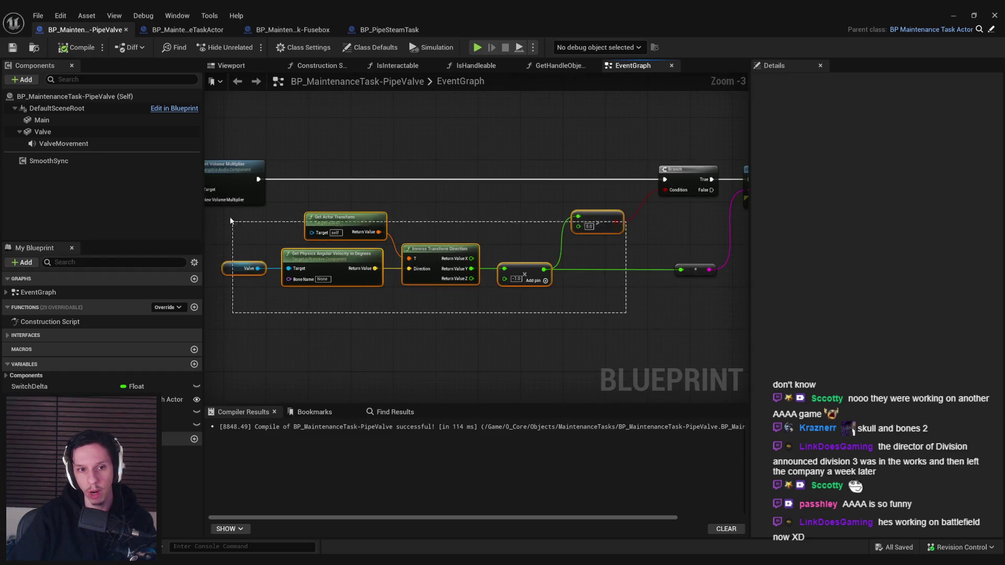
left_click_drag(544, 283, 555, 283)
left_click(567, 316)
scroll(568, 316, "up", 2)
key("ctrl+s")
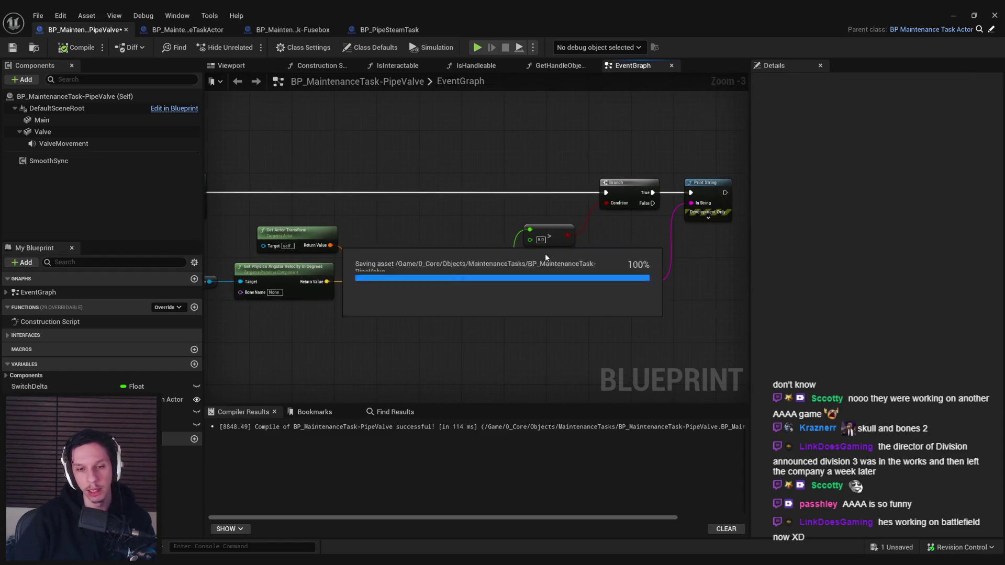
Step: Select the Valve-to-multiply velocity chain, move it up into line, and save
mouse_move(603, 267)
left_mouse_down()
mouse_move(516, 262)
mouse_move(527, 238)
mouse_move(598, 242)
mouse_move(445, 257)
mouse_move(617, 278)
mouse_move(502, 256)
mouse_move(499, 240)
mouse_move(514, 239)
left_mouse_up()
scroll(516, 240, "down", 1)
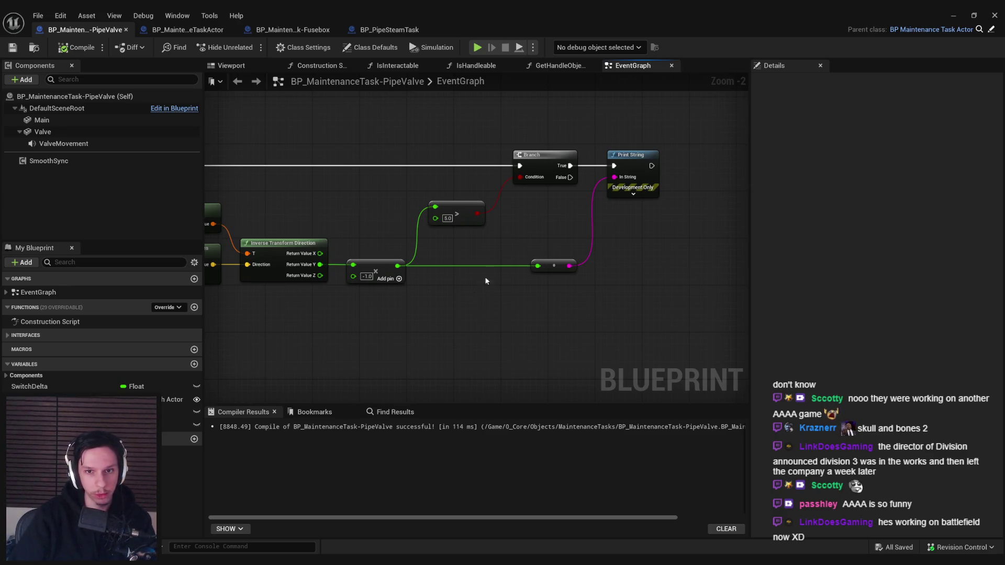
scroll(507, 225, "up", 1)
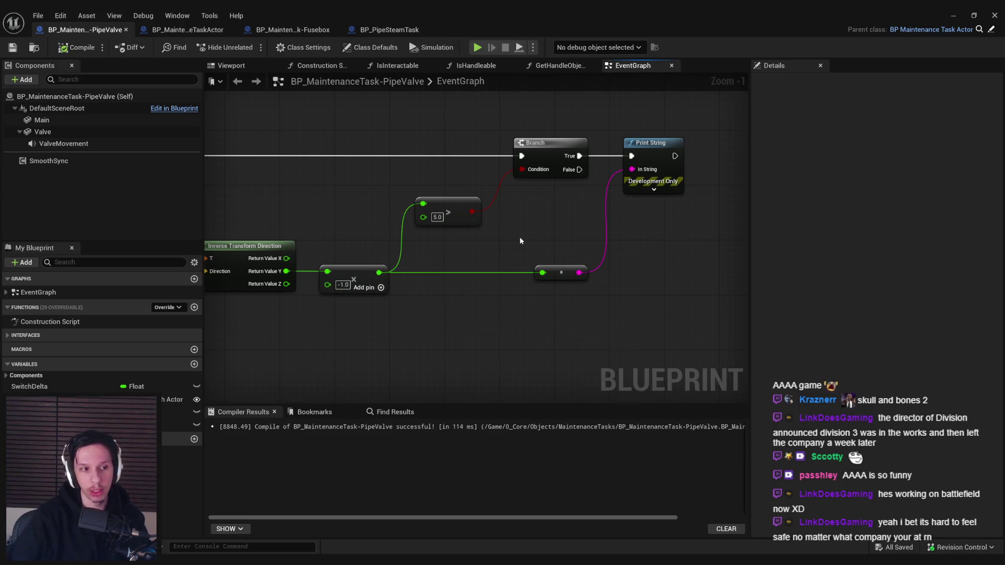
scroll(524, 295, "down", 3)
left_click_drag(605, 298, 298, 230)
scroll(461, 285, "up", 2)
left_click_drag(455, 288, 454, 269)
scroll(591, 280, "down", 1)
left_click(569, 289)
scroll(474, 299, "down", 1)
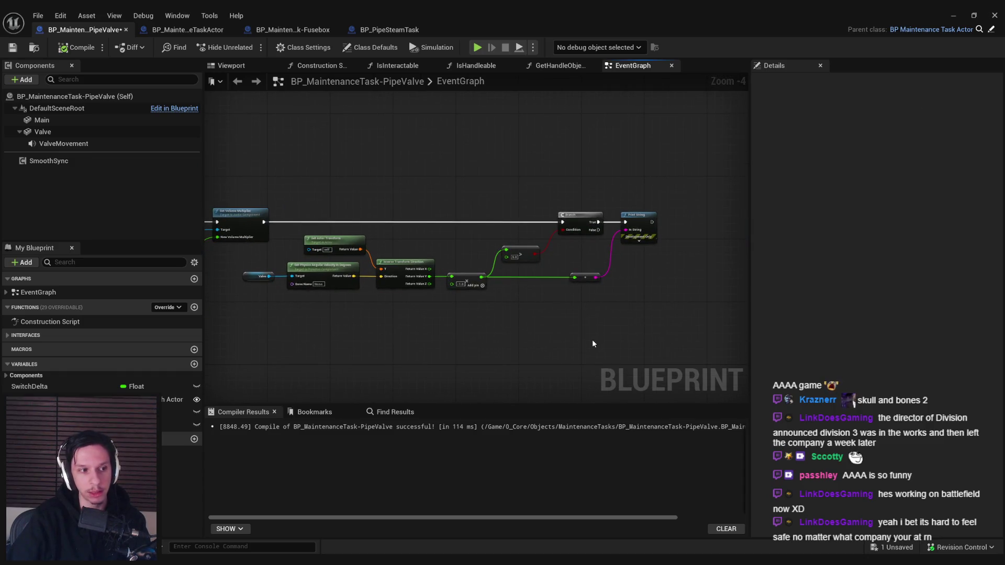
key("ctrl+s")
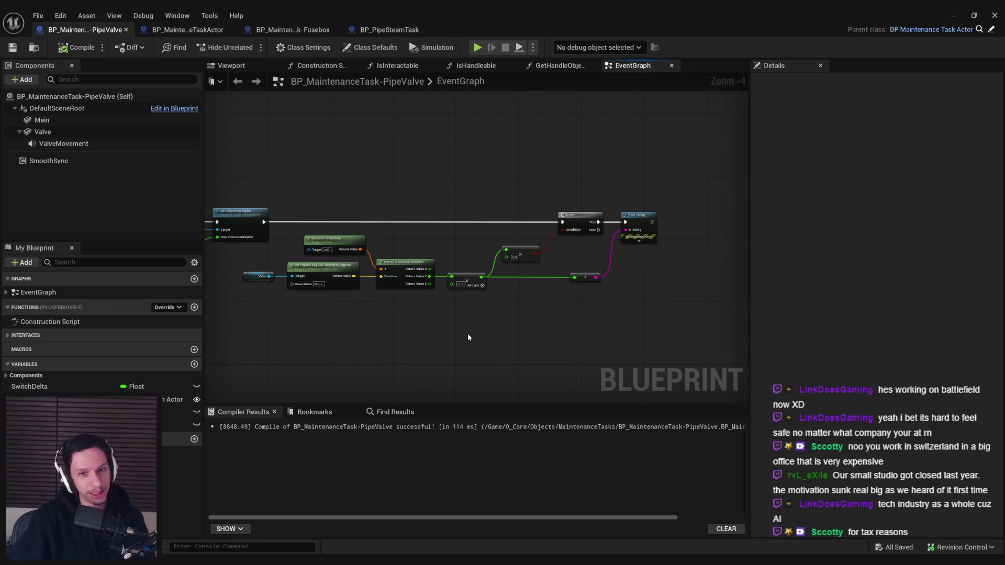
scroll(459, 266, "up", 2)
scroll(429, 338, "down", 1)
mouse_move(429, 338)
left_mouse_down()
mouse_move(502, 335)
mouse_move(499, 267)
mouse_move(425, 272)
left_mouse_up()
scroll(425, 273, "down", 1)
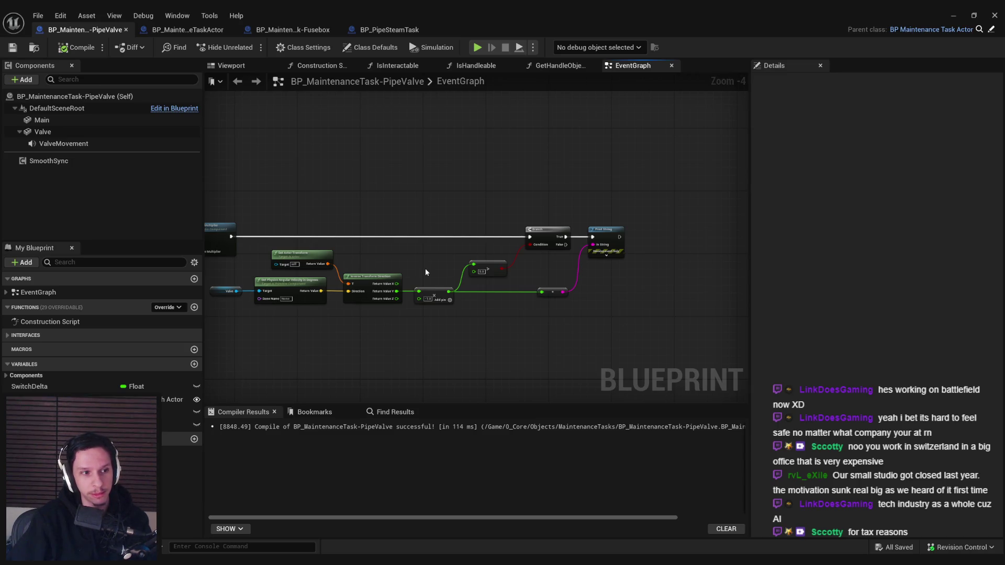
scroll(425, 268, "up", 1)
scroll(425, 268, "down", 1)
scroll(446, 299, "up", 2)
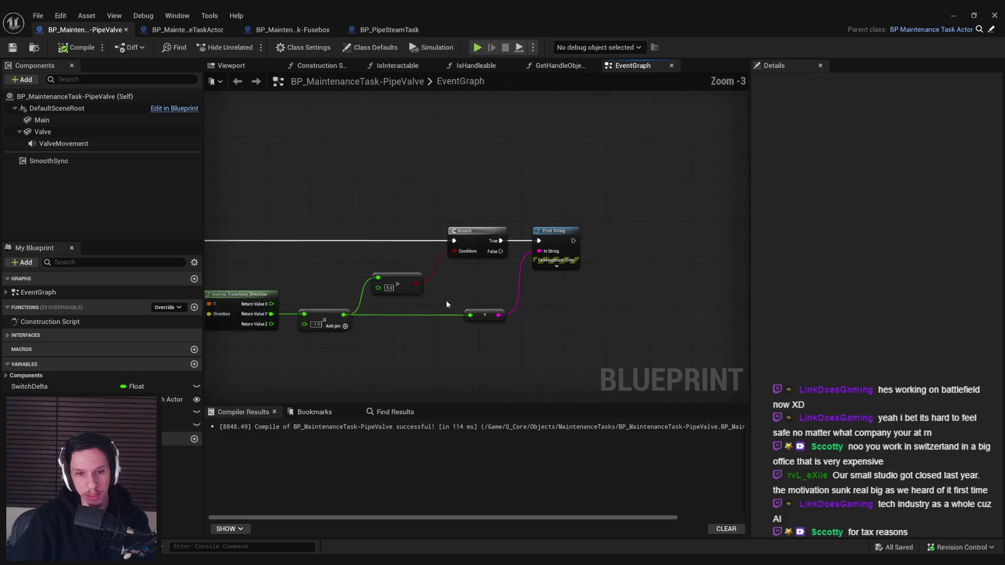
scroll(458, 303, "down", 2)
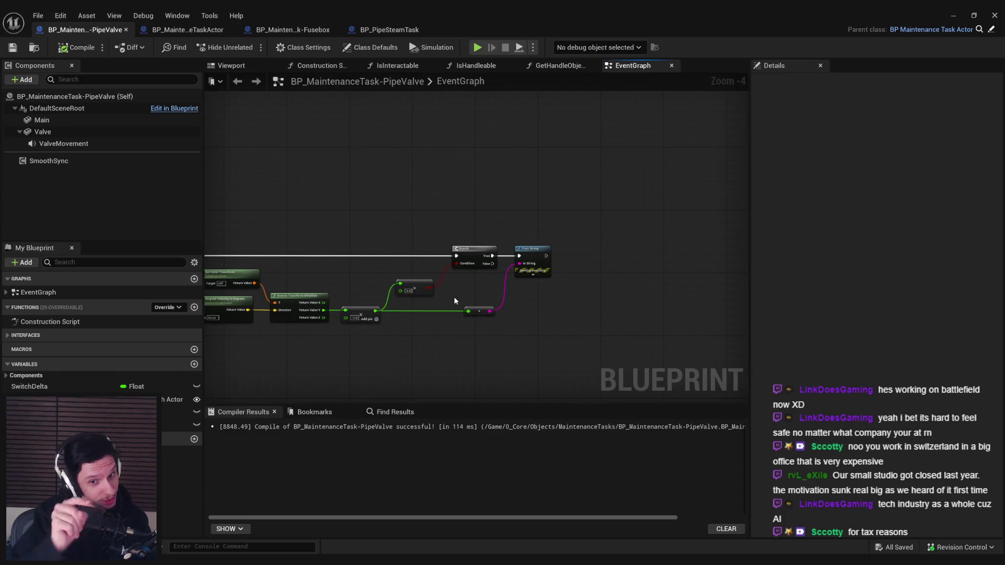
scroll(462, 299, "up", 3)
scroll(523, 262, "down", 1)
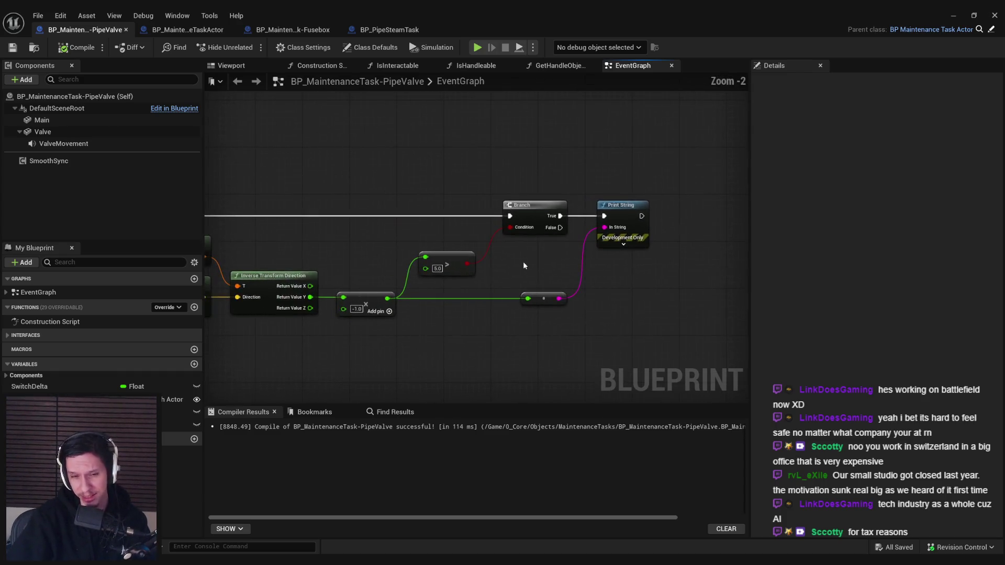
scroll(492, 281, "up", 1)
scroll(492, 281, "down", 3)
left_click_drag(633, 314, 378, 268)
left_click(562, 340)
scroll(573, 275, "up", 2)
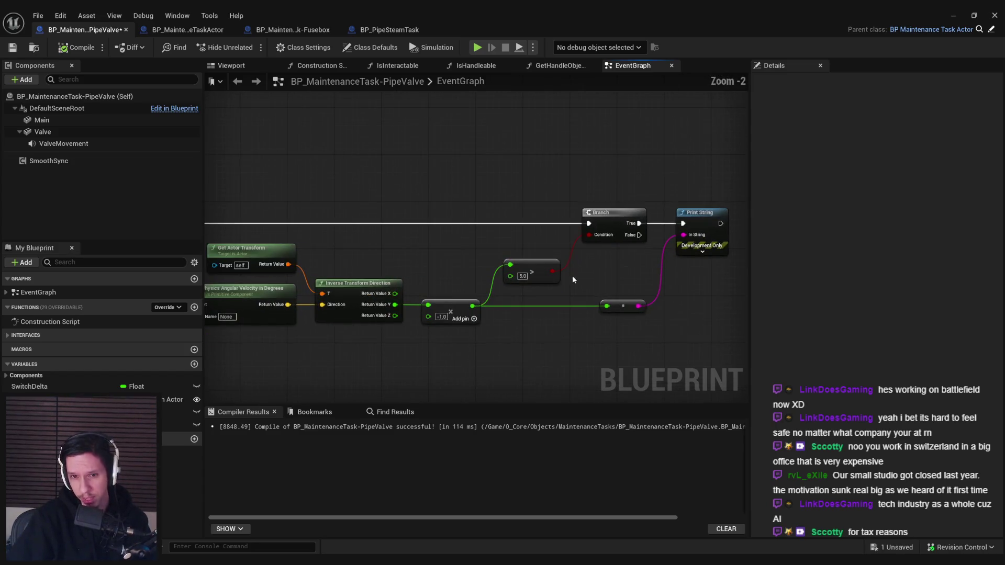
mouse_move(573, 275)
left_mouse_down()
mouse_move(475, 268)
mouse_move(629, 294)
left_mouse_up()
key("ctrl+s")
scroll(470, 271, "down", 2)
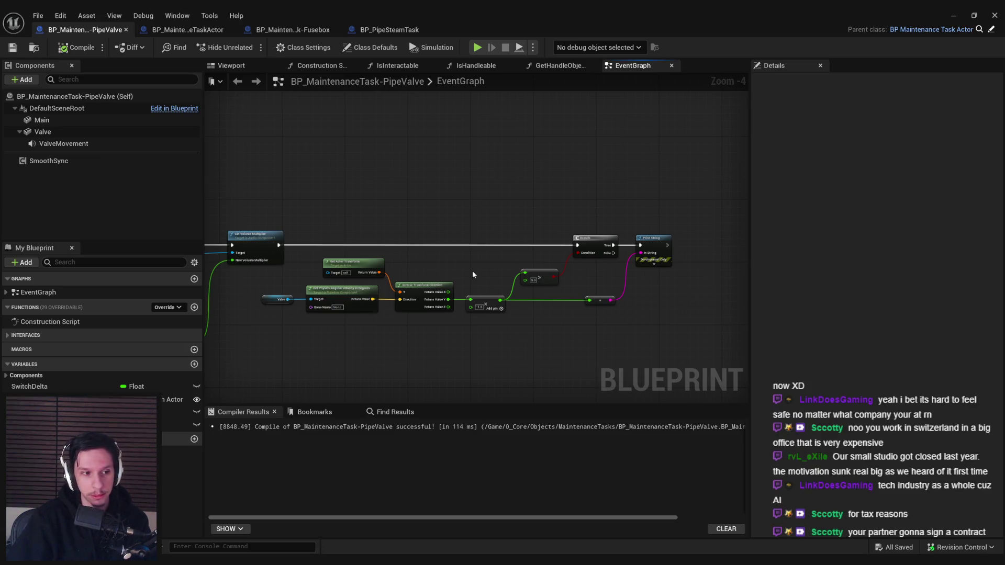
scroll(472, 271, "up", 2)
left_click_drag(645, 283, 568, 274)
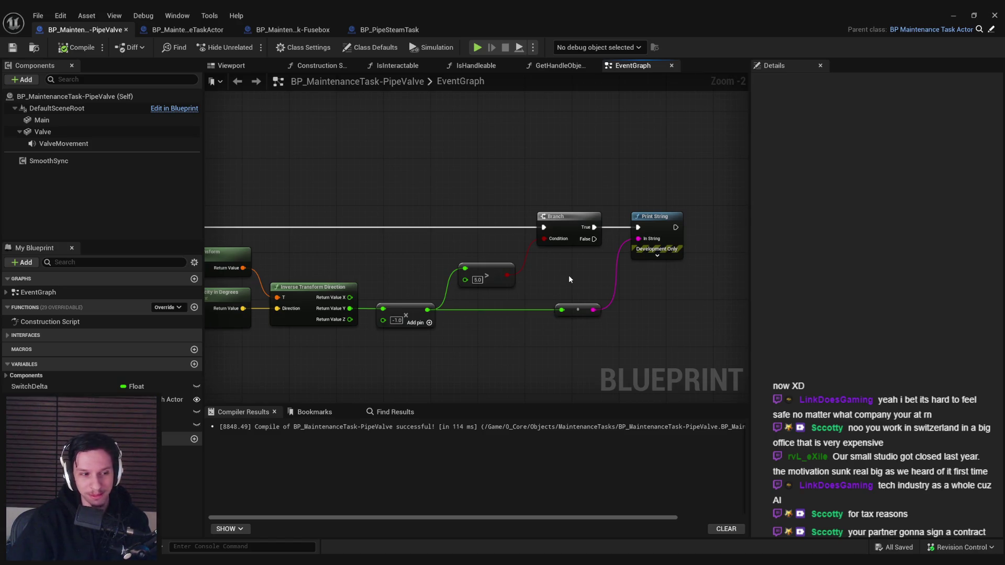
left_click_drag(568, 275, 558, 274)
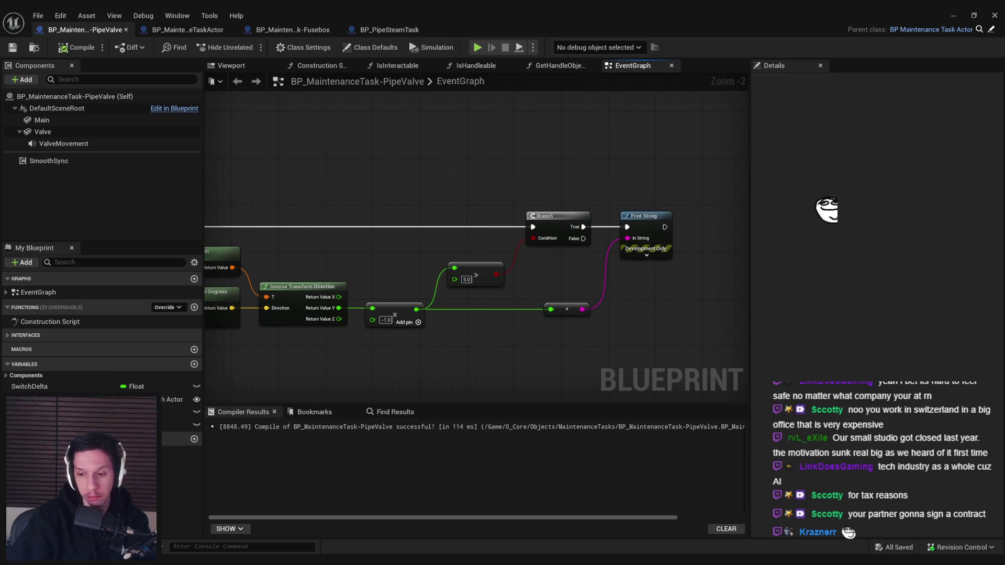
left_click(890, 559)
left_click(881, 512)
left_click(93, 32)
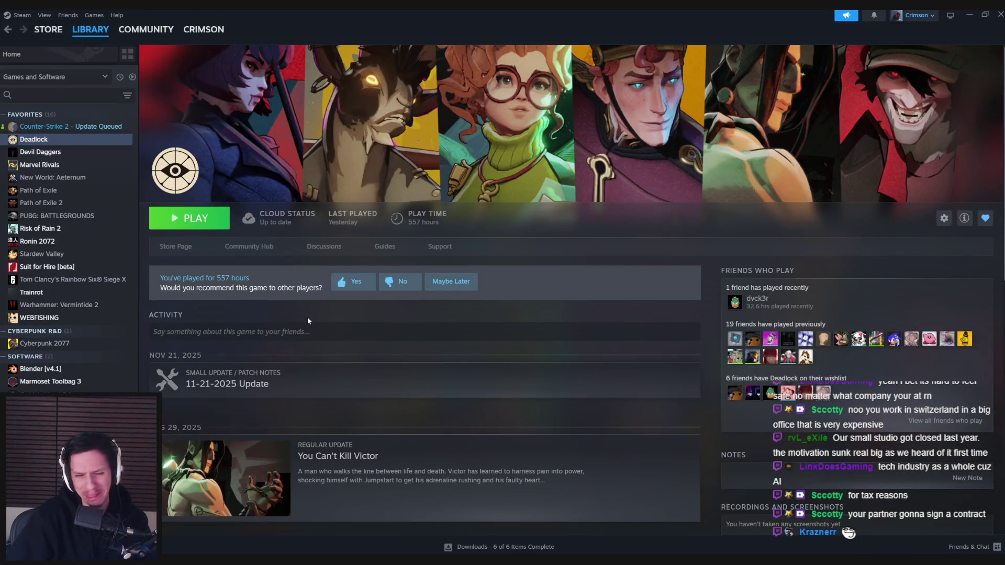
left_click(1001, 14)
scroll(479, 326, "up", 2)
scroll(496, 293, "down", 2)
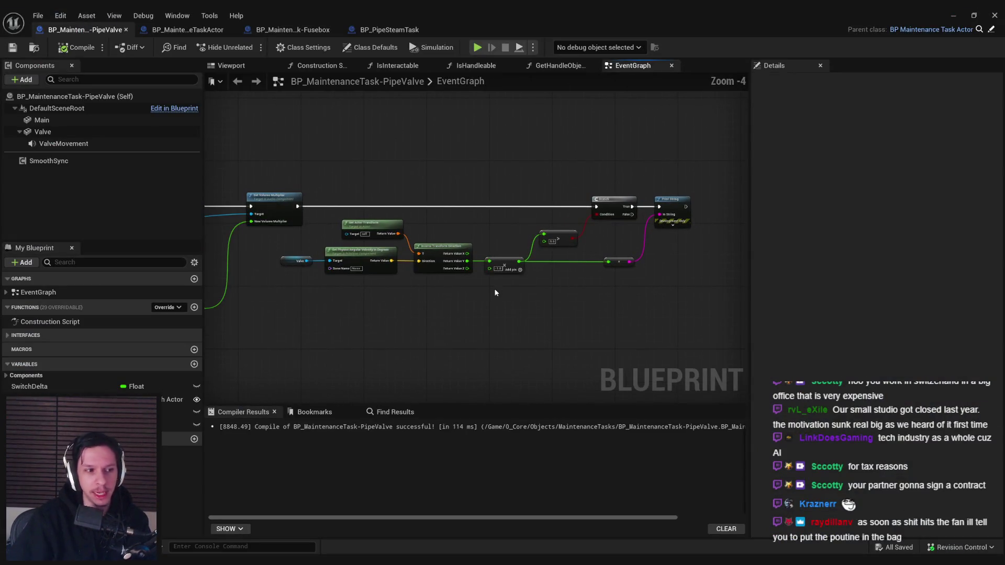
scroll(479, 254, "up", 2)
scroll(482, 256, "down", 1)
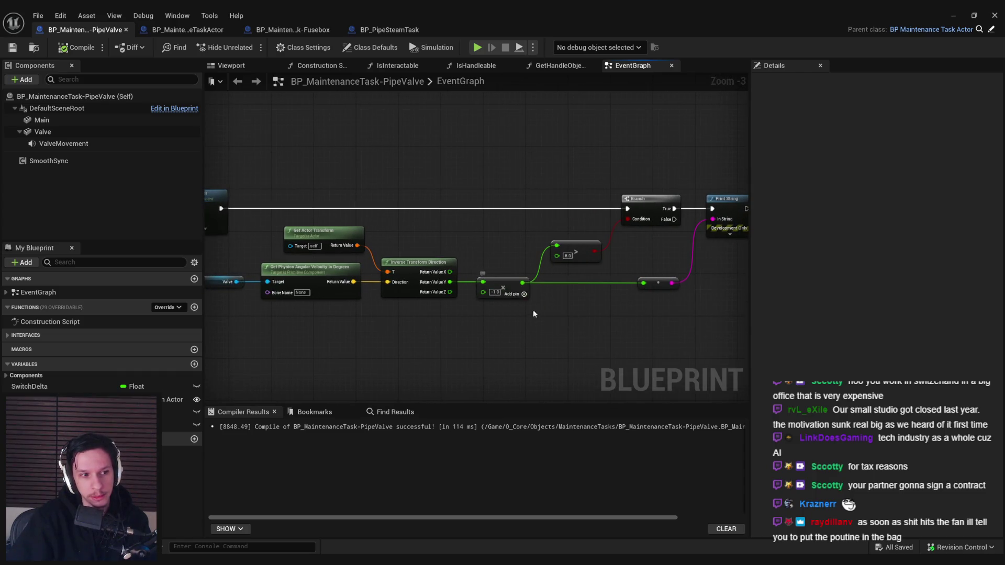
scroll(516, 316, "down", 1)
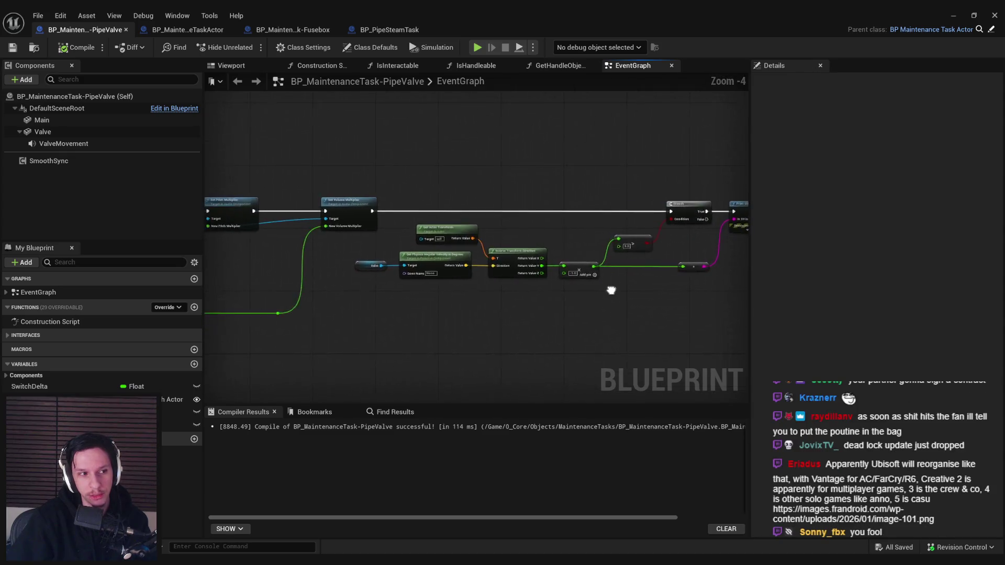
mouse_move(569, 337)
left_mouse_down()
mouse_move(557, 276)
mouse_move(509, 344)
left_mouse_up()
scroll(536, 278, "up", 3)
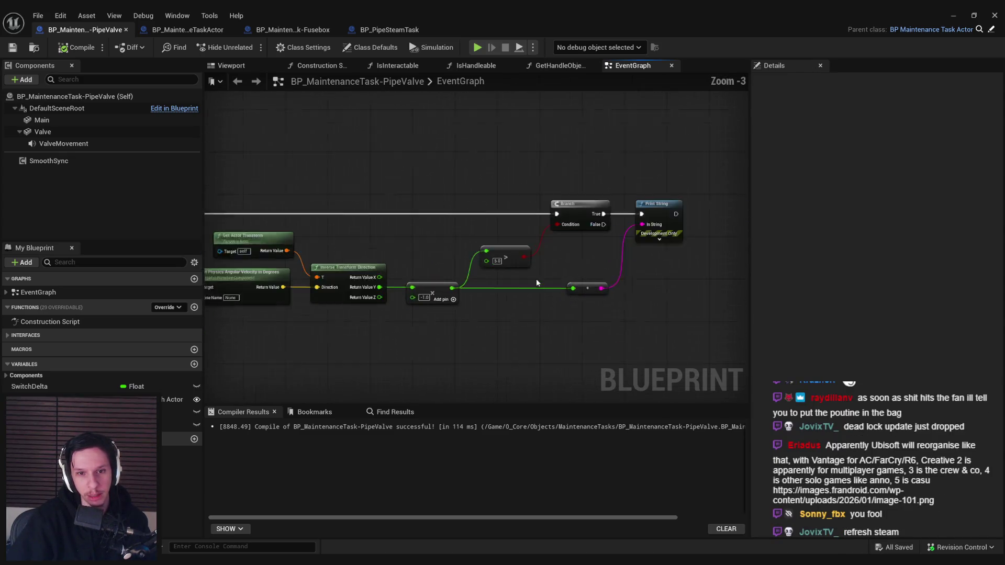
scroll(524, 299, "down", 3)
scroll(529, 302, "up", 2)
scroll(545, 301, "down", 1)
mouse_move(557, 299)
left_mouse_down()
mouse_move(503, 337)
mouse_move(499, 216)
mouse_move(473, 307)
mouse_move(625, 297)
mouse_move(646, 328)
mouse_move(635, 304)
left_mouse_up()
mouse_move(675, 275)
left_mouse_down()
mouse_move(678, 334)
mouse_move(532, 353)
left_mouse_up()
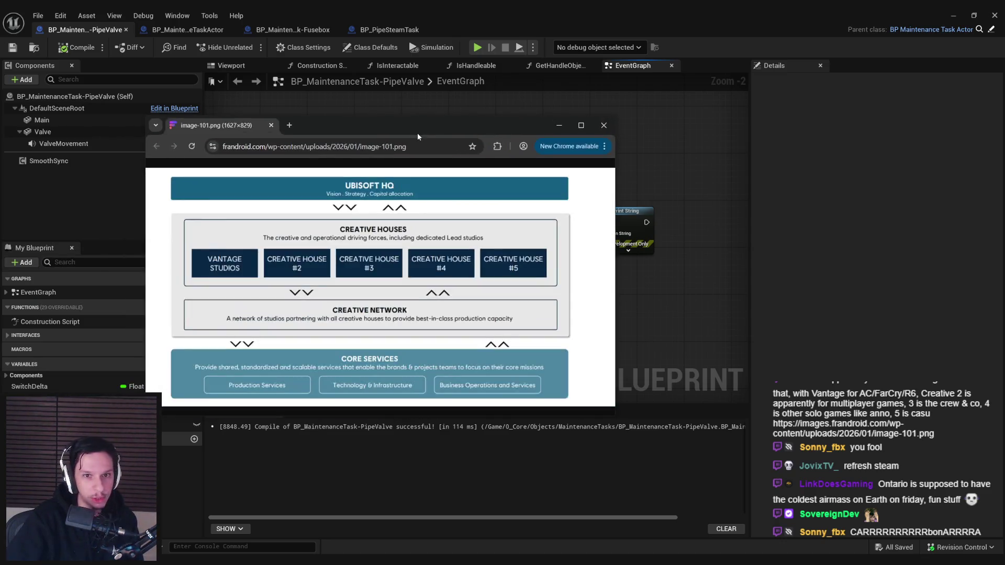
Step: Maximize the image-101.png Ubisoft org chart in Chrome, then switch back to Unreal
double_click(416, 133)
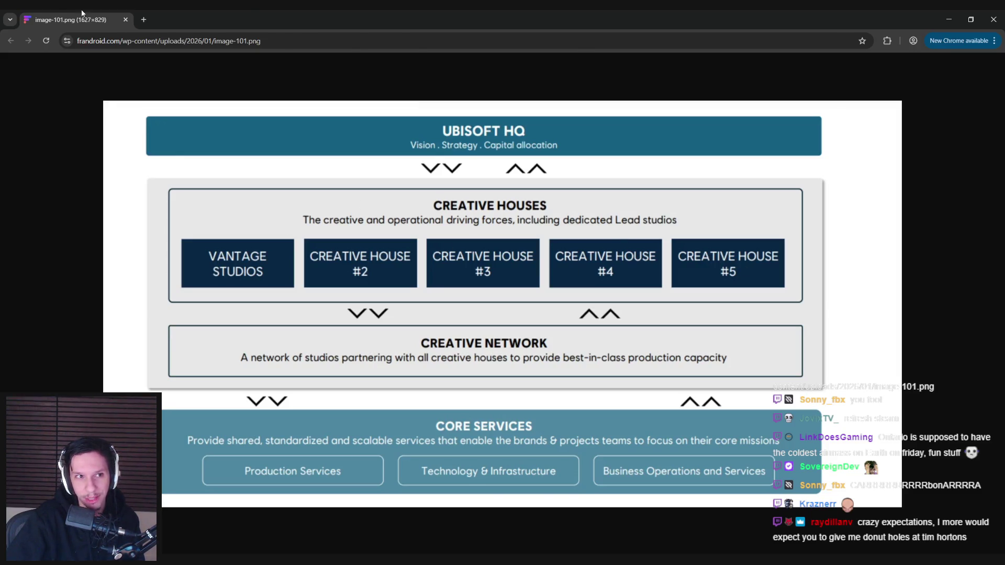
key("alt+Tab")
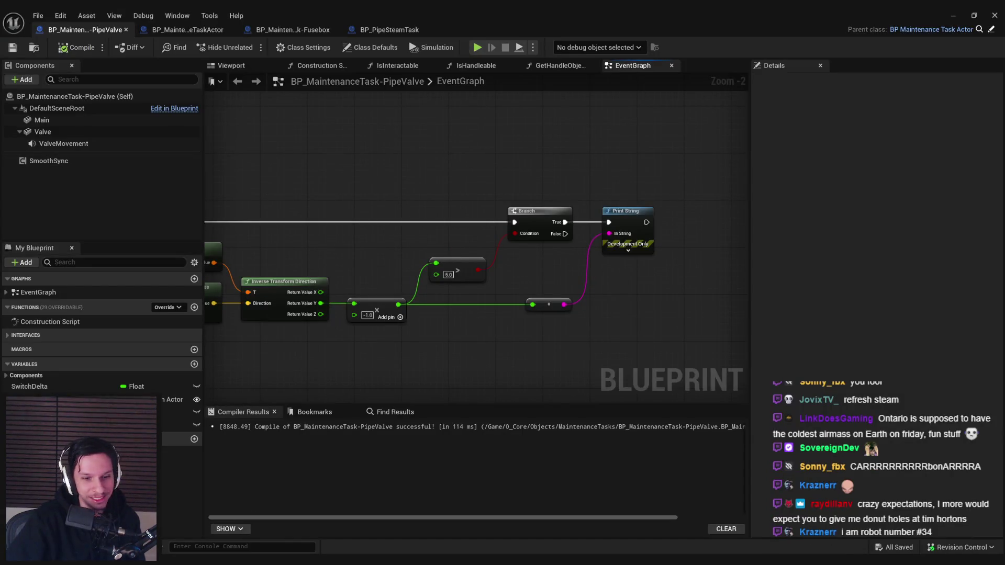
mouse_move(390, 318)
left_mouse_down()
mouse_move(423, 282)
mouse_move(337, 186)
mouse_move(409, 191)
mouse_move(425, 277)
mouse_move(489, 218)
left_mouse_up()
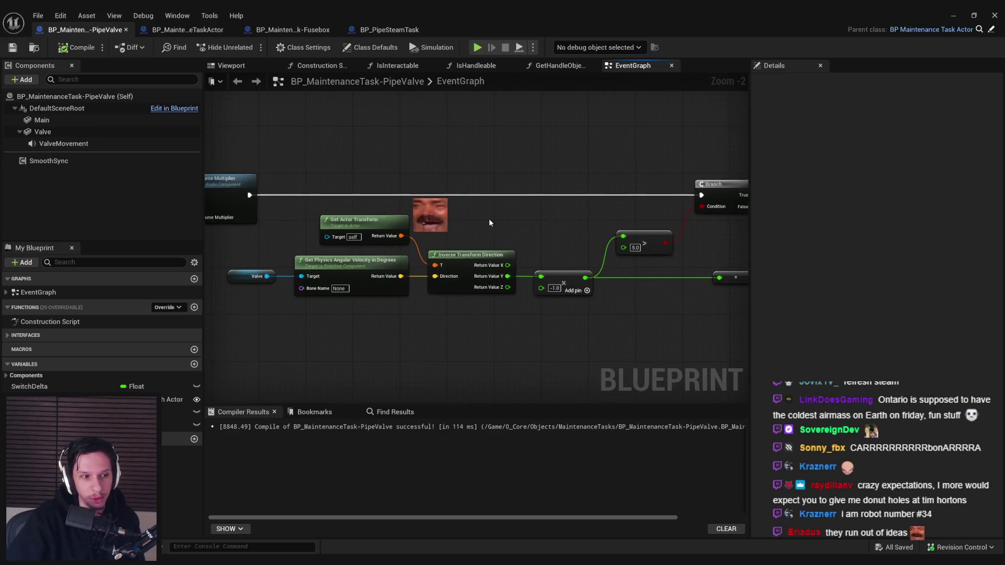
mouse_move(561, 236)
left_mouse_down()
mouse_move(365, 246)
mouse_move(548, 246)
mouse_move(525, 235)
mouse_move(635, 225)
mouse_move(406, 218)
mouse_move(374, 229)
left_mouse_up()
scroll(360, 250, "down", 1)
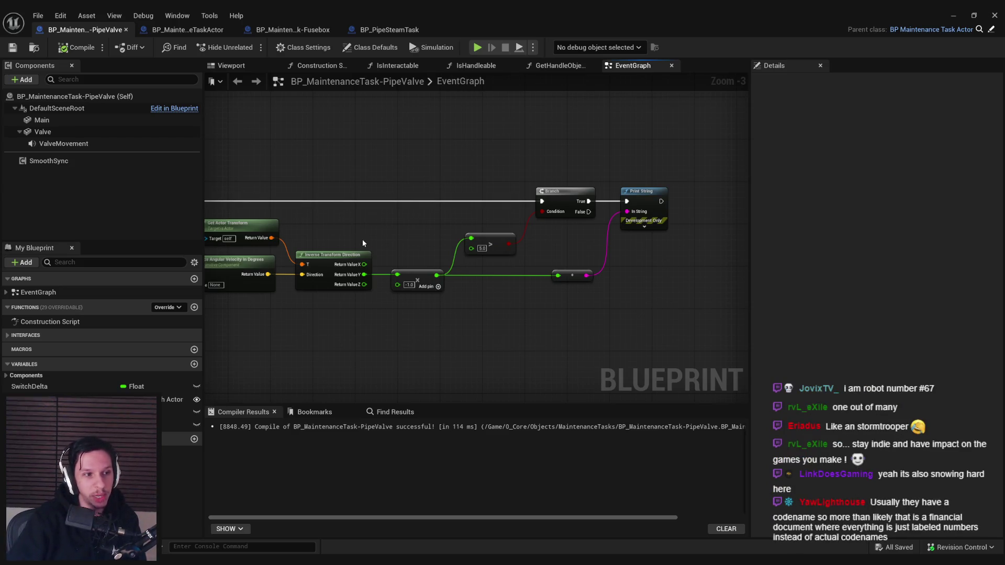
scroll(419, 261, "up", 1)
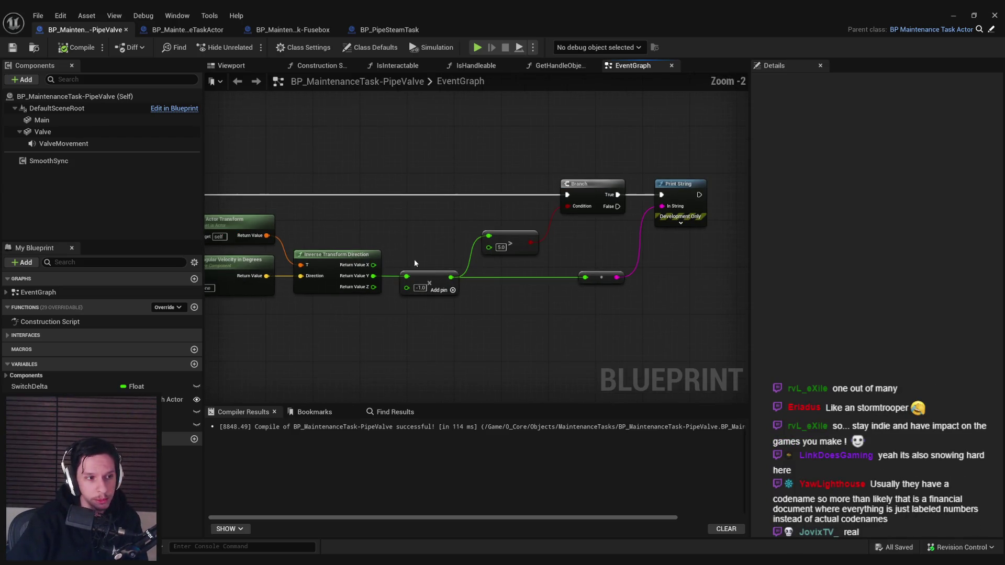
scroll(423, 246, "up", 1)
scroll(422, 247, "down", 1)
mouse_move(422, 247)
left_mouse_down()
mouse_move(456, 294)
mouse_move(454, 271)
left_mouse_up()
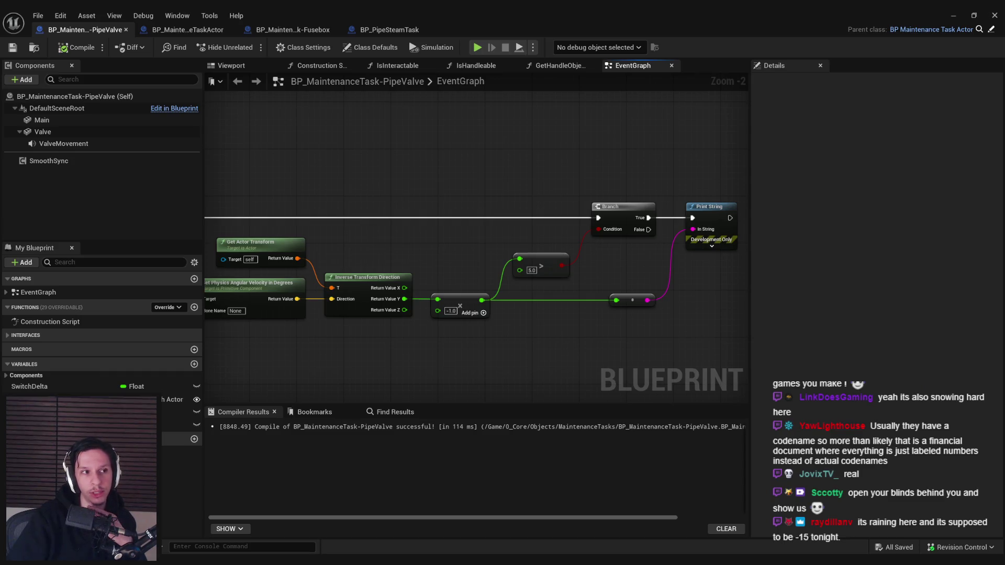
scroll(384, 265, "down", 1)
left_click_drag(580, 248, 385, 232)
scroll(519, 247, "up", 1)
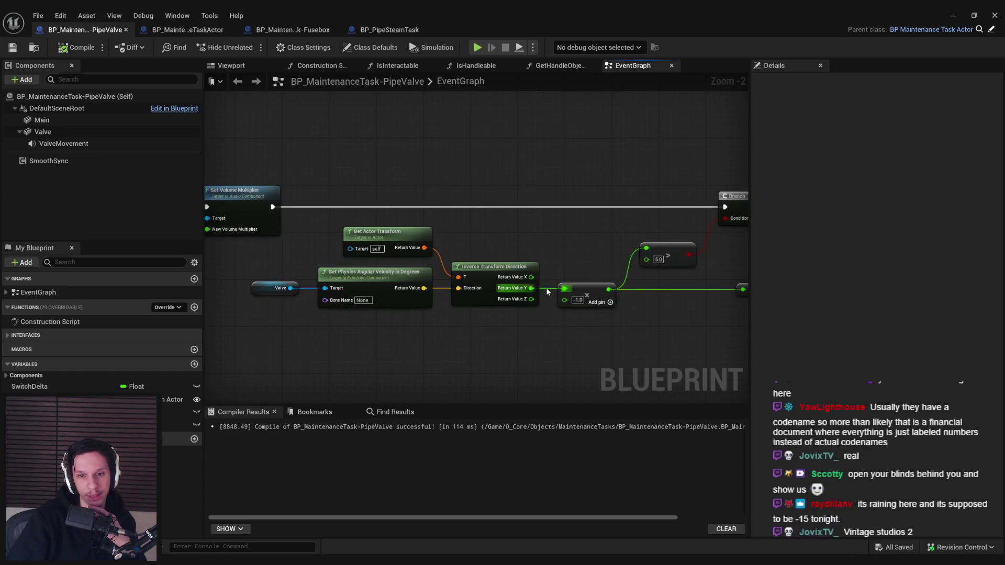
scroll(544, 283, "up", 2)
scroll(540, 269, "down", 2)
left_click_drag(548, 262, 369, 261)
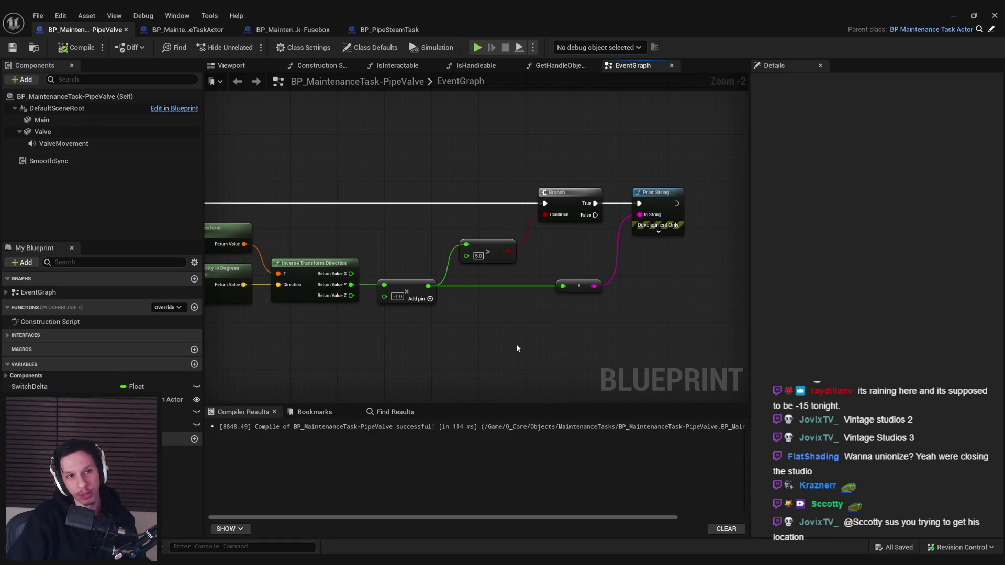
scroll(522, 310, "down", 3)
scroll(539, 298, "up", 3)
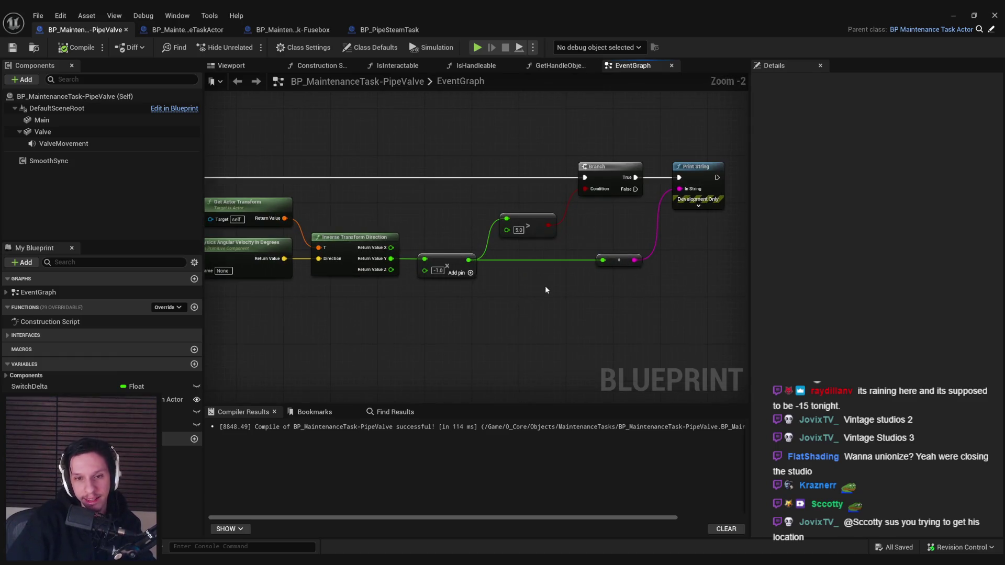
scroll(607, 278, "down", 1)
mouse_move(607, 278)
left_mouse_down()
mouse_move(721, 240)
mouse_move(546, 282)
mouse_move(675, 259)
left_mouse_up()
scroll(535, 265, "down", 1)
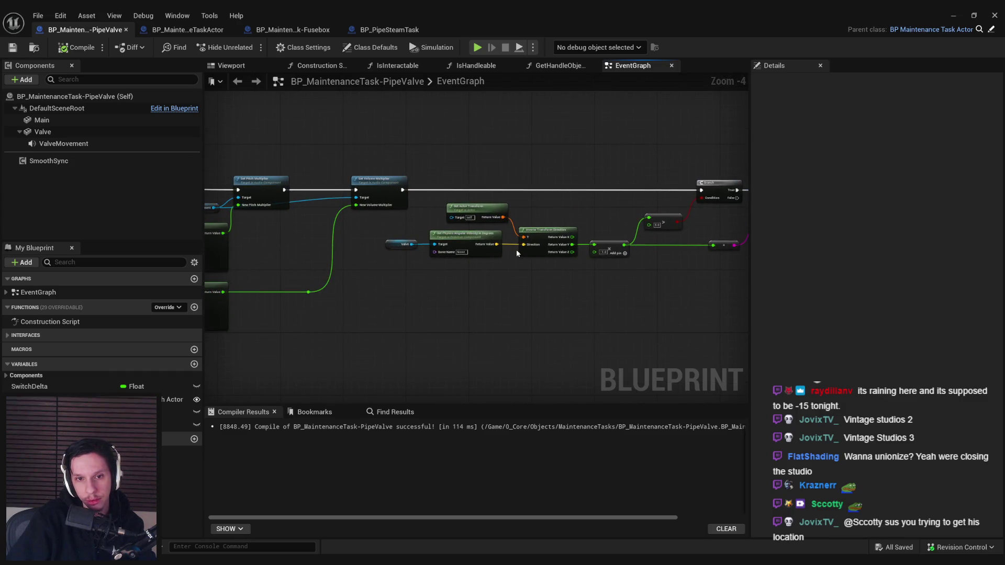
left_click(953, 15)
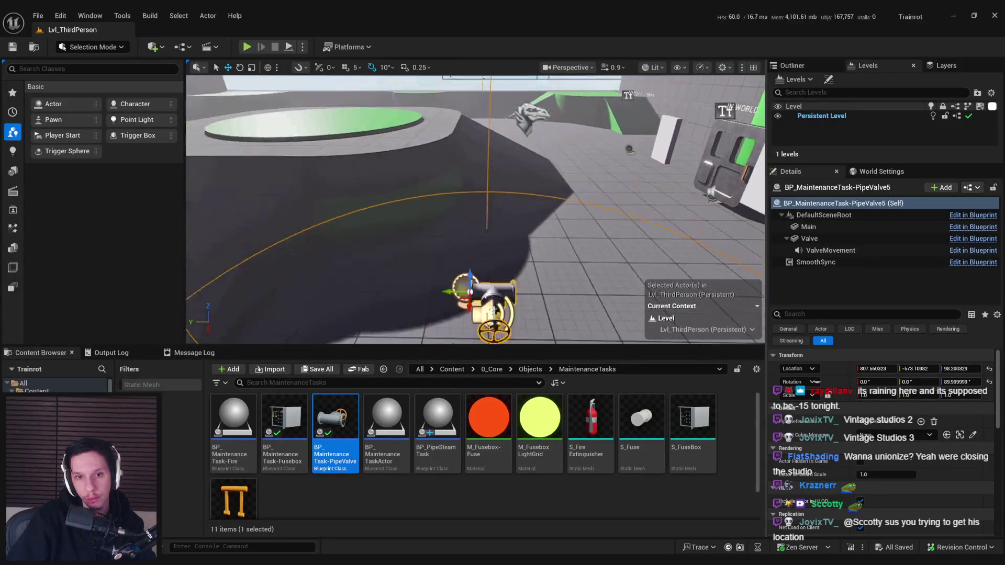
left_click(38, 15)
mouse_move(157, 87)
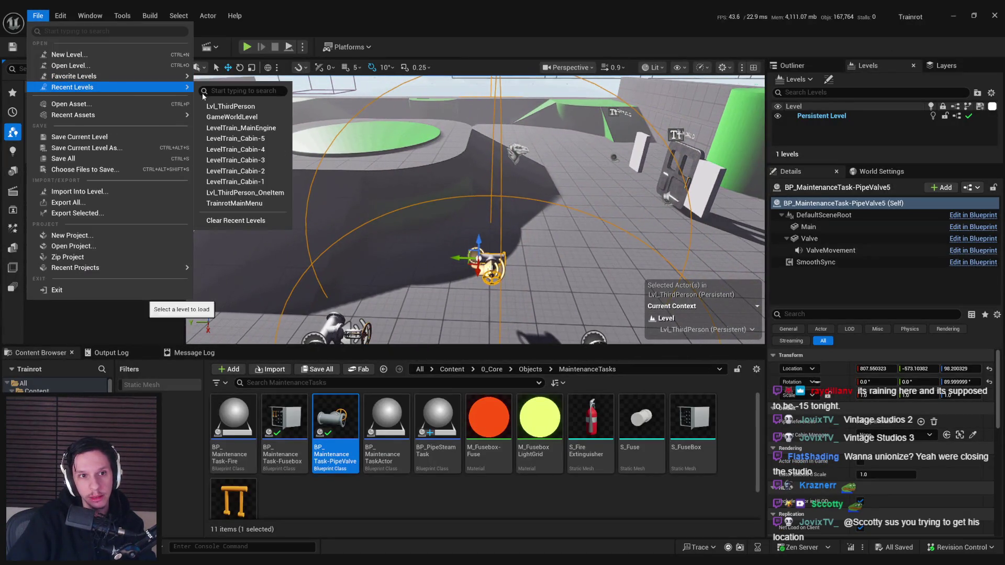
left_click(233, 117)
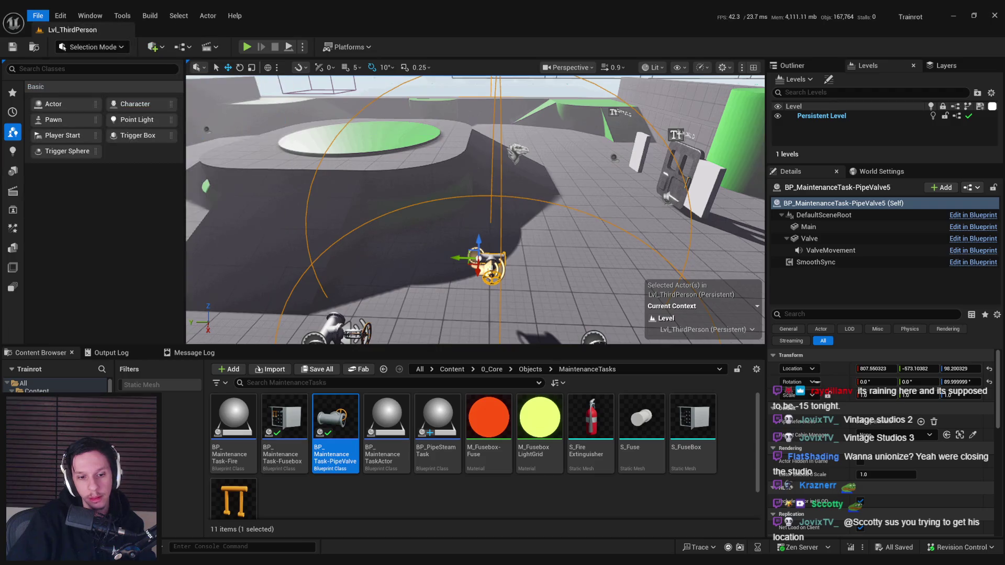
mouse_move(307, 560)
left_click(358, 521)
scroll(486, 231, "up", 2)
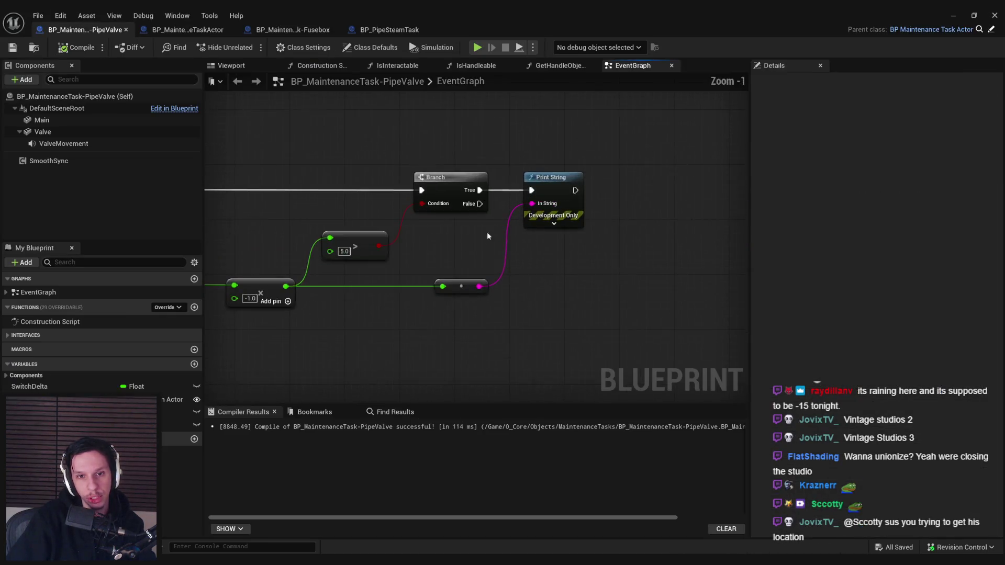
Step: Add a single Float variable named TaskProgress, then compile and save
left_click(193, 365)
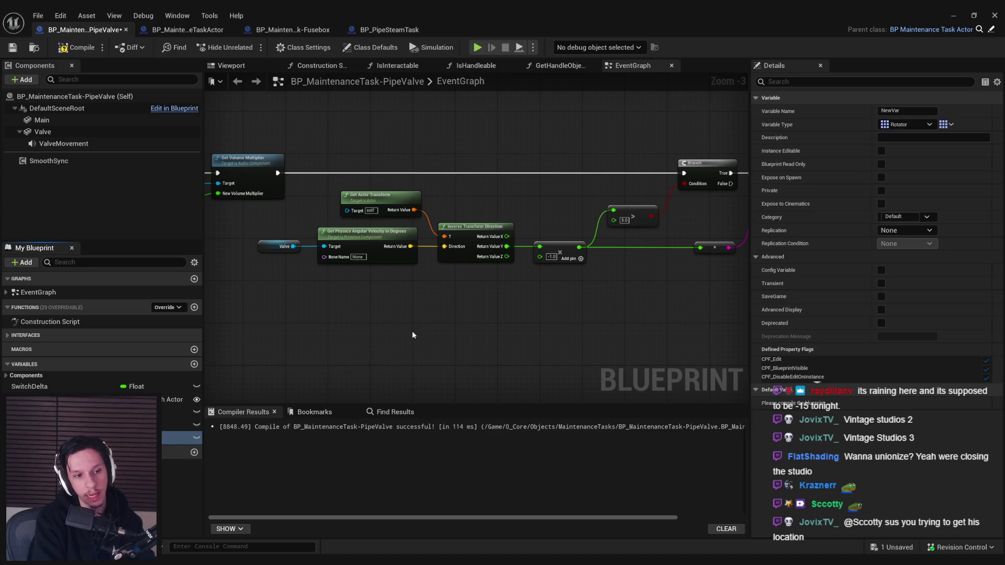
type("TaskProgress")
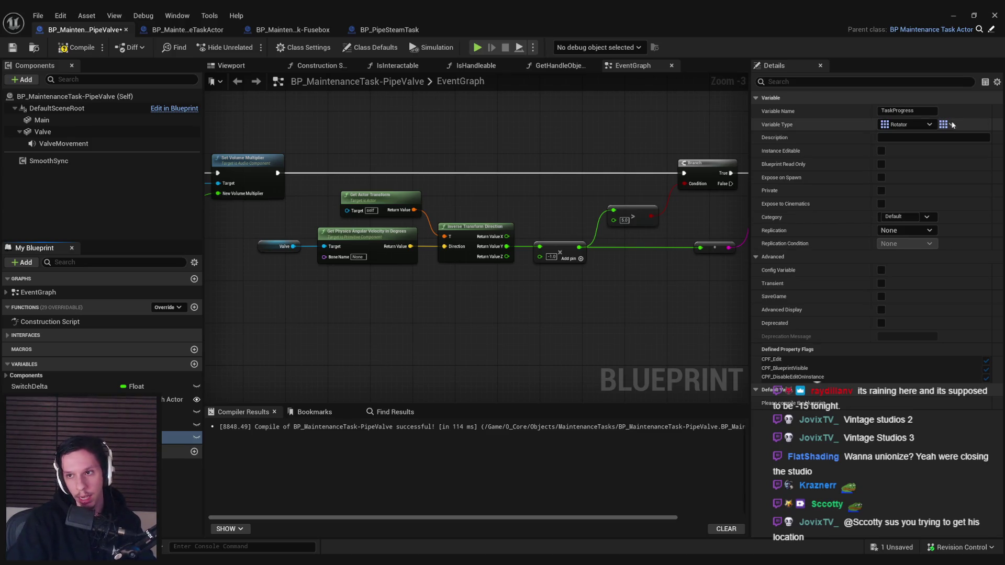
key("Return")
left_click(906, 125)
left_click(893, 172)
left_click(912, 127)
left_click(881, 189)
left_click(947, 124)
left_click(943, 141)
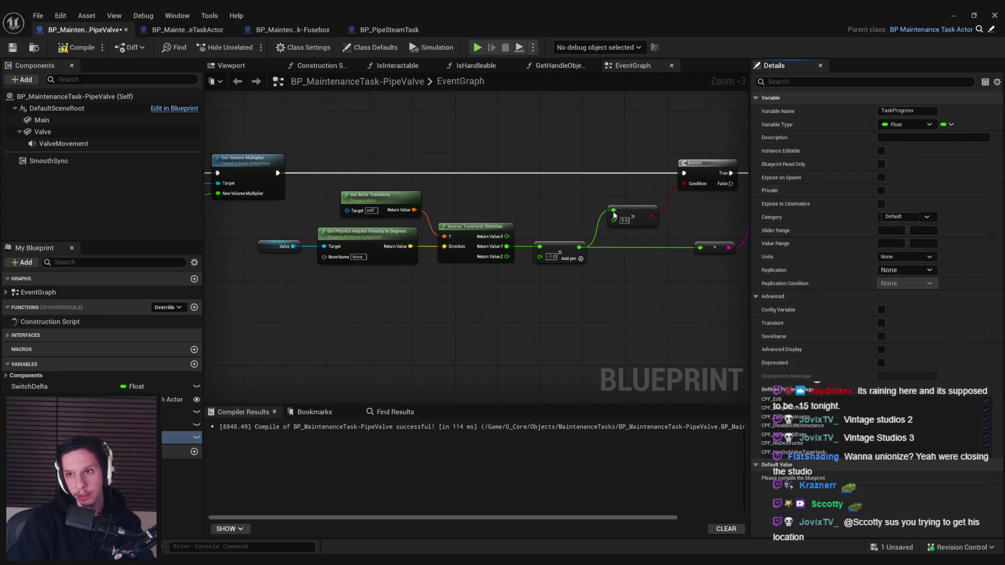
left_click(76, 47)
left_click(13, 48)
Step: Set TaskProgress's Replication to Replicated and save the Blueprint
scroll(419, 273, "down", 2)
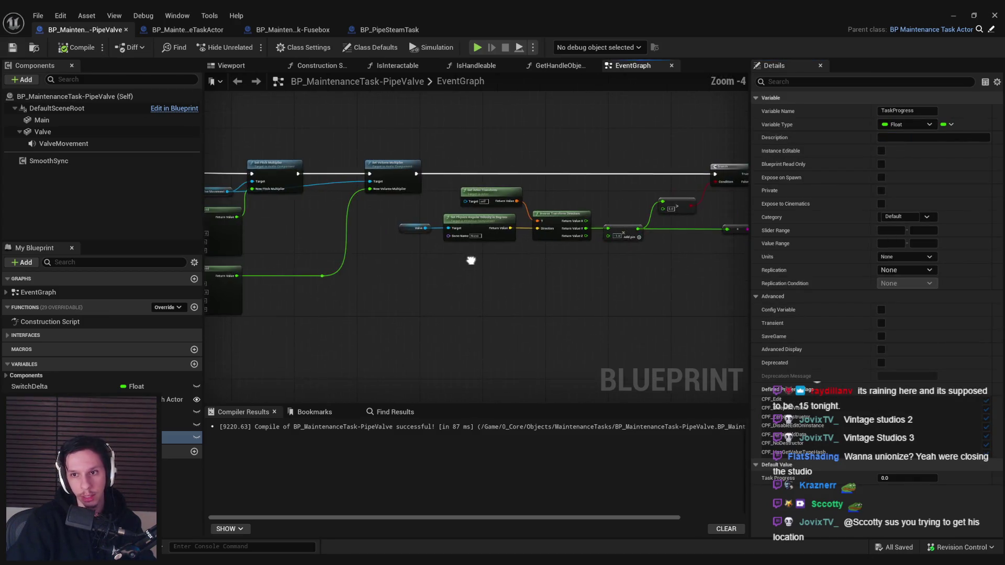
left_click_drag(459, 291, 637, 282)
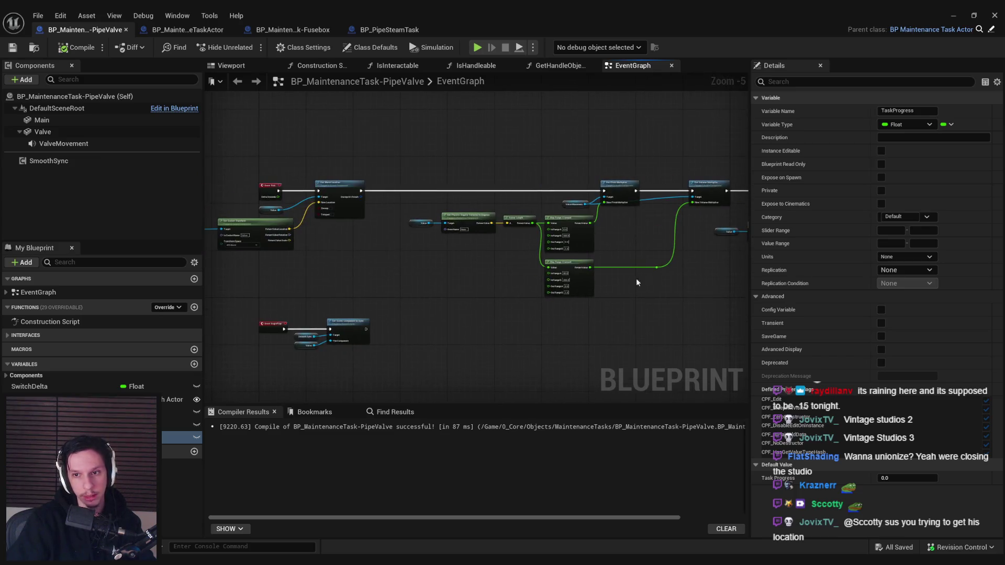
mouse_move(497, 281)
left_mouse_down()
mouse_move(460, 299)
mouse_move(497, 321)
mouse_move(507, 222)
left_mouse_up()
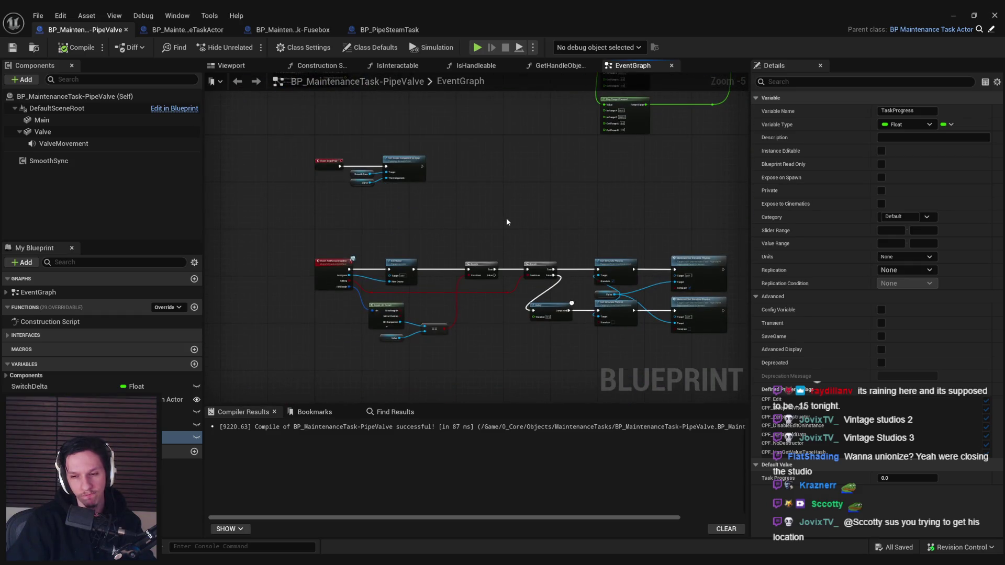
mouse_move(563, 209)
left_mouse_down()
mouse_move(428, 290)
mouse_move(559, 294)
mouse_move(413, 331)
left_mouse_up()
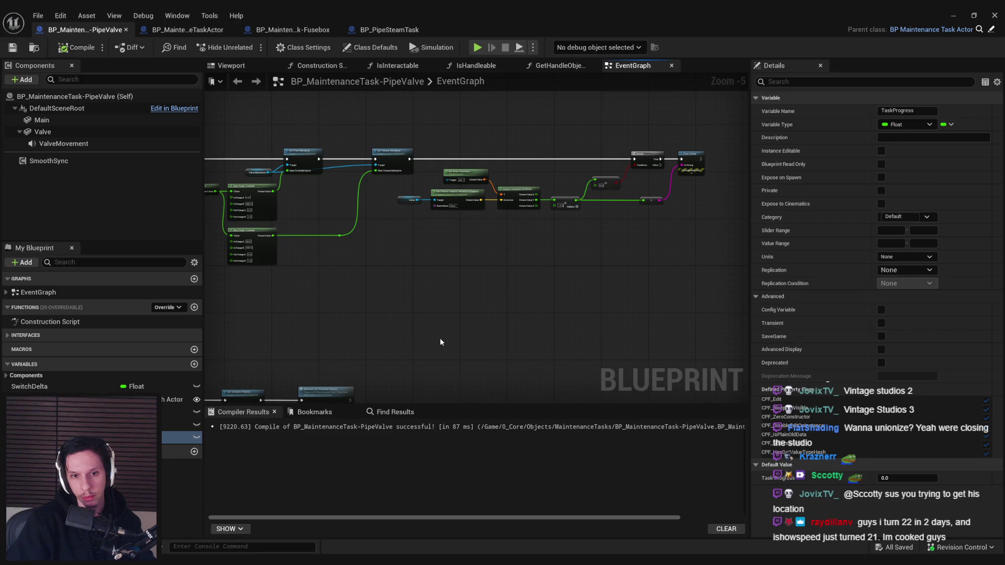
left_click(905, 270)
left_click_drag(583, 312, 573, 295)
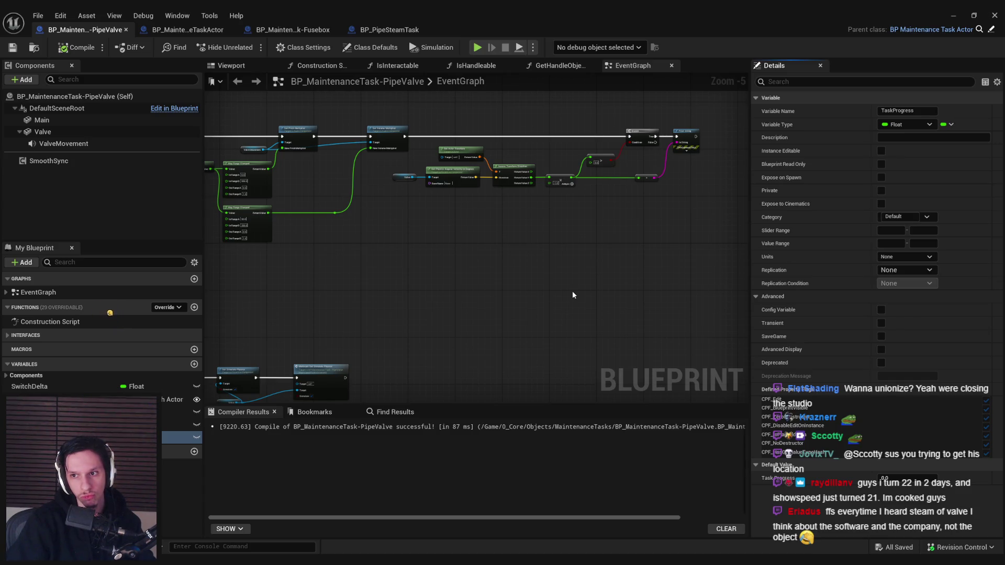
left_click(906, 270)
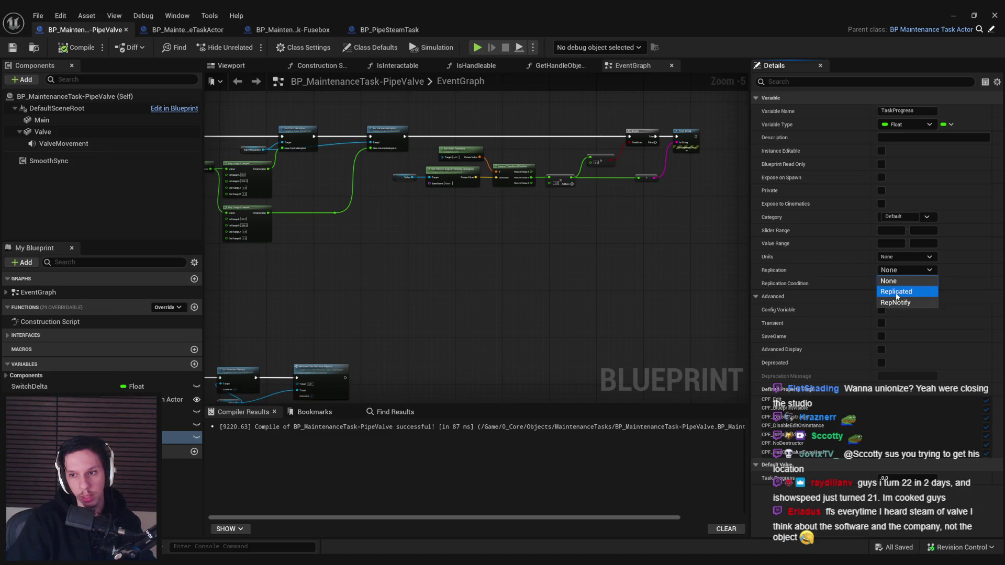
left_click(896, 289)
left_click_drag(602, 270, 541, 290)
key("ctrl+s")
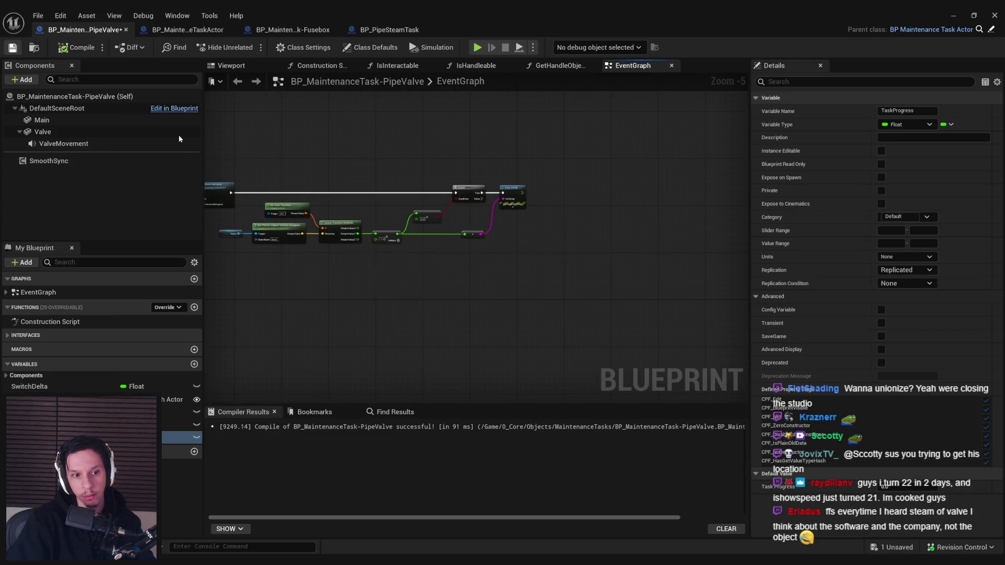
left_click_drag(566, 216, 548, 257)
scroll(510, 257, "up", 5)
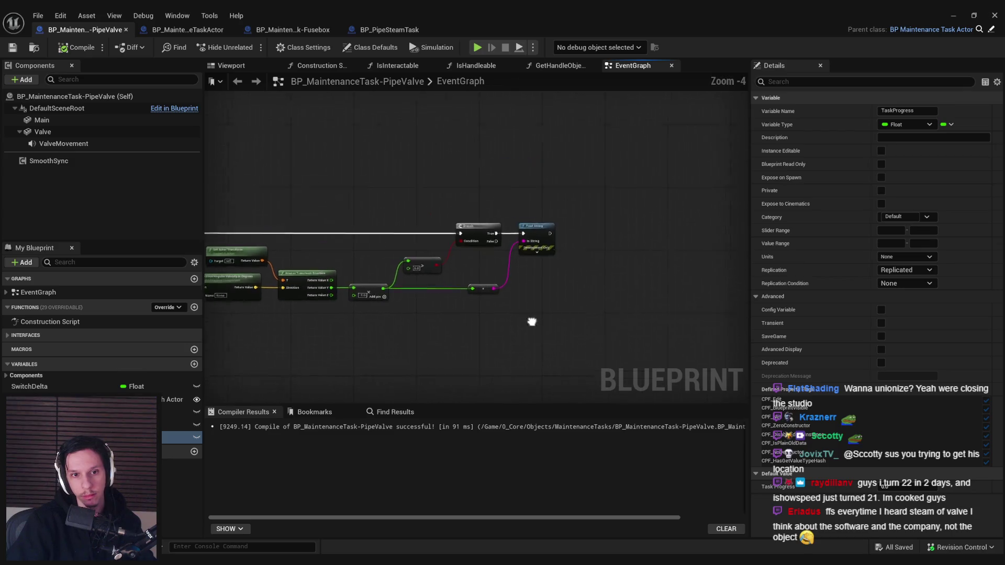
scroll(520, 313, "down", 3)
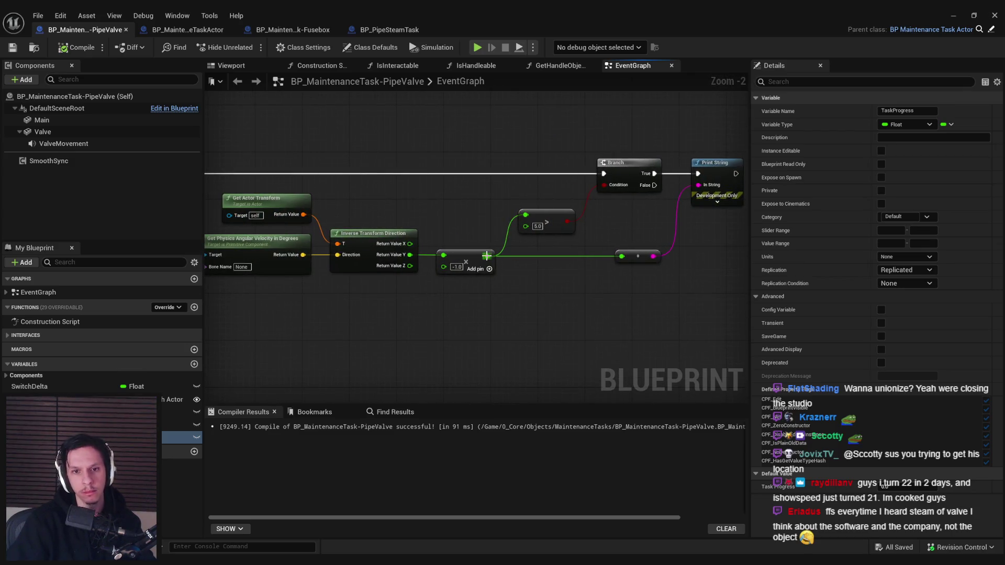
Step: Insert a float ÷ float node dividing the Add result by 600 onto its output wire
left_click_drag(487, 256, 540, 273)
type("/")
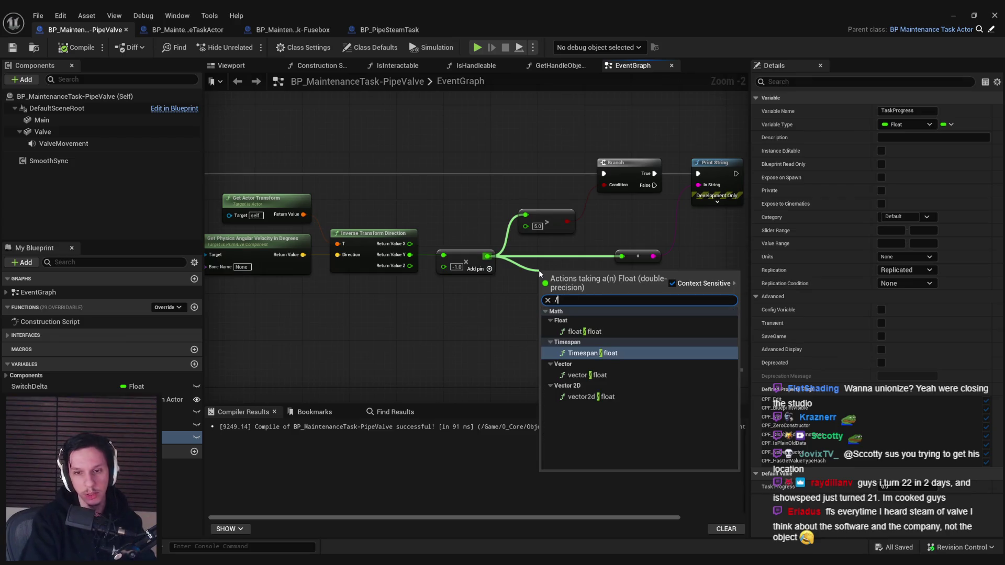
left_click(585, 331)
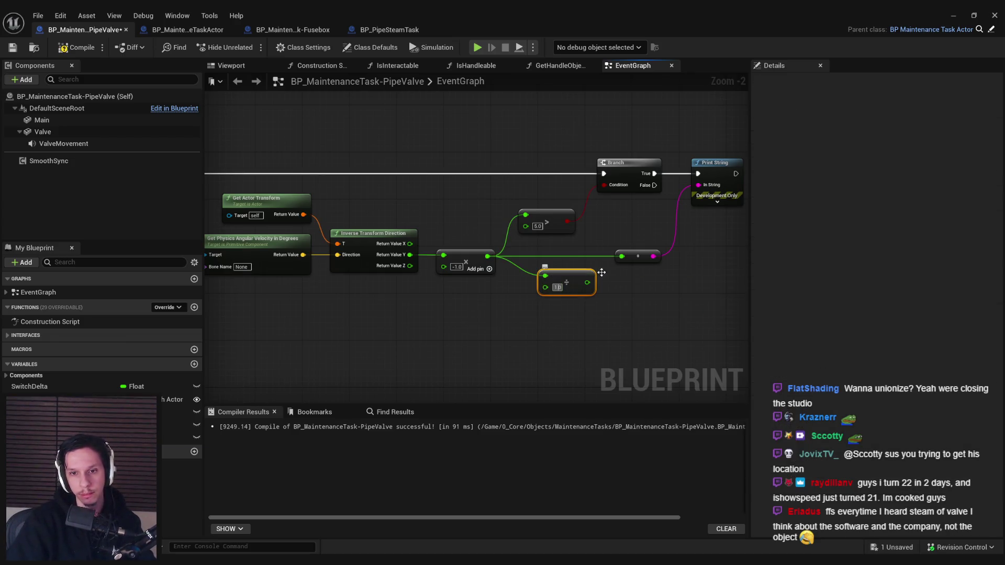
type("600")
mouse_move(566, 283)
left_mouse_down()
mouse_move(559, 255)
mouse_move(553, 265)
left_mouse_up()
scroll(553, 265, "down", 4)
scroll(511, 306, "up", 4)
scroll(511, 306, "down", 6)
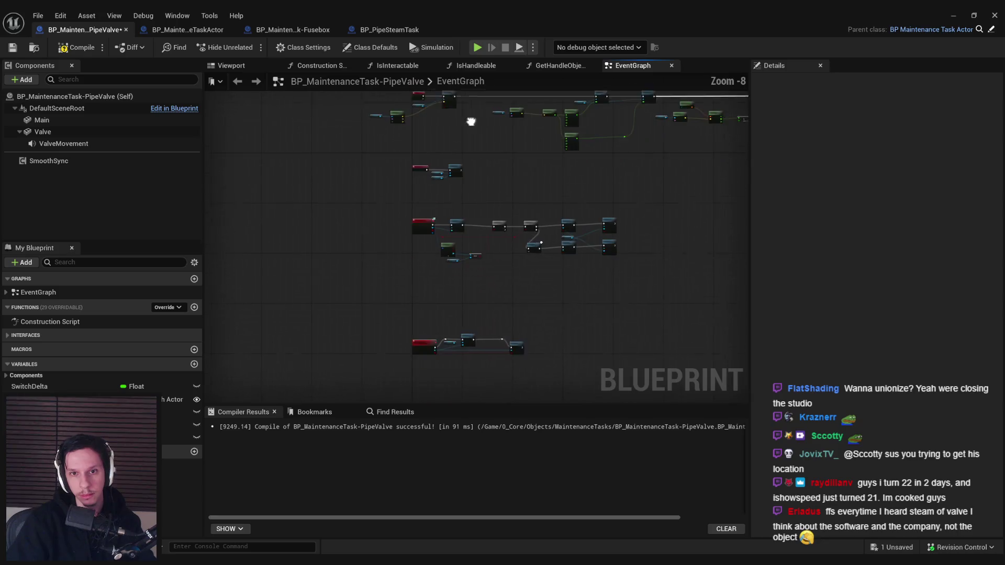
scroll(487, 315, "up", 3)
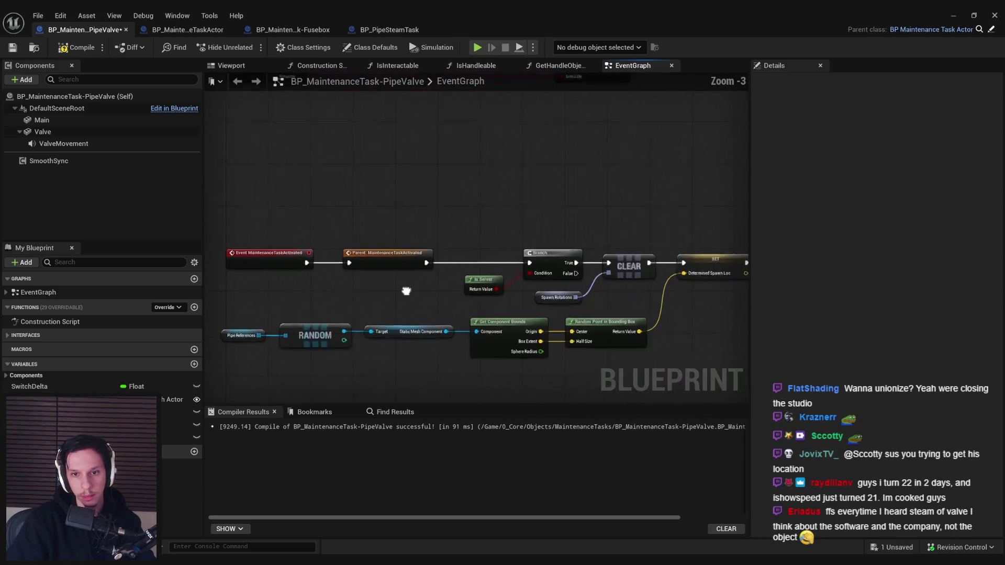
Step: Move the For Loop and the nodes after it right to make room
left_click_drag(399, 266, 456, 240)
left_click_drag(372, 203, 733, 335)
scroll(541, 238, "up", 2)
left_click_drag(541, 238, 643, 238)
Step: Wire a Set TaskProgress node at 0.0 before the For Loop, then compile and save
mouse_move(42, 437)
left_mouse_down()
mouse_move(506, 252)
mouse_move(501, 208)
mouse_move(424, 217)
left_mouse_up()
left_click(506, 252)
left_click(526, 276)
scroll(508, 245, "up", 3)
left_click_drag(565, 216, 658, 219)
left_click(79, 49)
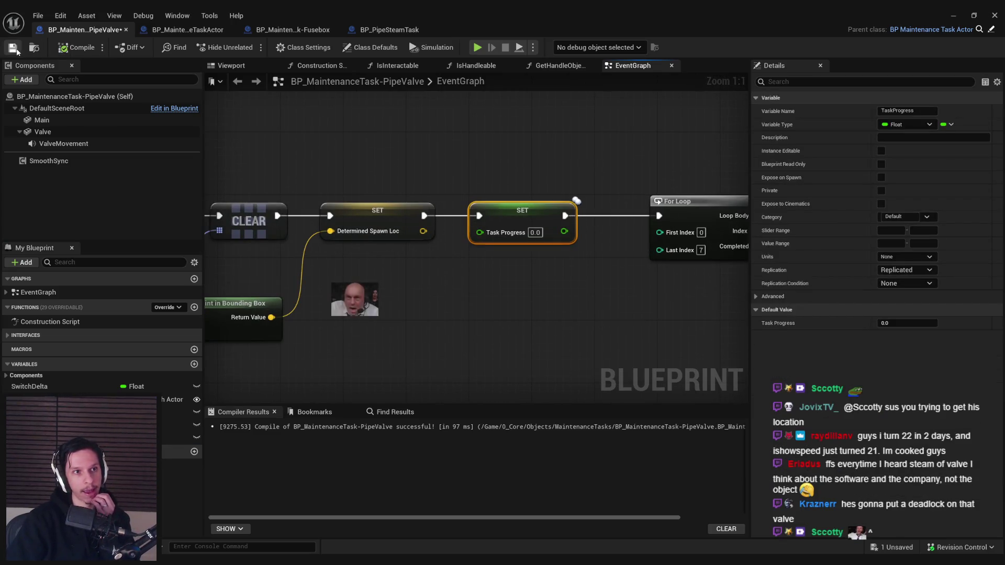
left_click_drag(533, 172, 407, 209)
left_click(408, 209)
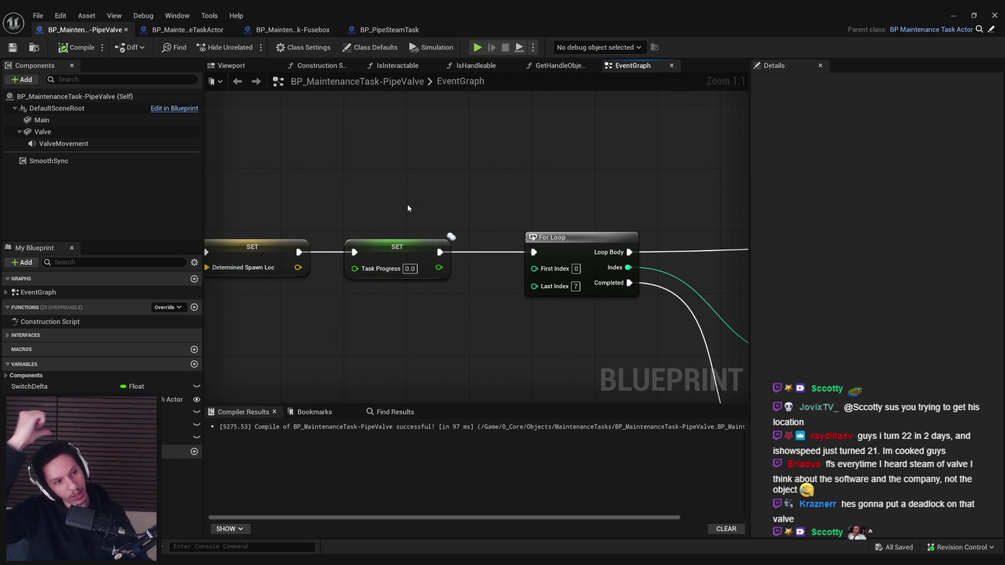
scroll(407, 208, "down", 5)
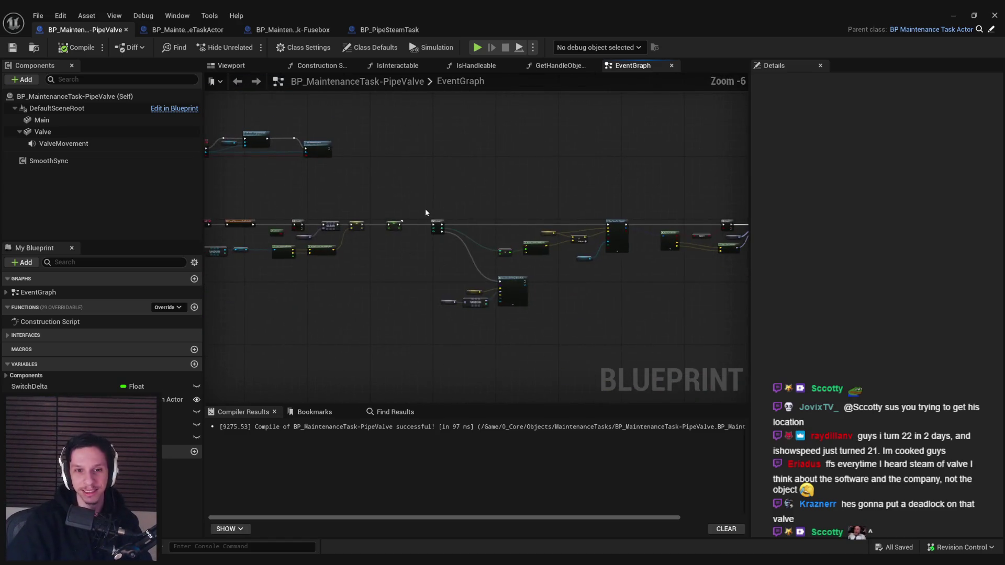
Step: Review the TaskProgress set node and For Loop section, then save the Blueprint
scroll(425, 208, "up", 2)
left_click(369, 259)
left_click(365, 226)
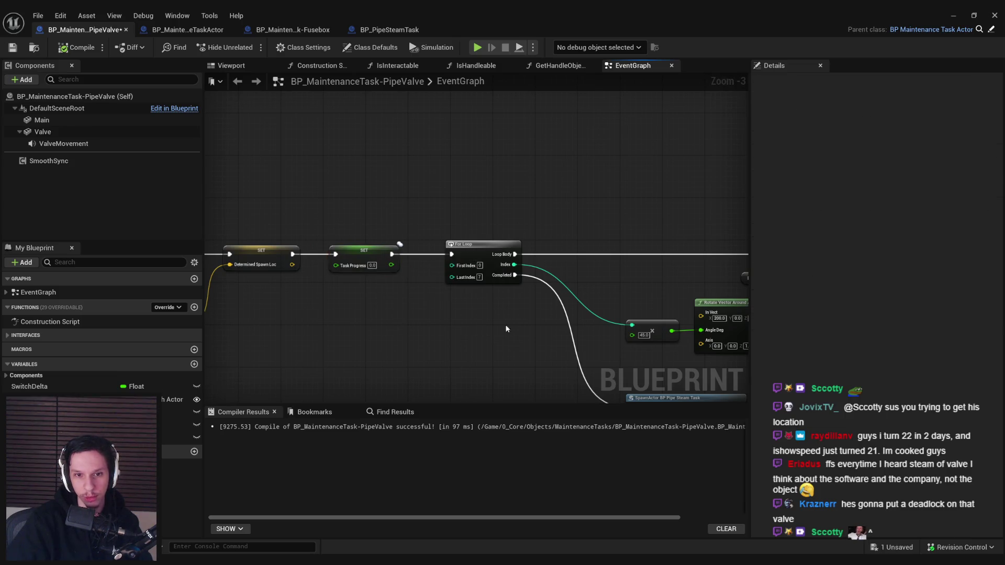
scroll(365, 227, "down", 4)
left_click_drag(365, 226, 738, 400)
scroll(448, 265, "up", 6)
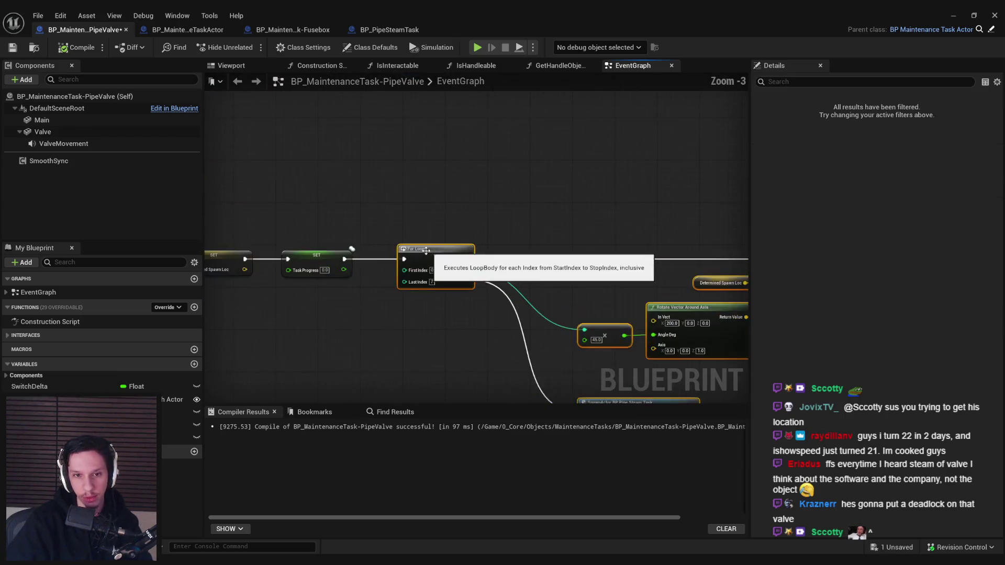
left_click(422, 190)
scroll(505, 260, "down", 5)
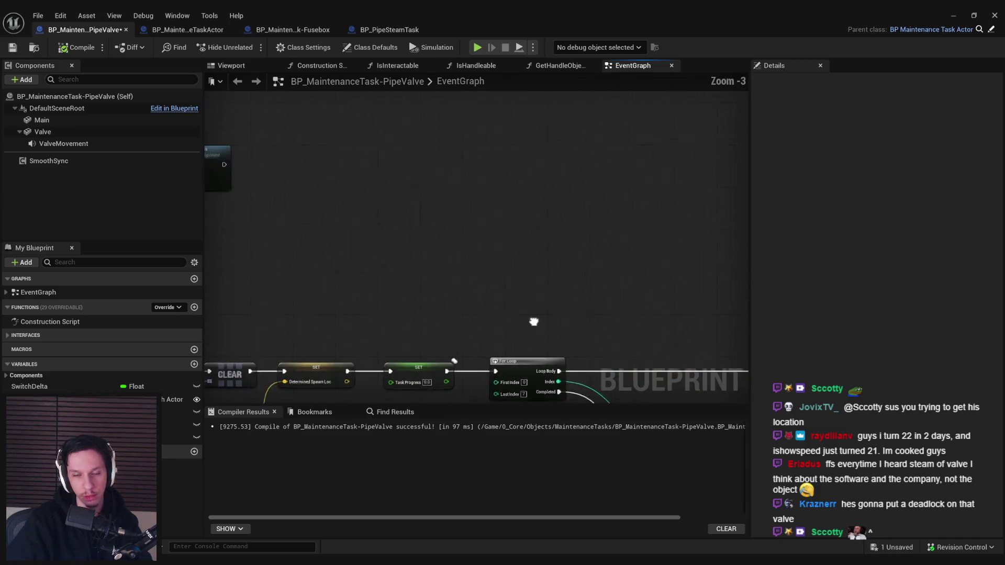
scroll(451, 367, "up", 2)
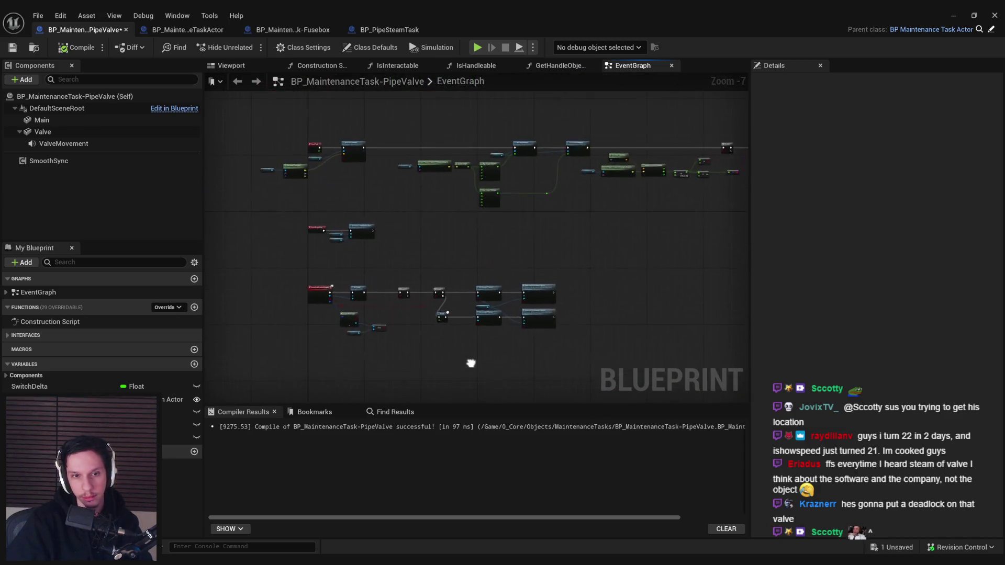
key("ctrl+s")
Step: Wire the Divide node's result into the To String conversion feeding Print String
scroll(618, 287, "down", 2)
scroll(550, 257, "up", 2)
mouse_move(549, 258)
left_mouse_down()
mouse_move(586, 245)
mouse_move(551, 312)
mouse_move(306, 285)
left_mouse_up()
scroll(305, 286, "up", 4)
left_click_drag(521, 229, 591, 217)
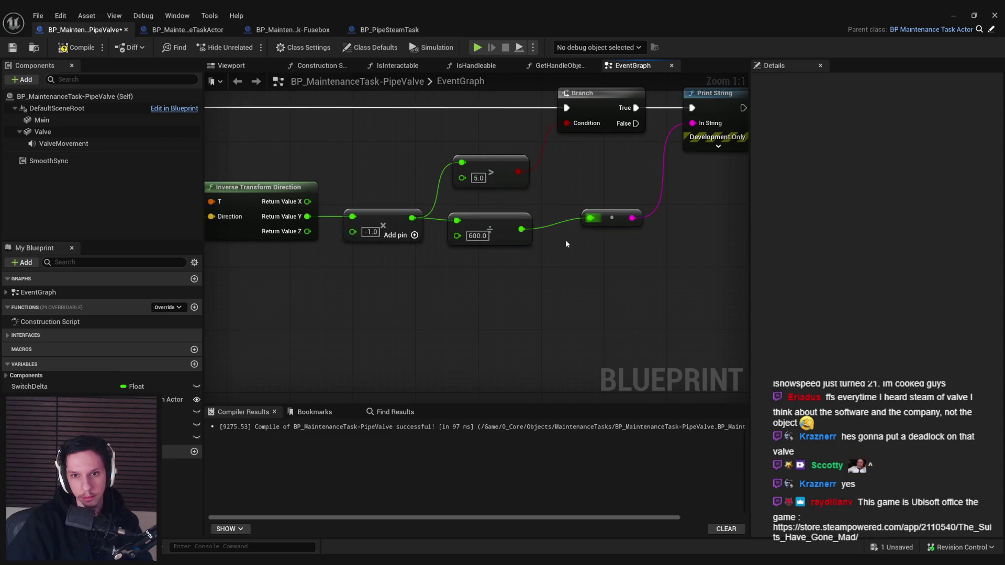
Step: Straighten the connections of the angular velocity chain nodes with Q
scroll(565, 240, "down", 4)
left_click_drag(647, 262, 225, 220)
key("q")
left_click(527, 269)
Step: Compile and save the PipeValve Blueprint
left_click(78, 47)
left_click(13, 47)
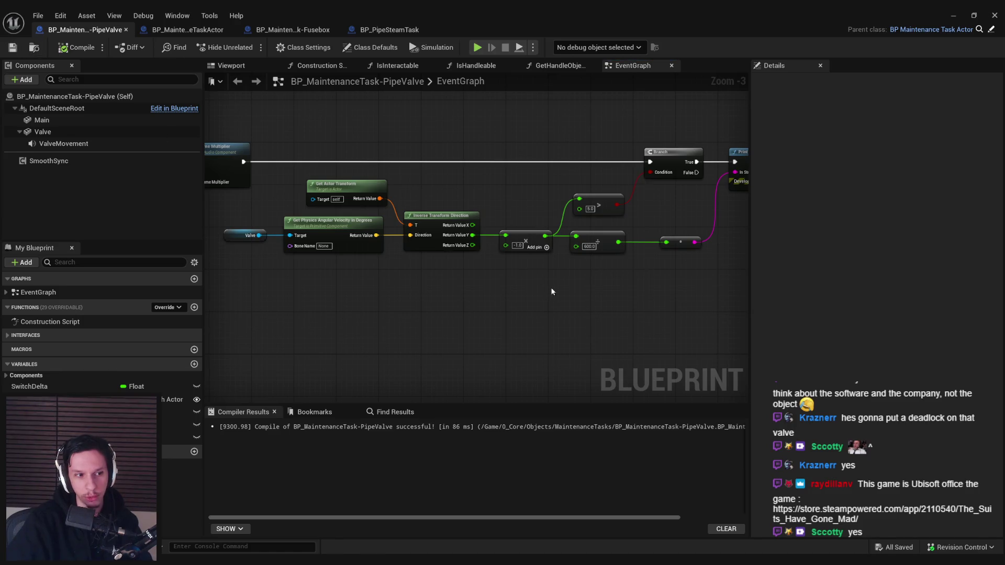
left_click_drag(550, 288, 383, 311)
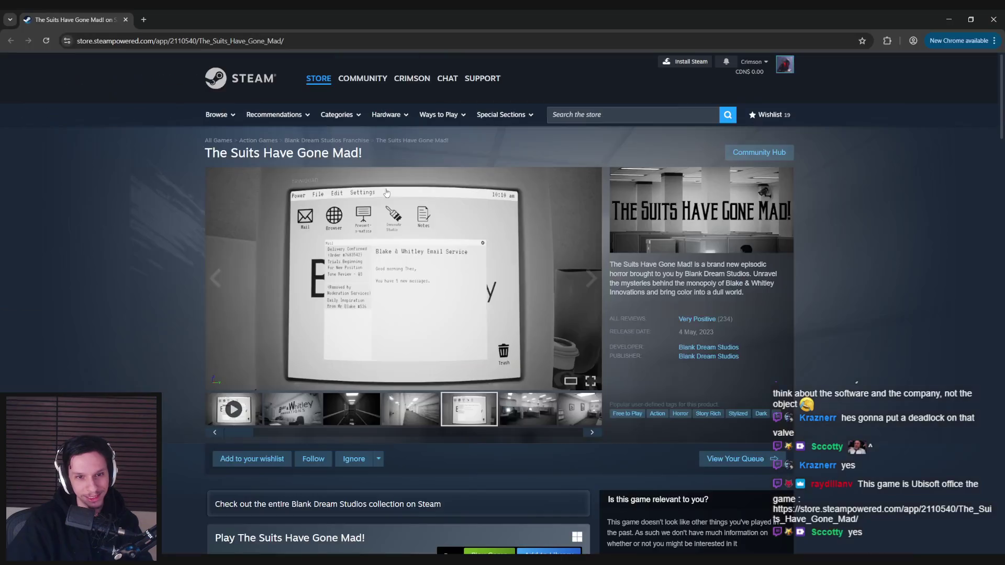
left_click(419, 422)
left_click(398, 313)
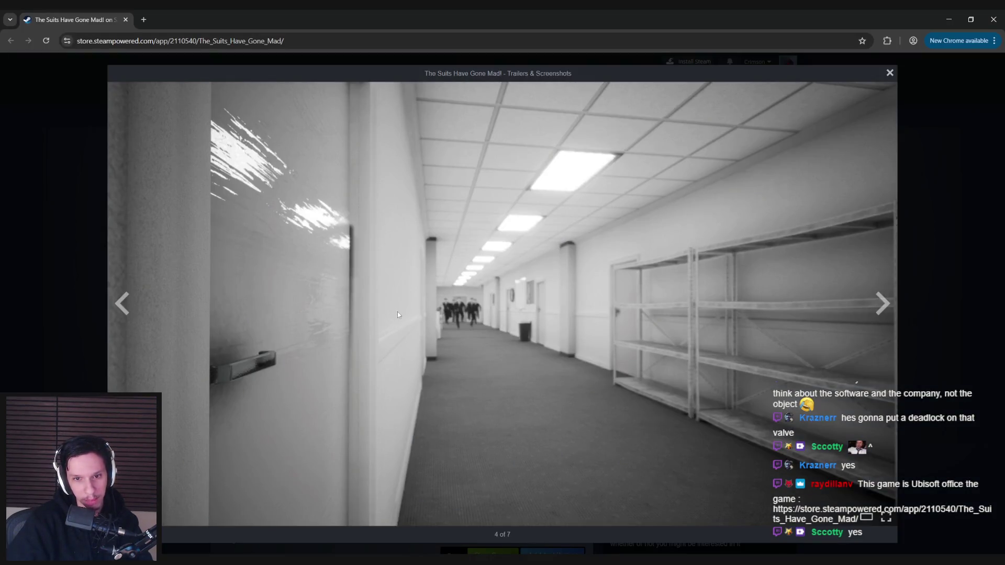
left_click(65, 265)
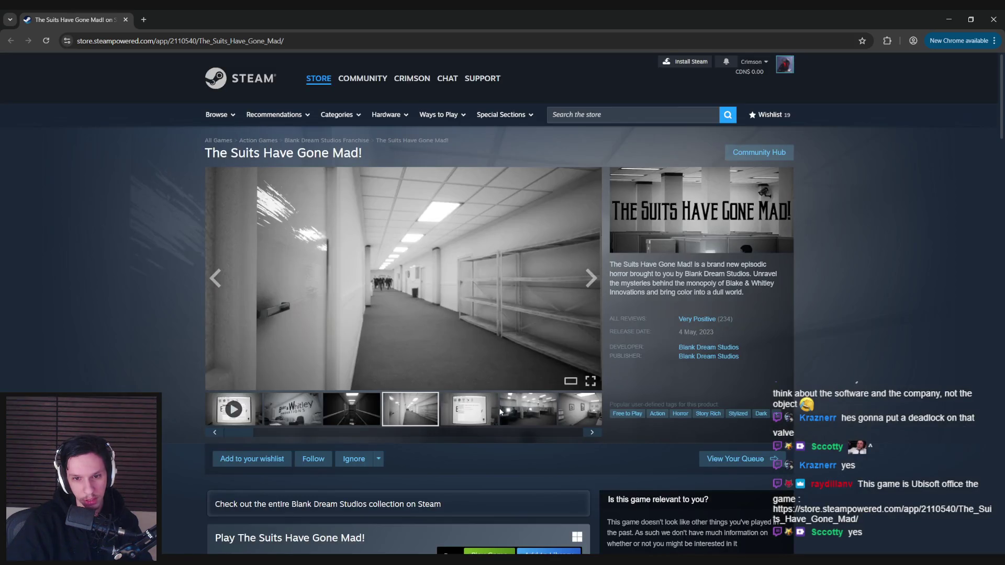
left_click(534, 413)
left_click(577, 414)
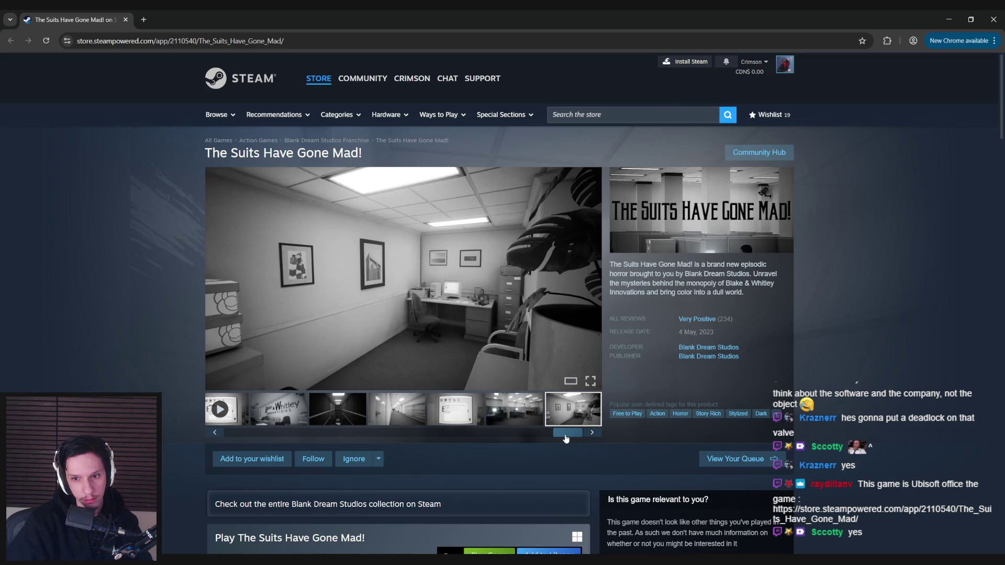
left_click(503, 420)
left_click(454, 423)
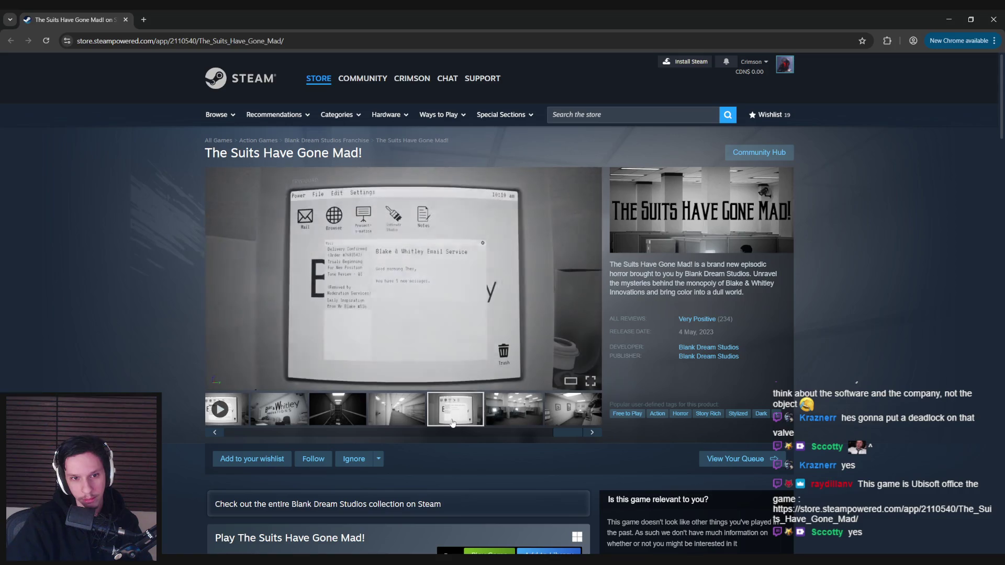
left_click(330, 423)
left_click(280, 425)
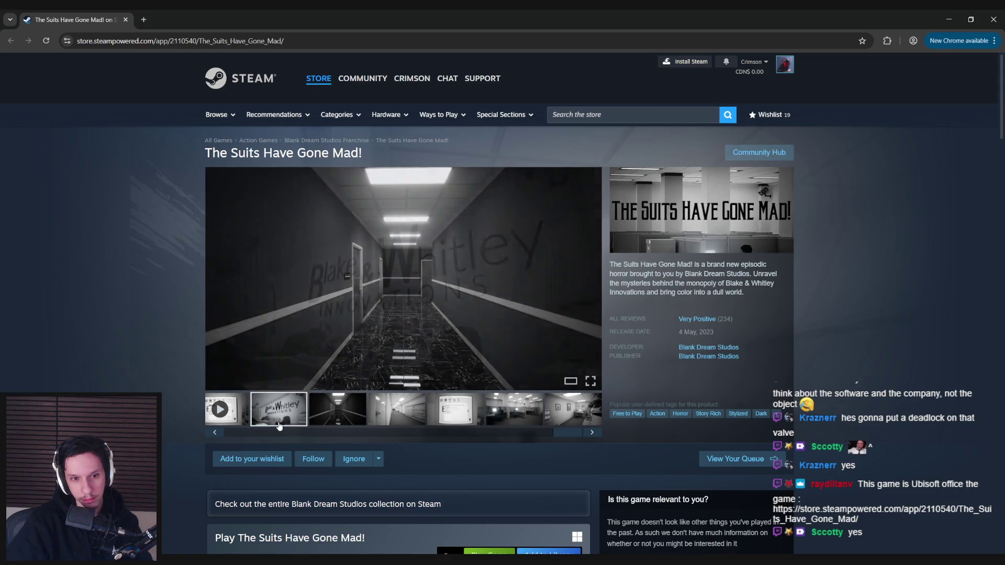
scroll(161, 443, "down", 1)
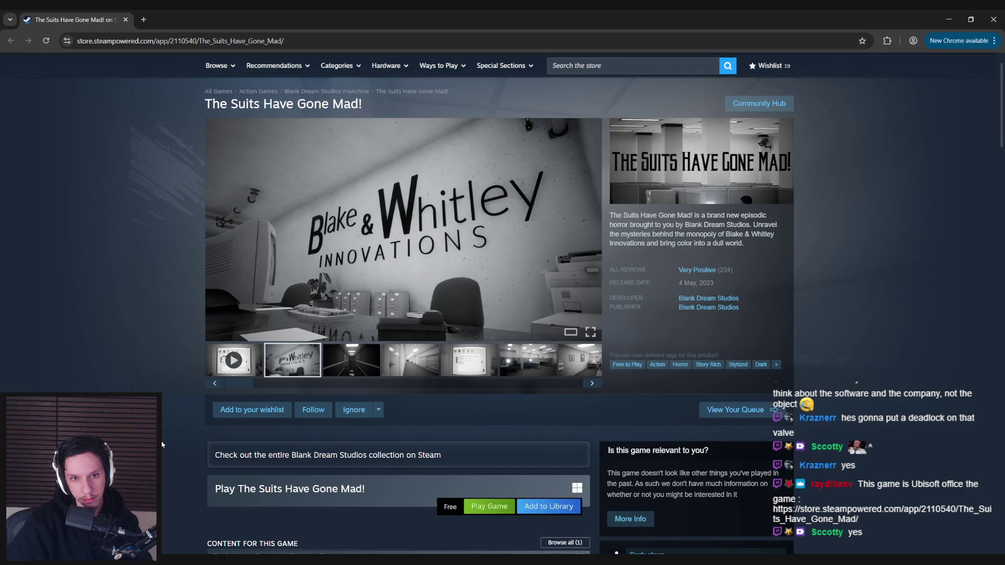
scroll(162, 445, "up", 1)
scroll(162, 444, "down", 3)
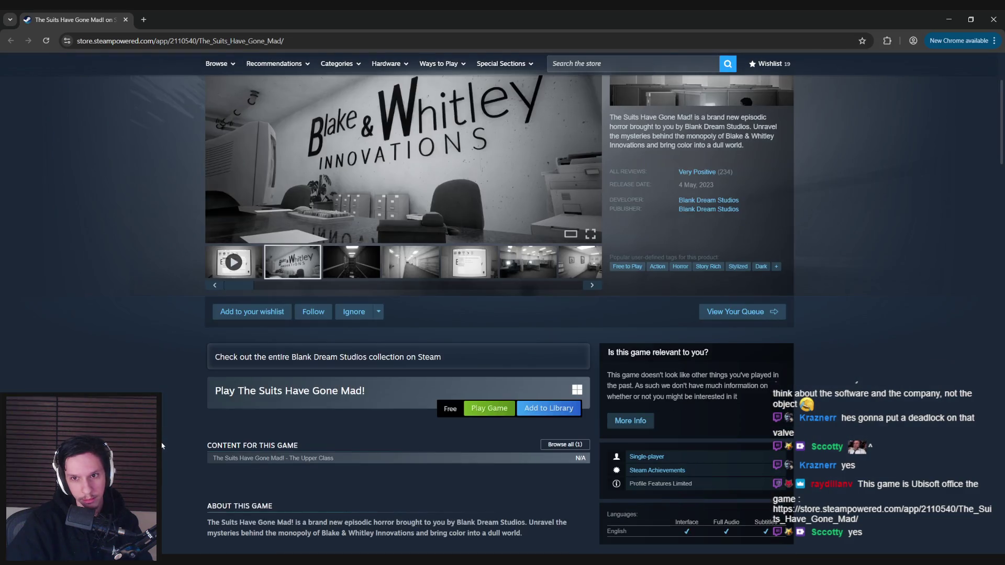
scroll(161, 445, "up", 3)
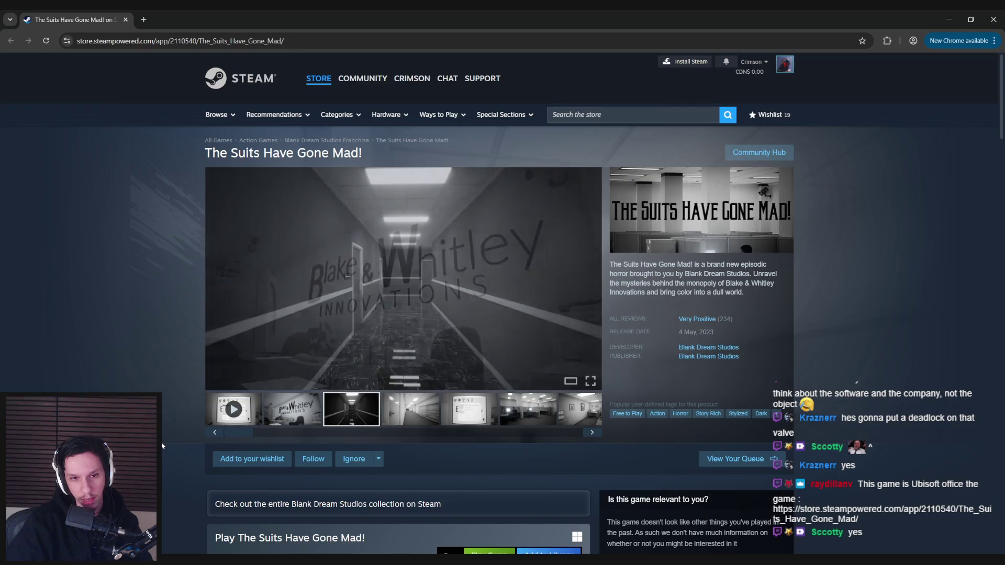
scroll(162, 445, "down", 1)
scroll(162, 446, "down", 8)
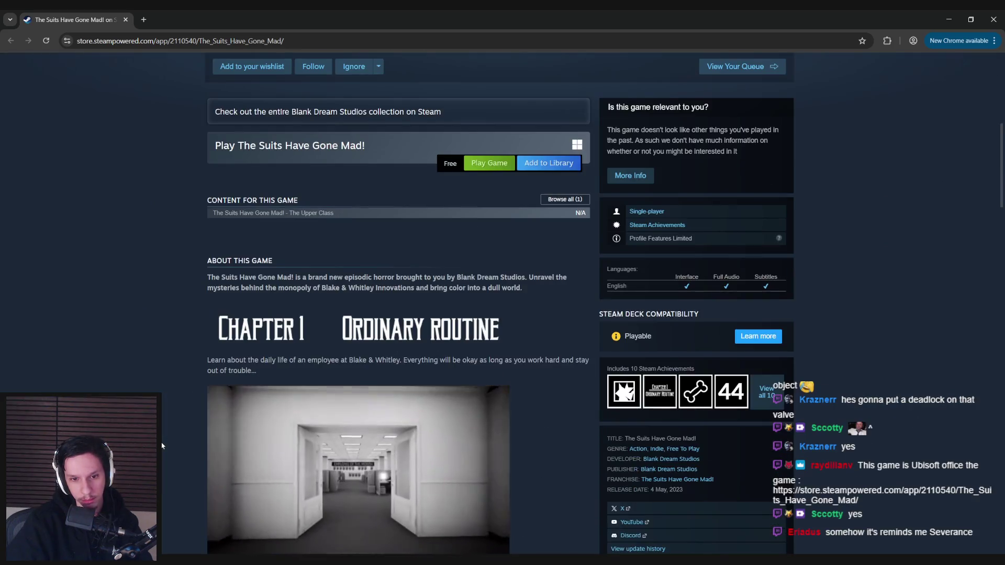
scroll(161, 445, "down", 1)
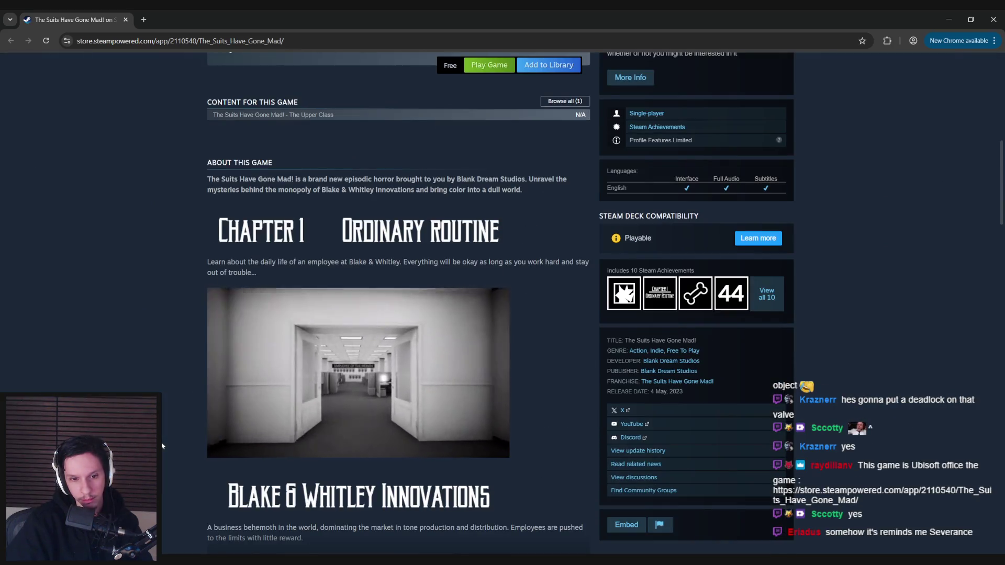
scroll(162, 446, "down", 3)
scroll(168, 422, "down", 7)
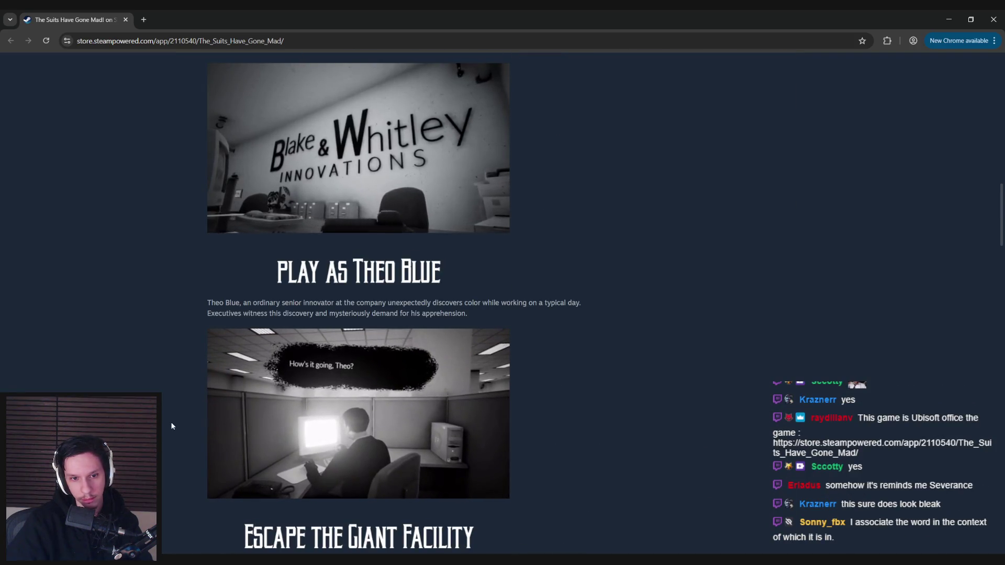
scroll(172, 426, "down", 5)
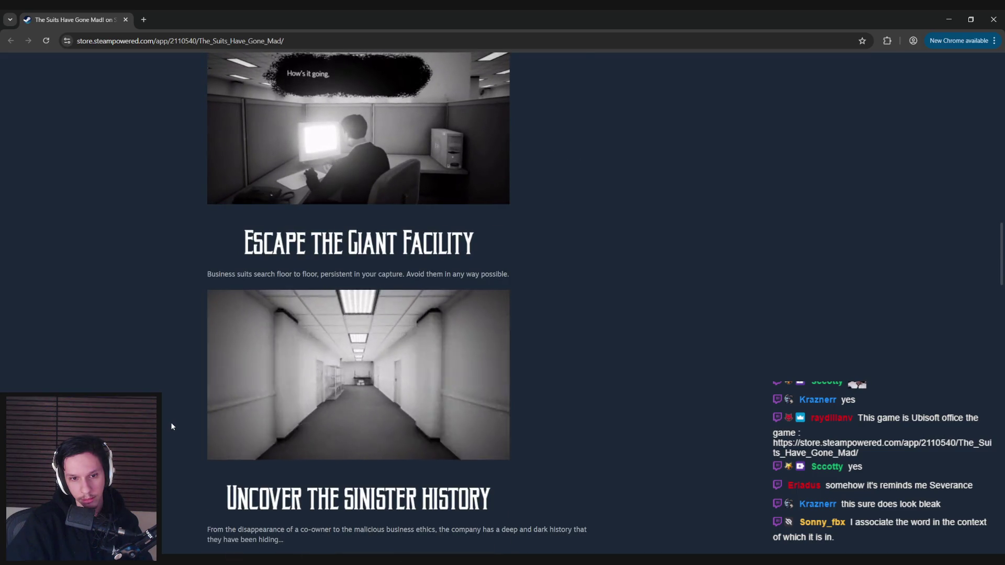
scroll(172, 425, "down", 5)
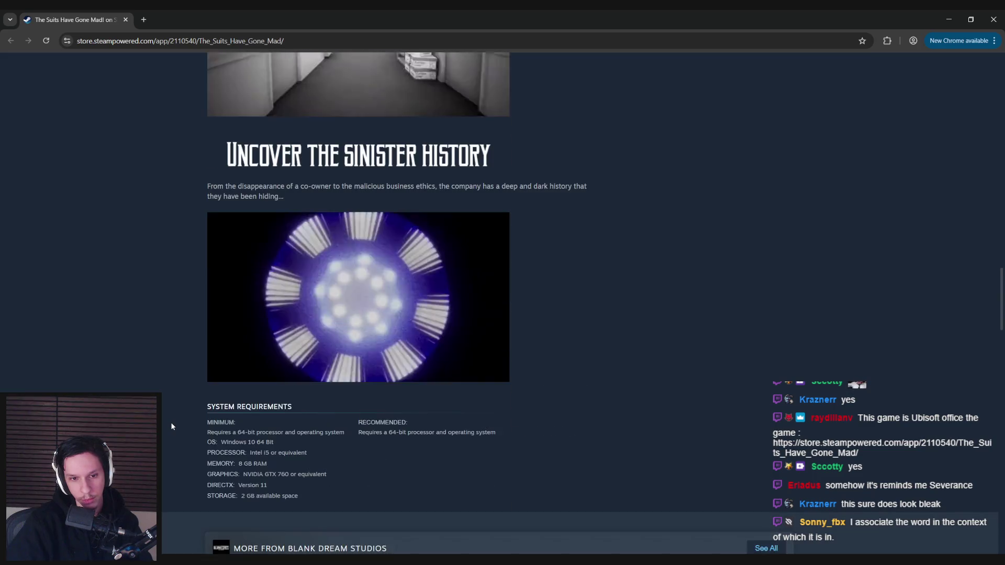
scroll(172, 425, "up", 2)
scroll(177, 442, "up", 14)
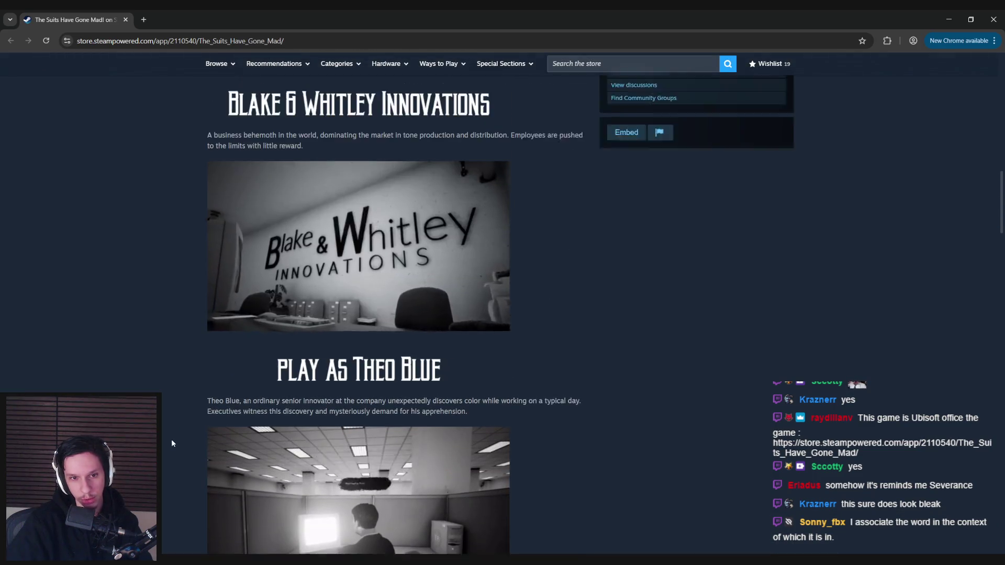
scroll(172, 441, "up", 8)
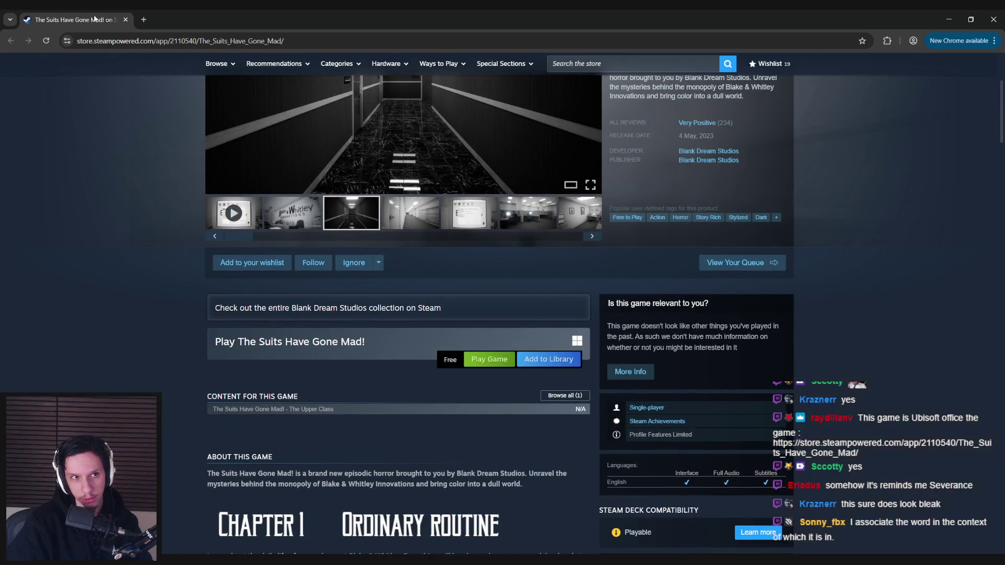
key("alt+Tab")
left_click_drag(407, 333, 374, 367)
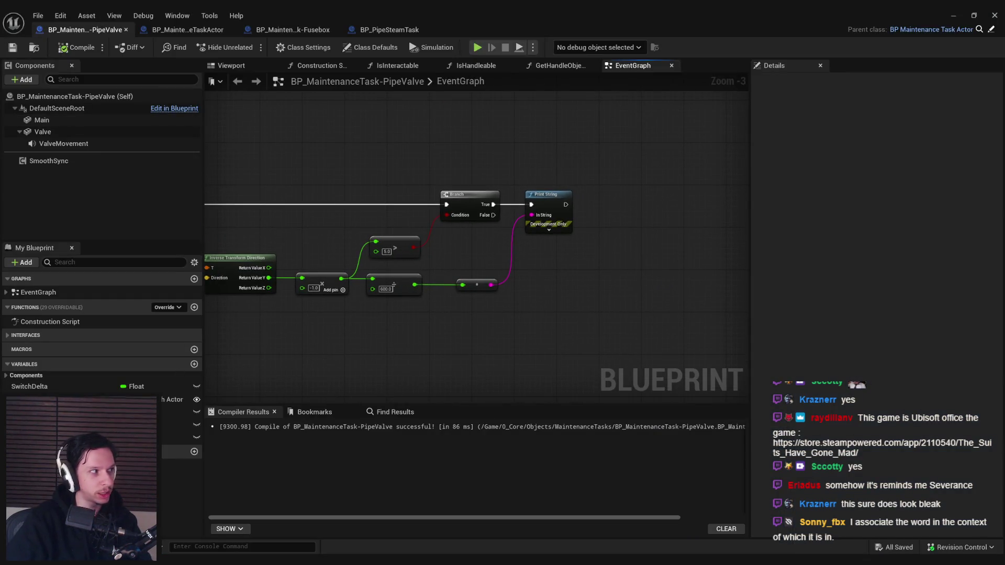
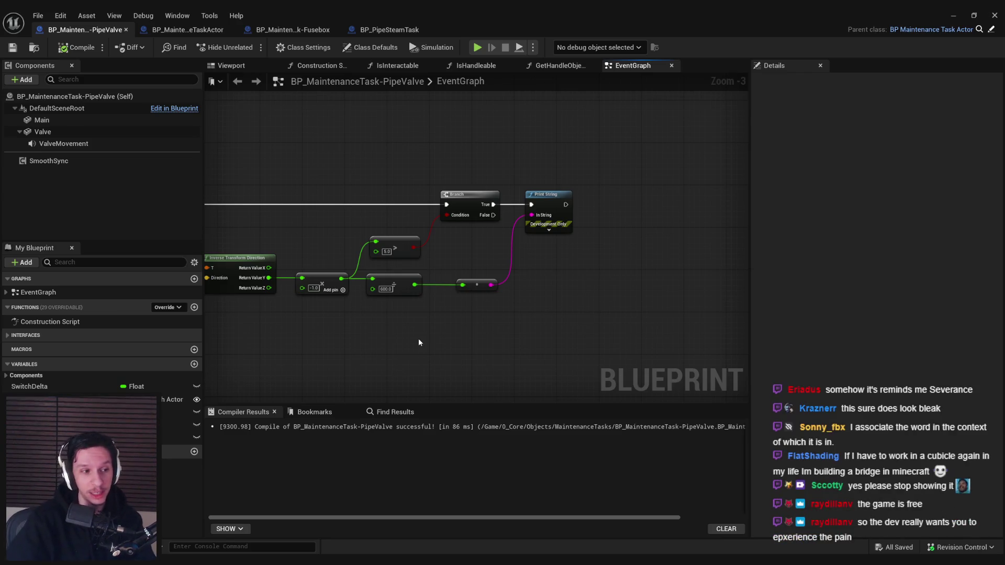
Step: Delete the Print String node and its input from the Branch's True path
mouse_move(513, 336)
left_mouse_down()
mouse_move(572, 257)
mouse_move(620, 234)
mouse_move(607, 283)
mouse_move(652, 220)
left_mouse_up()
scroll(560, 202, "up", 1)
scroll(569, 230, "down", 1)
left_click(600, 299)
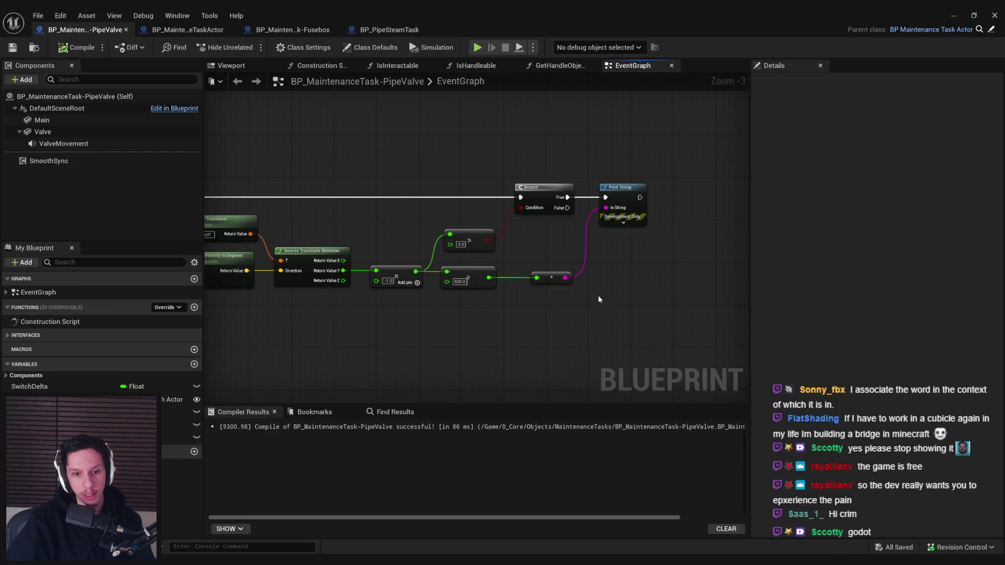
left_click_drag(620, 242, 513, 257)
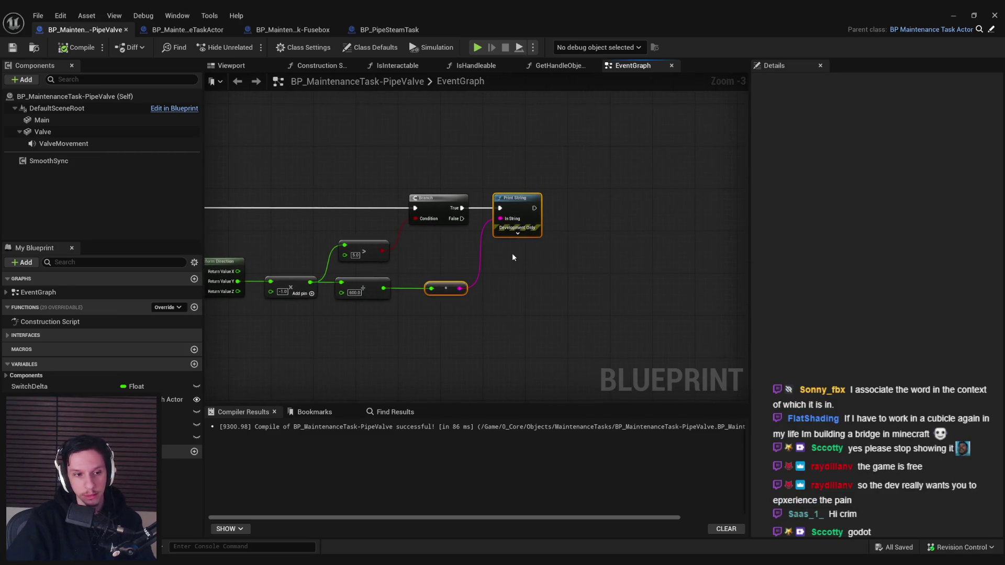
key("Delete")
Step: Add a Task Progress getter and a float + float node fed by the 600.0 division
left_click_drag(180, 437, 490, 308)
left_click_drag(451, 256, 504, 263)
left_click(479, 271)
type("+")
key("Up")
key("Up")
key("Return")
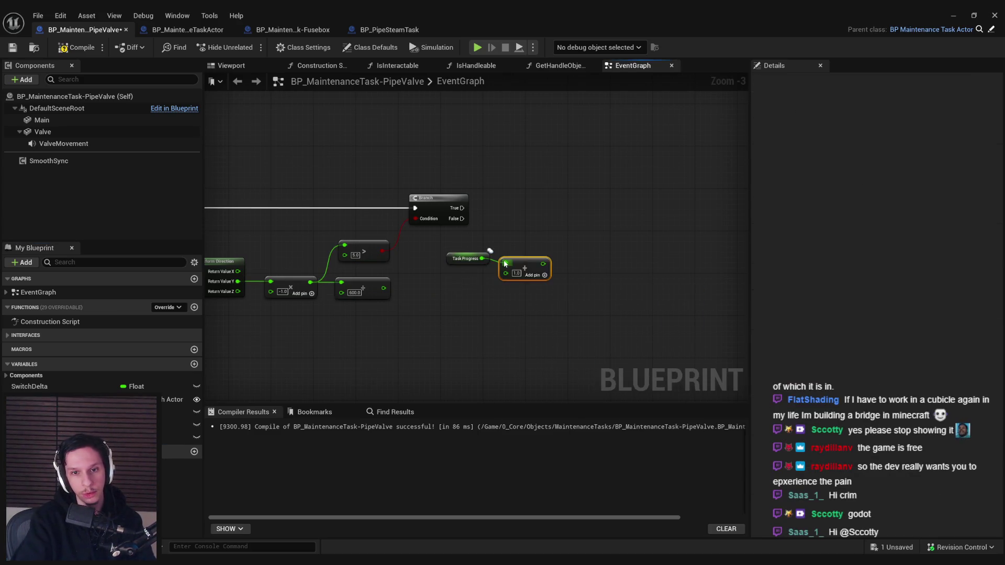
scroll(529, 265, "up", 3)
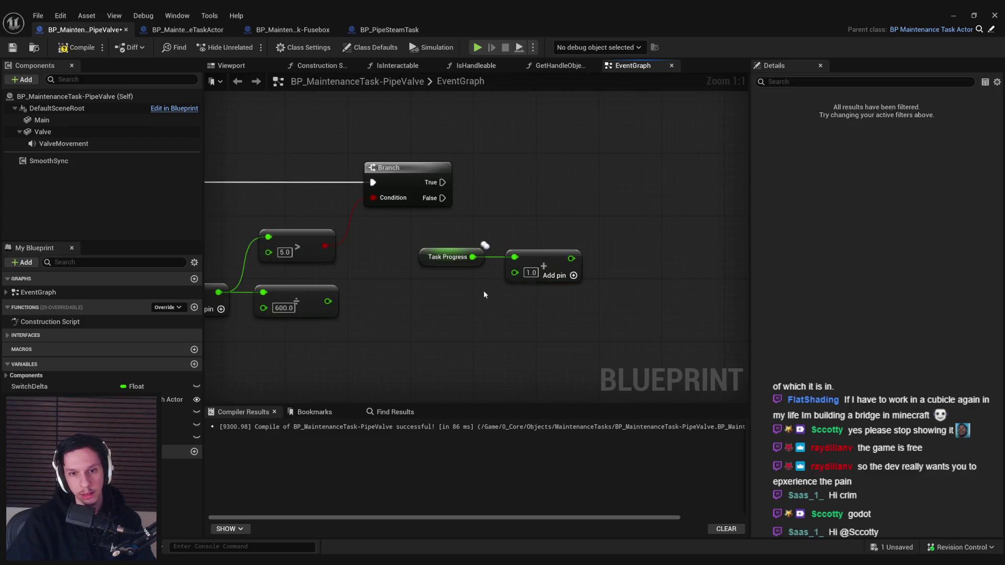
mouse_move(514, 272)
left_mouse_down()
mouse_move(335, 312)
mouse_move(521, 278)
left_mouse_up()
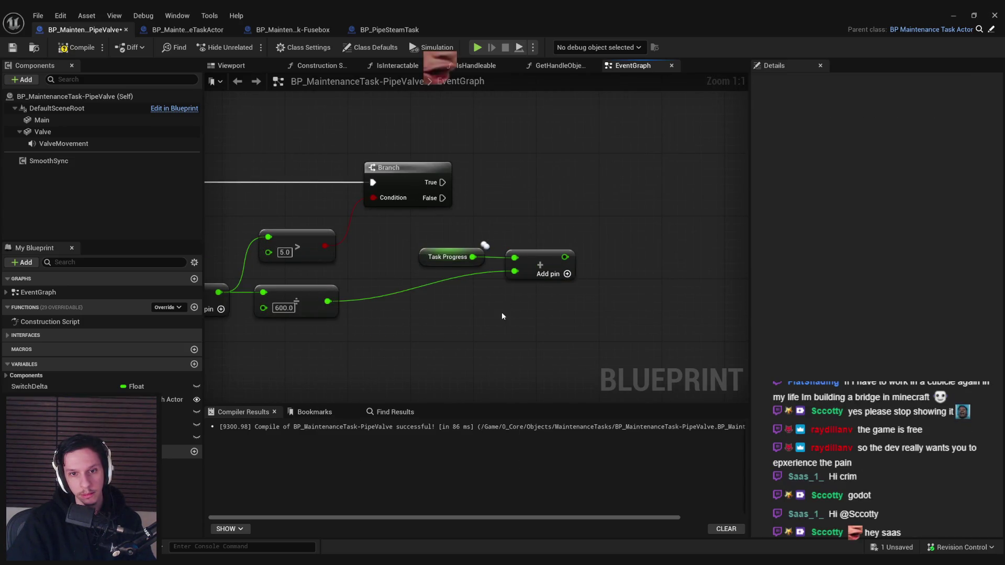
Step: Place a SET Task Progress after Branch True, wire the sum into it, and compile
scroll(501, 312, "down", 1)
left_click(52, 437)
key("ctrl+v")
mouse_move(429, 220)
left_mouse_down()
mouse_move(585, 221)
mouse_move(539, 286)
left_mouse_up()
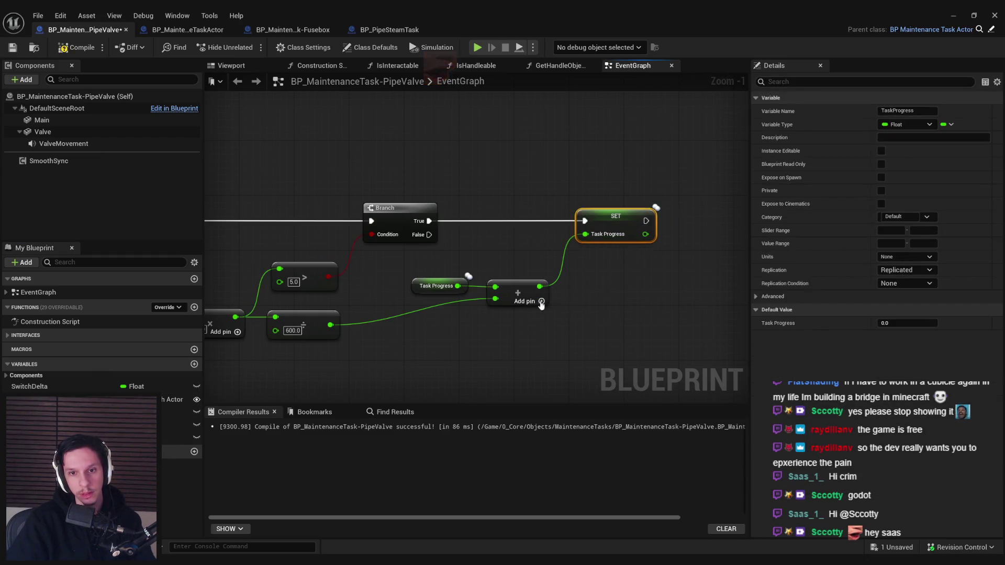
left_click(77, 47)
left_click(12, 47)
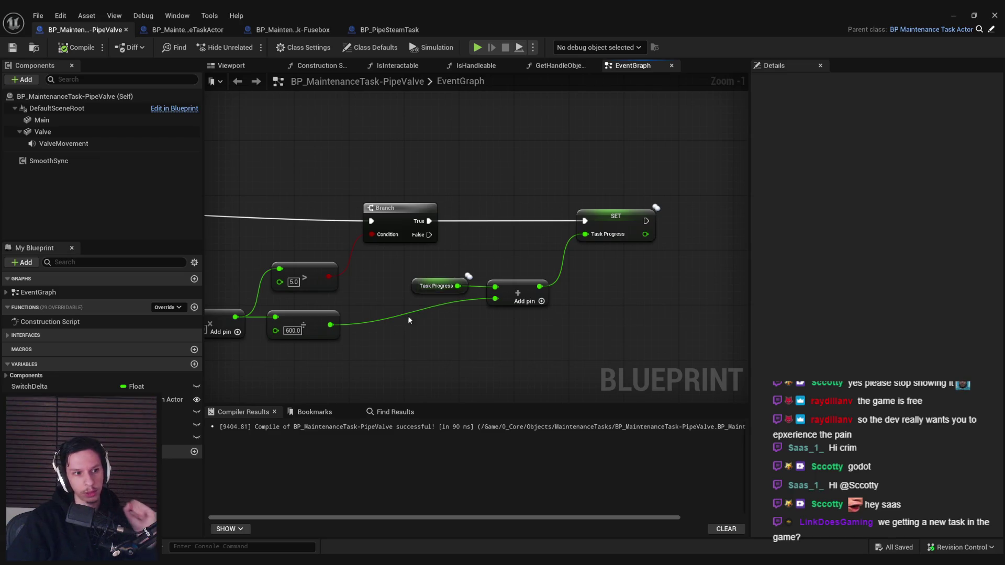
Step: Insert a reroute node on the 600.0 division wire, then recompile and save
double_click(372, 319)
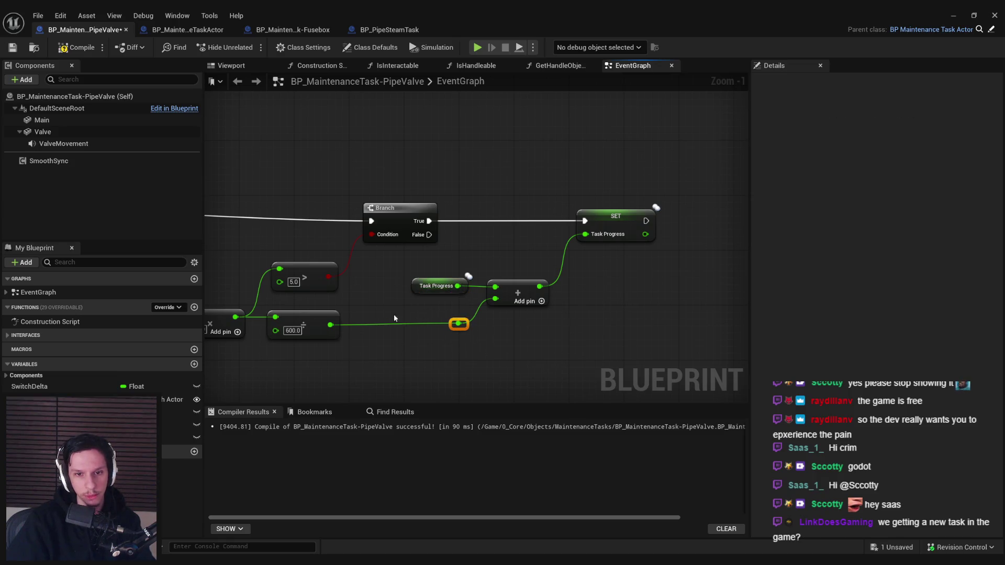
left_click(501, 351)
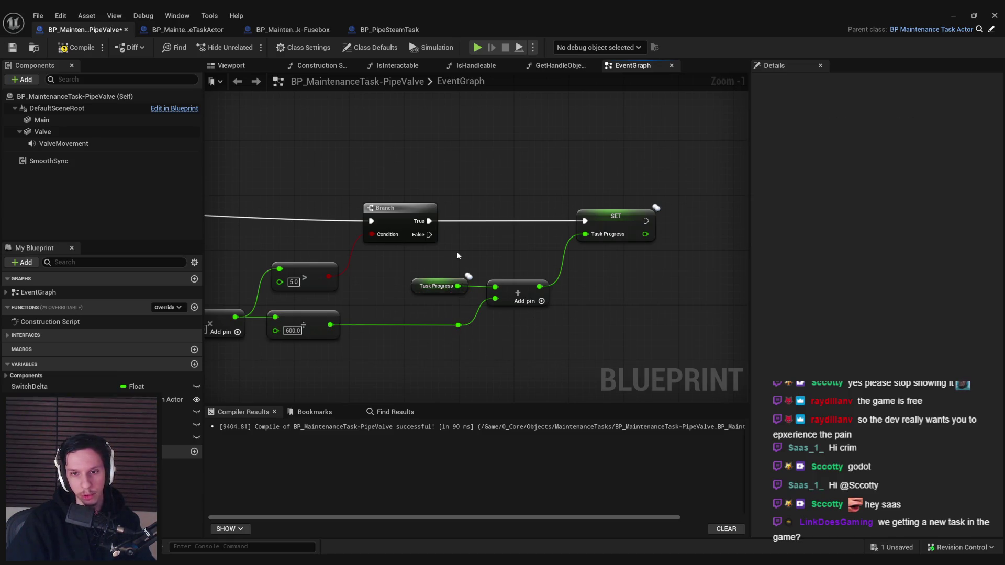
left_click(54, 48)
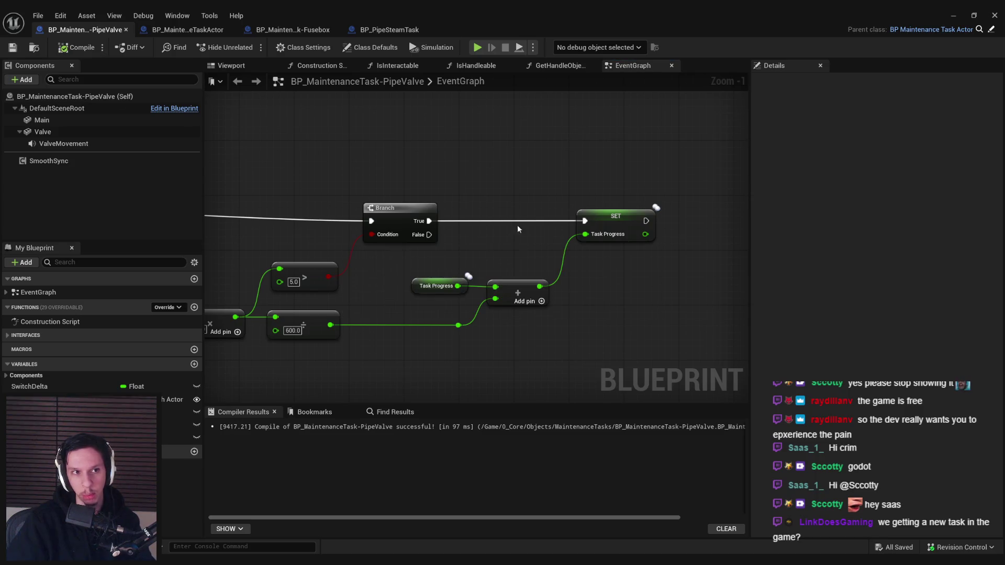
scroll(382, 237, "down", 1)
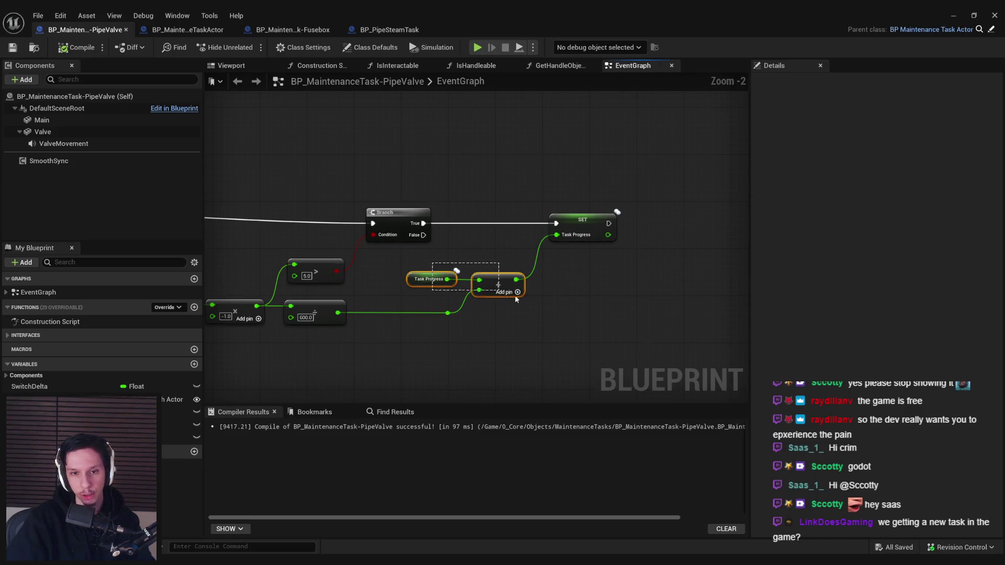
key("ctrl+s")
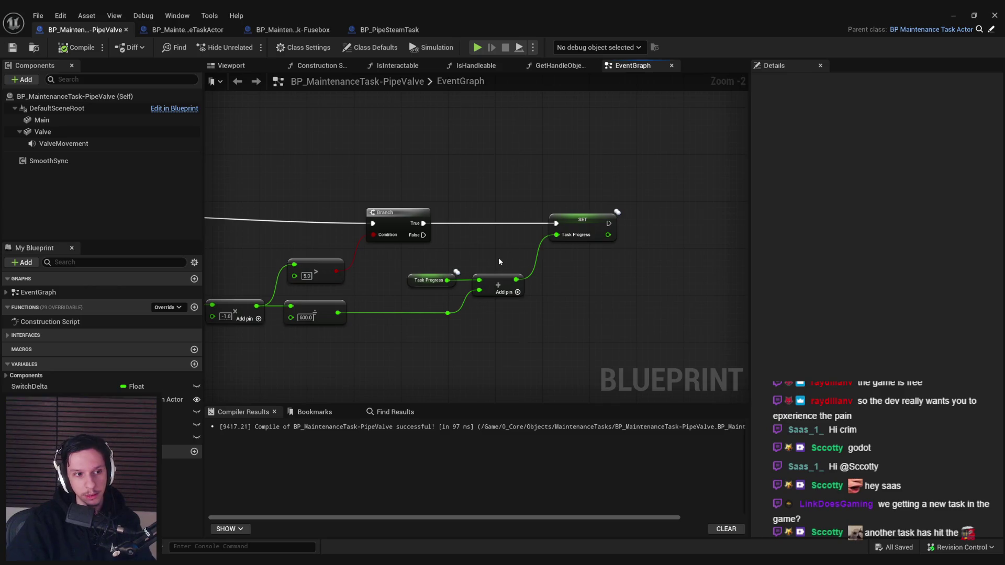
Step: Pan across the graph to review the Task Progress nodes and the earlier nodes
mouse_move(499, 262)
left_mouse_down()
mouse_move(471, 269)
mouse_move(408, 214)
mouse_move(424, 273)
mouse_move(491, 271)
left_mouse_up()
scroll(490, 272, "up", 2)
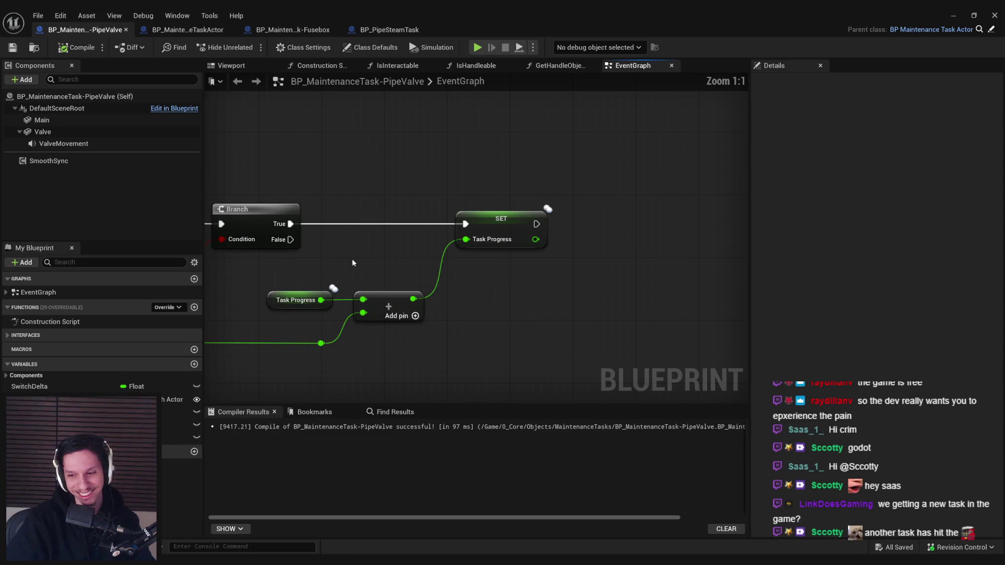
scroll(352, 259, "down", 2)
mouse_move(351, 259)
left_mouse_down()
mouse_move(532, 259)
mouse_move(457, 290)
left_mouse_up()
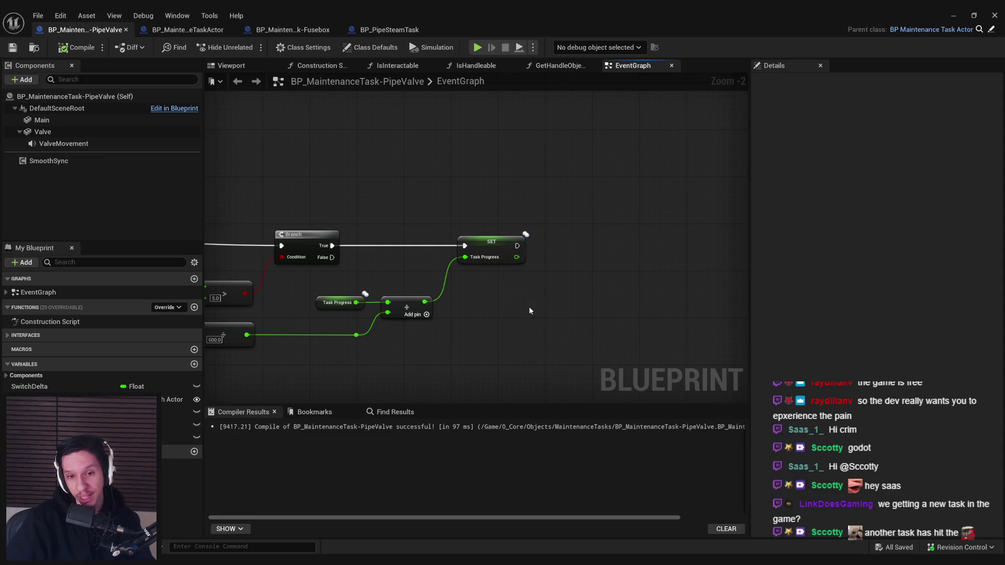
scroll(529, 306, "down", 2)
left_click_drag(528, 306, 528, 243)
mouse_move(646, 261)
left_mouse_down()
mouse_move(489, 253)
mouse_move(652, 246)
mouse_move(688, 288)
mouse_move(518, 286)
left_mouse_up()
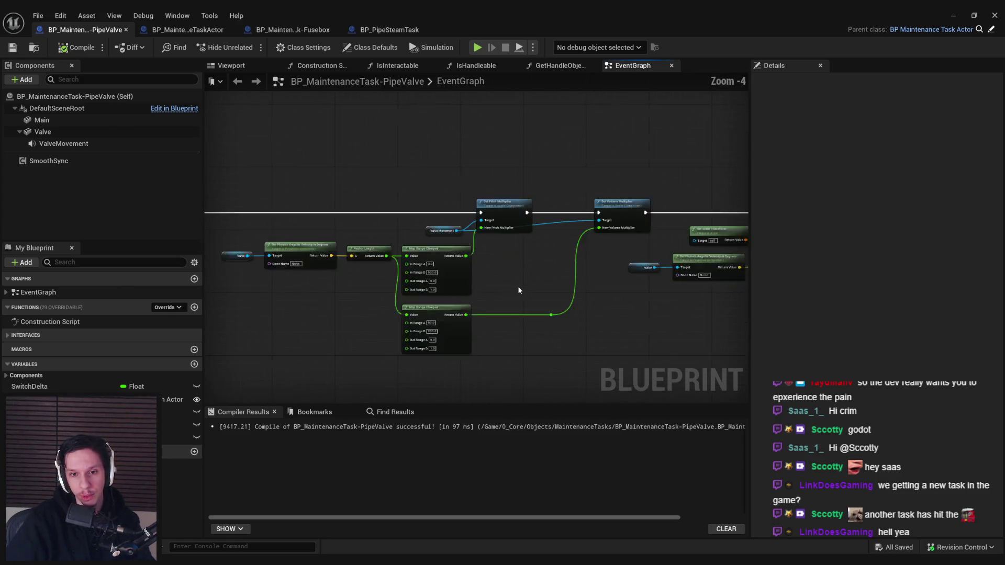
Step: Pan through the graph past the BeginPlay, Event Tick and AddRemoveHandler nodes
scroll(517, 286, "up", 1)
mouse_move(316, 282)
left_mouse_down()
mouse_move(621, 299)
mouse_move(534, 233)
left_mouse_up()
scroll(621, 299, "down", 1)
left_click_drag(552, 299, 551, 157)
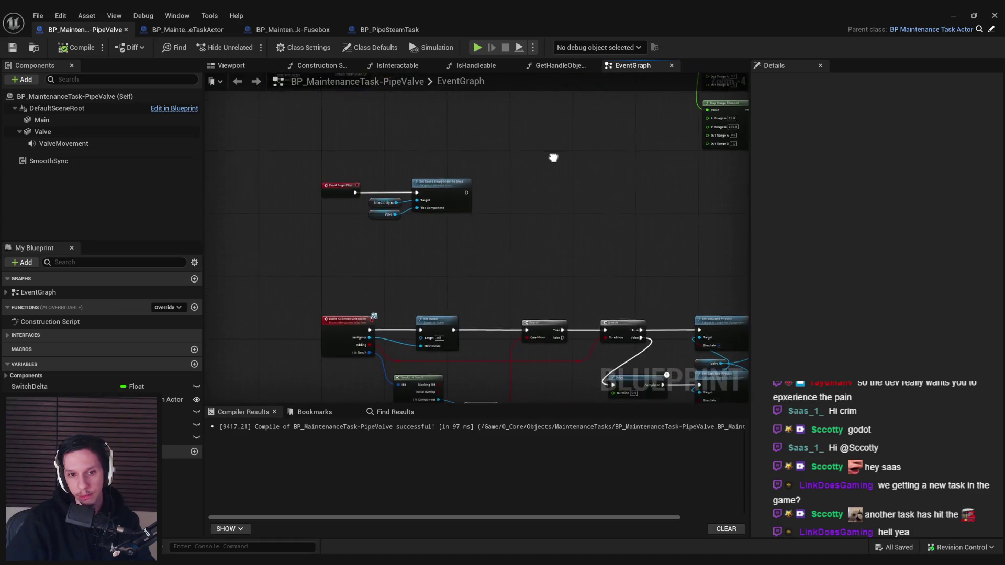
scroll(428, 188, "up", 3)
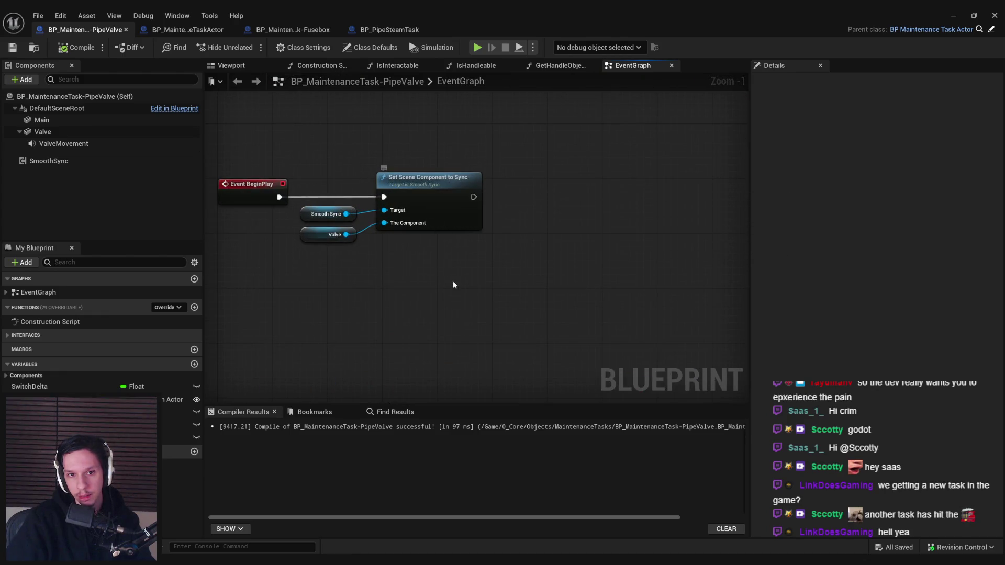
scroll(453, 283, "down", 5)
scroll(377, 278, "up", 3)
left_click_drag(375, 276, 523, 250)
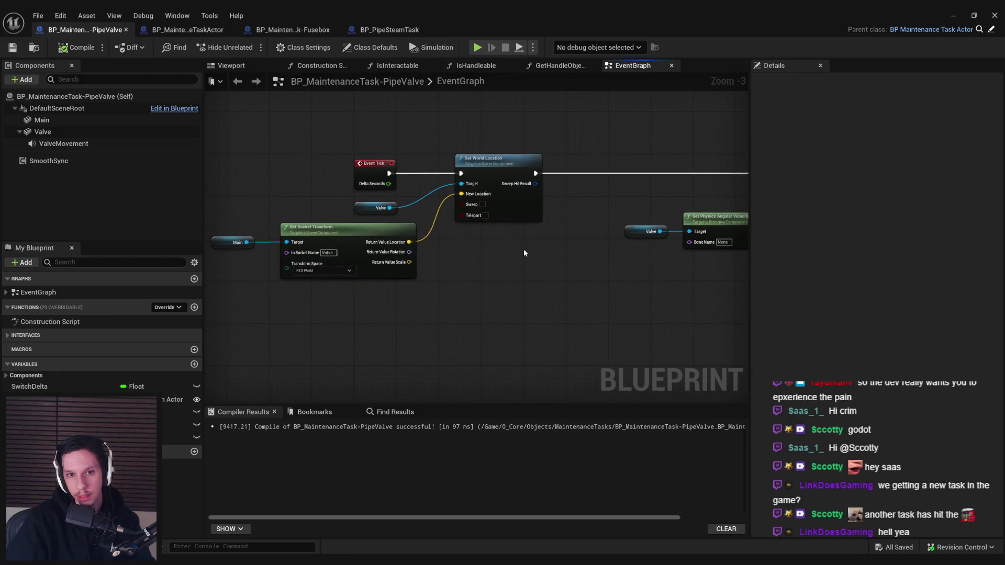
scroll(557, 306, "down", 1)
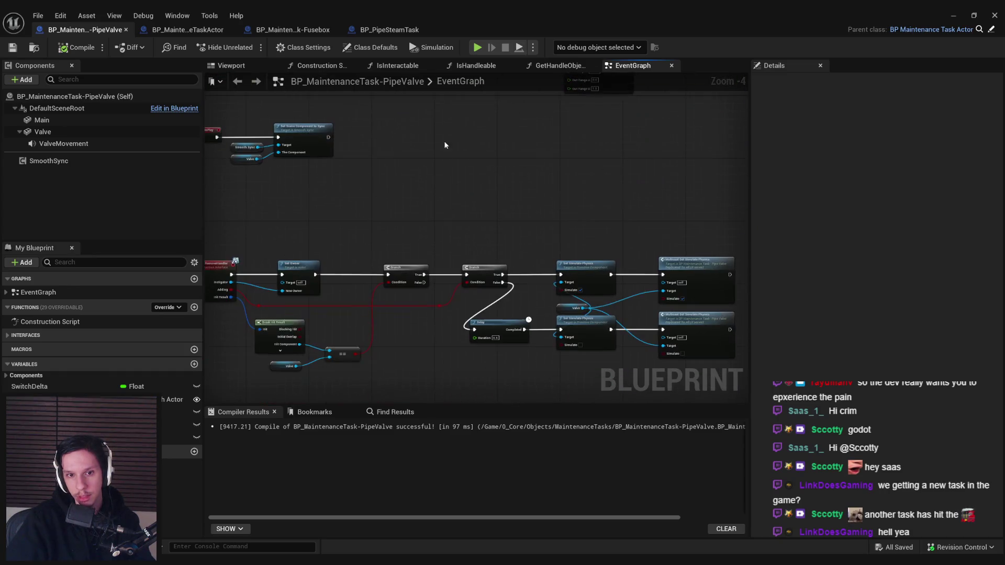
scroll(425, 337, "up", 1)
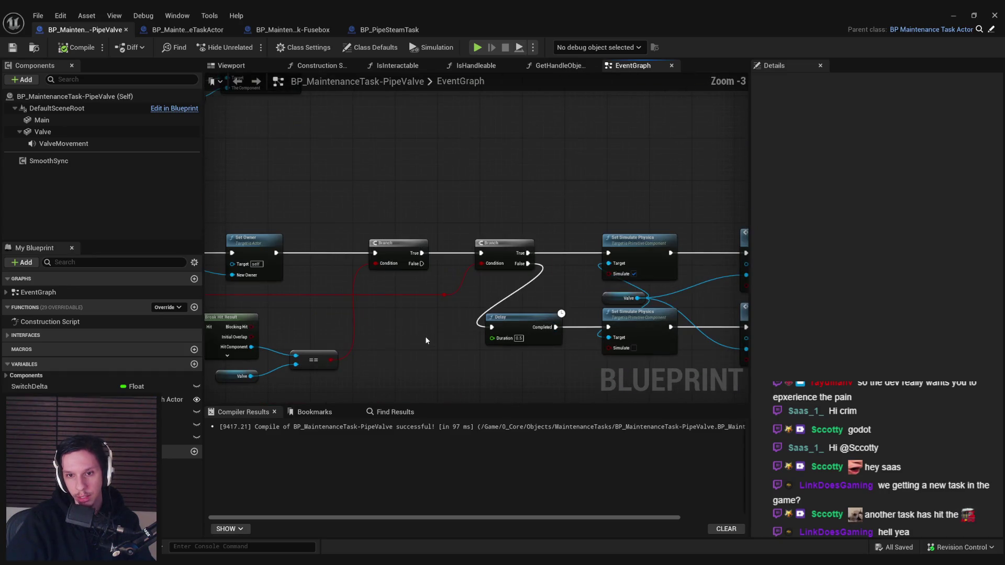
left_click_drag(425, 337, 599, 331)
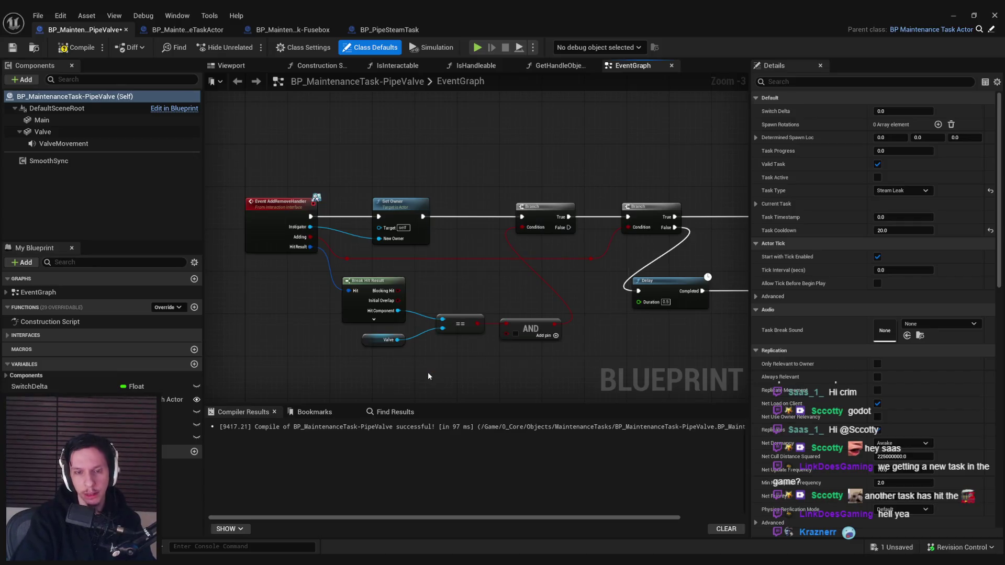
Step: Add a Task Active getter beside the AND node, save, and return to the level
mouse_move(434, 373)
left_mouse_down()
mouse_move(448, 350)
mouse_move(512, 341)
mouse_move(471, 369)
mouse_move(433, 312)
left_mouse_up()
key("Escape")
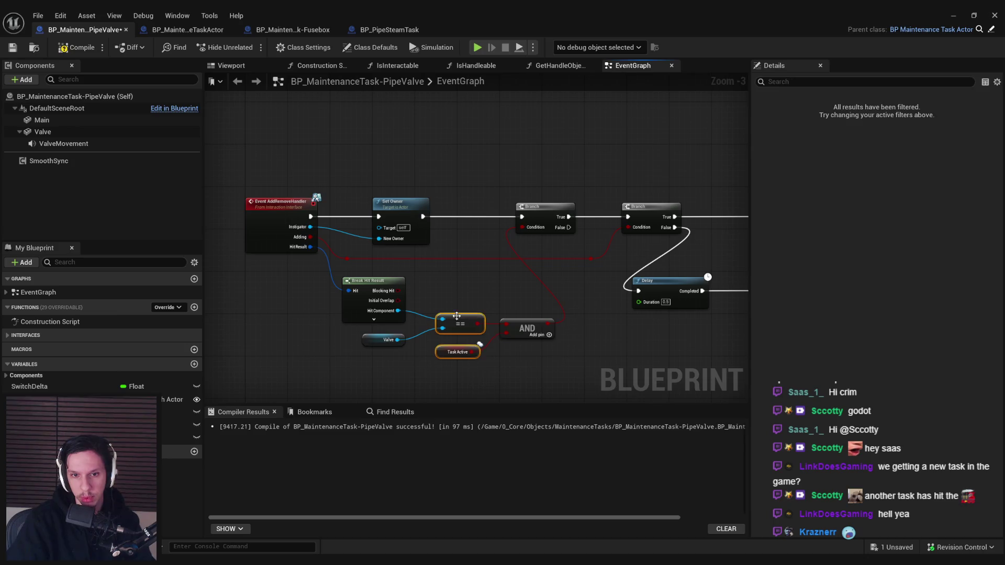
key("ctrl+s")
left_click(948, 17)
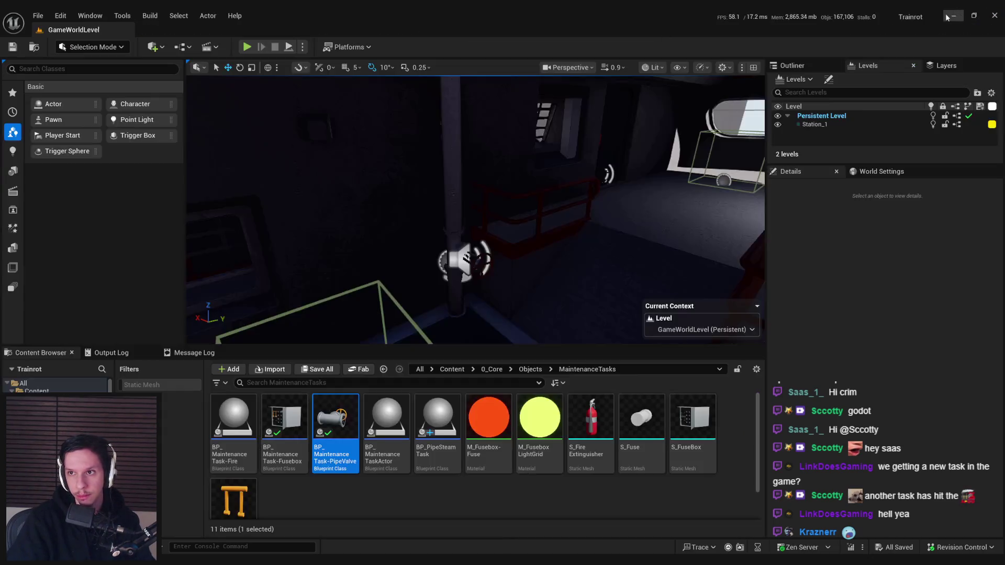
key("alt+p")
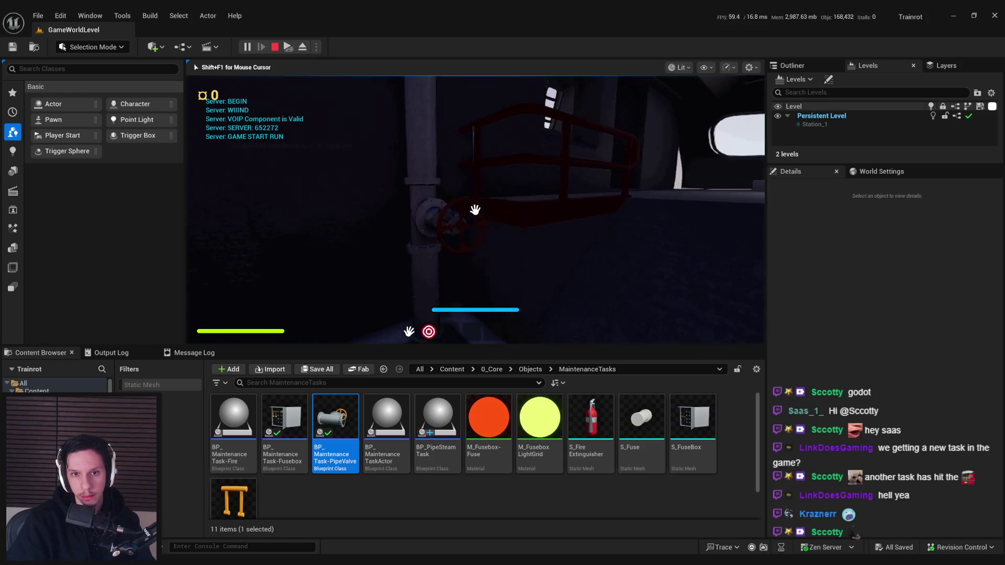
key("w")
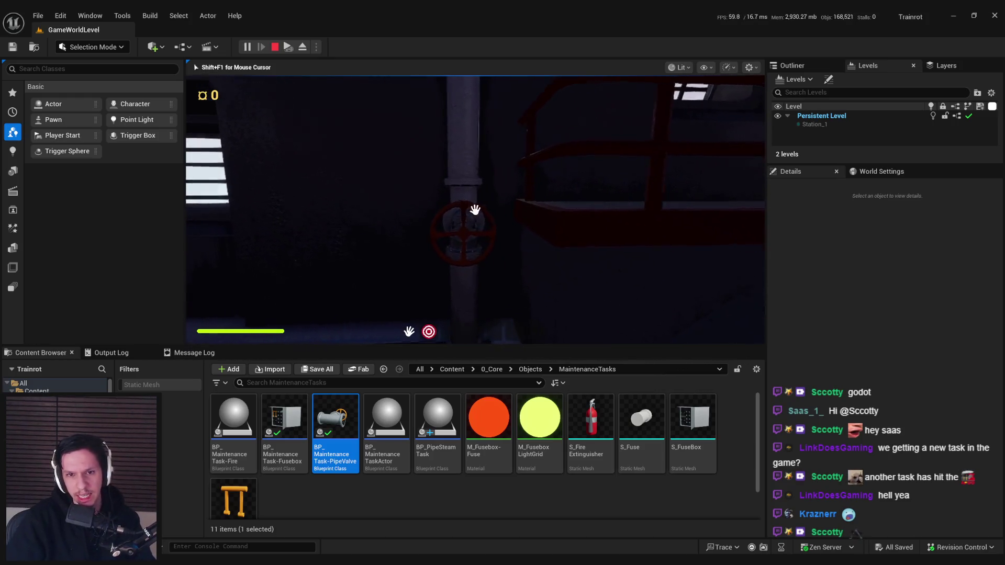
key("grave")
type("slomo 1")
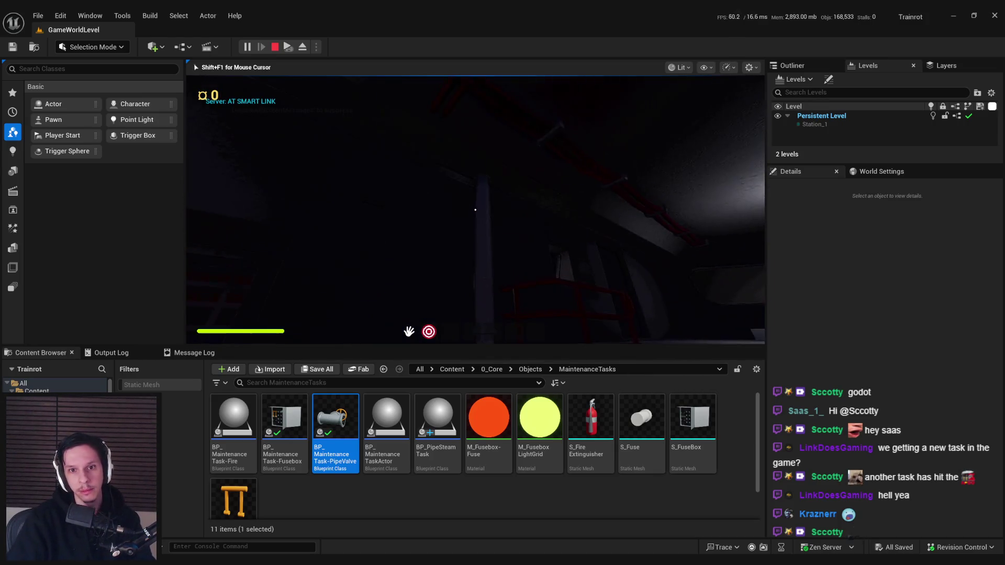
key("grave")
type("slomo 1")
key("Return")
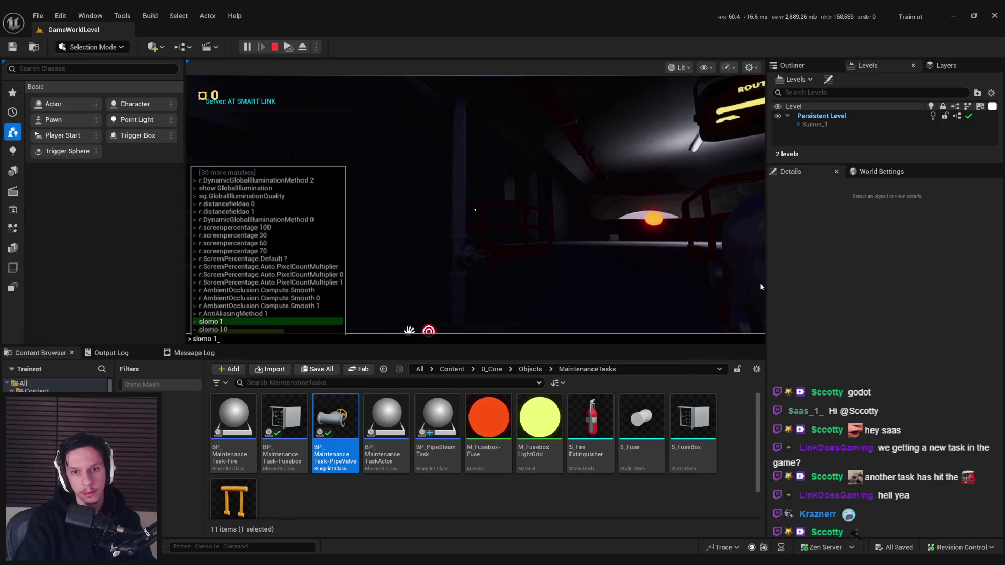
key("grave")
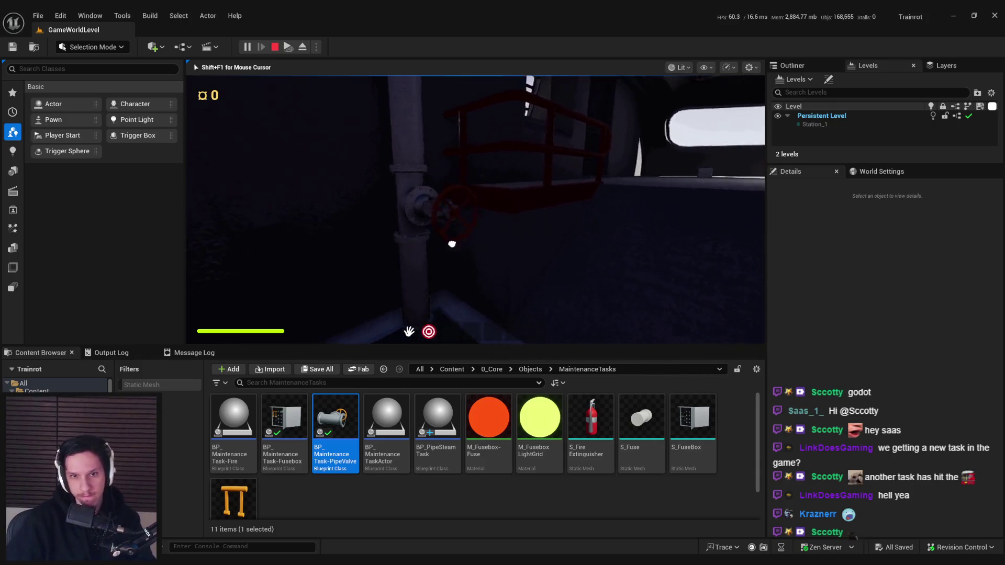
key("Escape")
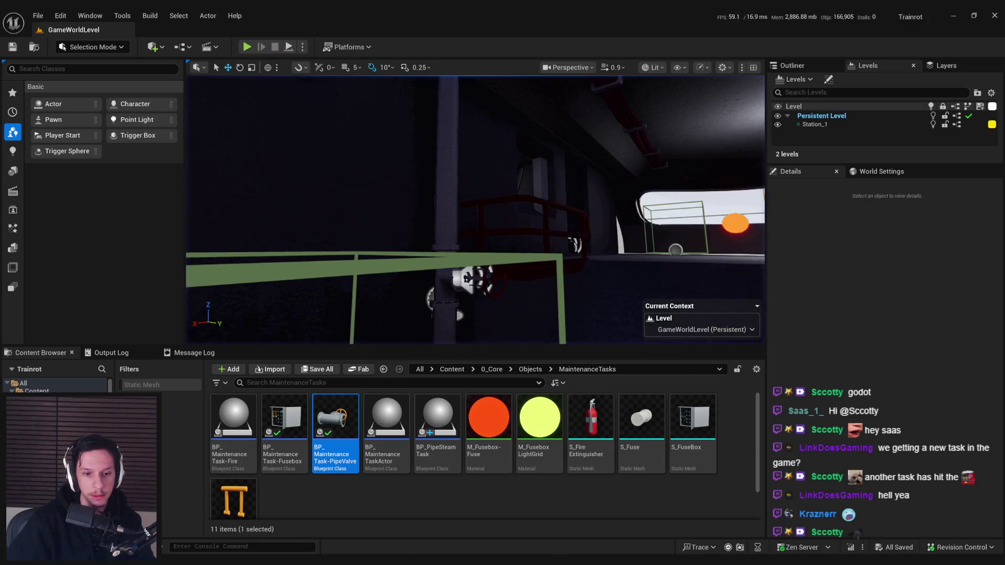
Step: Shift the Set Simulate Physics node left and save the PipeValve blueprint
scroll(407, 264, "down", 1)
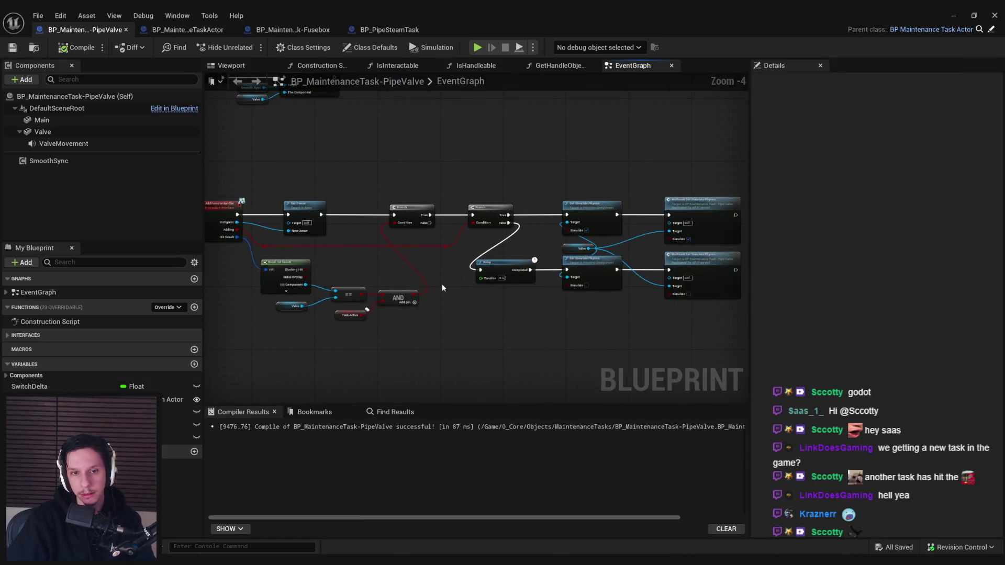
scroll(444, 284, "down", 1)
scroll(545, 144, "down", 2)
scroll(466, 254, "up", 2)
scroll(536, 211, "up", 2)
mouse_move(515, 171)
left_mouse_down()
mouse_move(529, 199)
mouse_move(495, 240)
left_mouse_up()
scroll(425, 172, "down", 2)
key("ctrl+s")
Step: Bring up the BP_MaintenanceTask-Fusebox blueprint's event graph
scroll(451, 243, "down", 2)
scroll(421, 295, "up", 4)
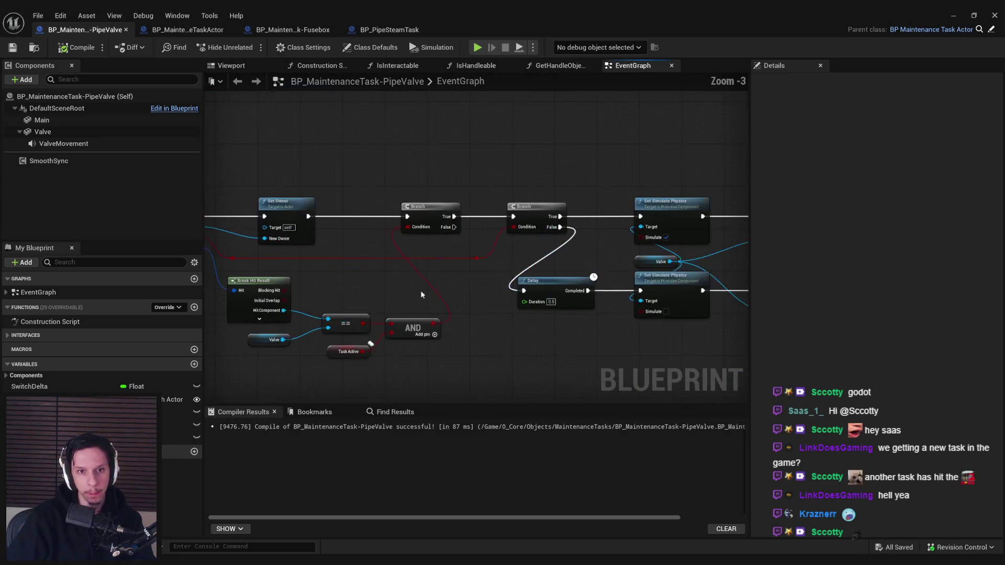
scroll(421, 295, "down", 2)
scroll(576, 261, "up", 2)
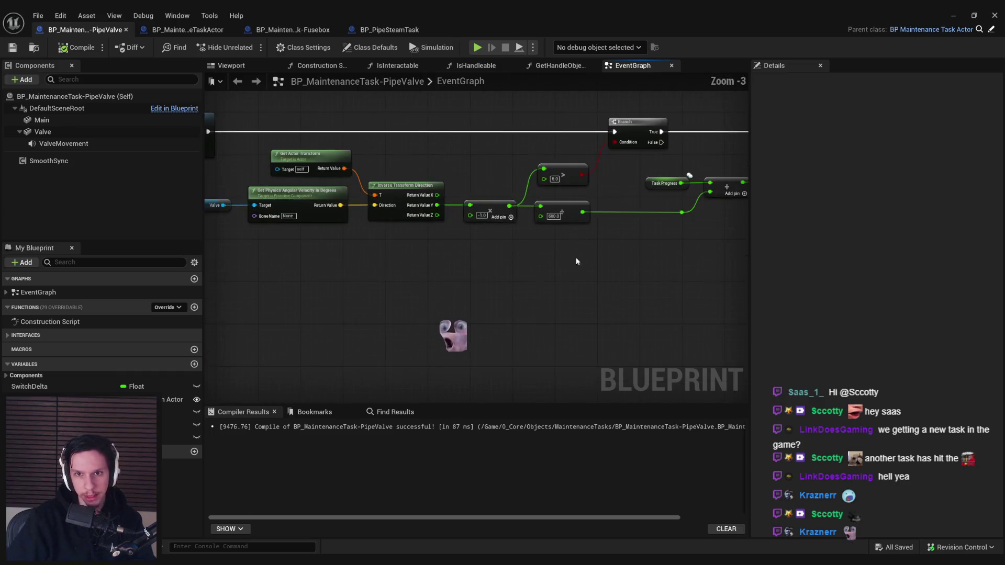
left_click(293, 31)
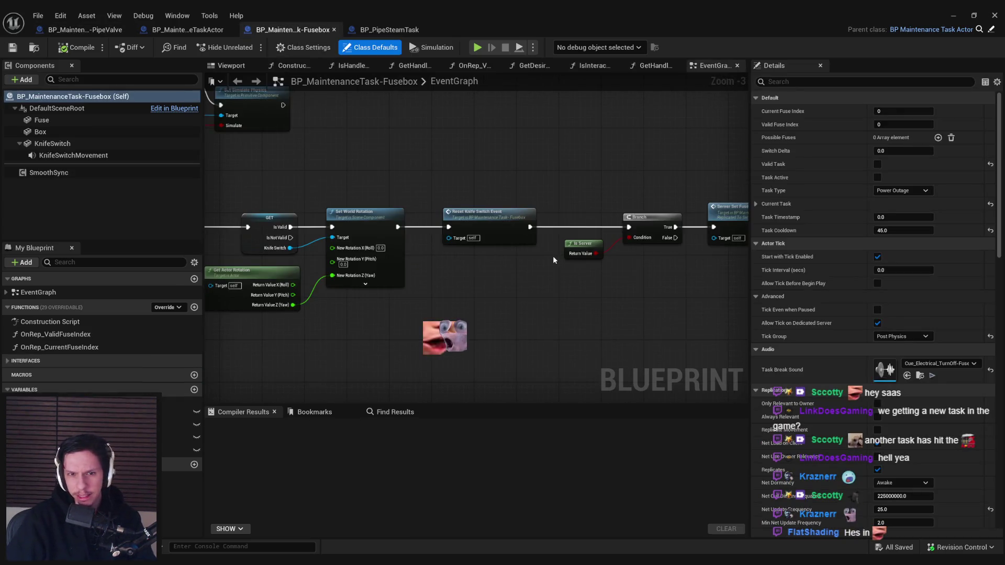
Step: Pan across the Fusebox event graph from the Play Sound nodes to the Set Task State nodes
scroll(553, 256, "down", 3)
scroll(429, 265, "up", 3)
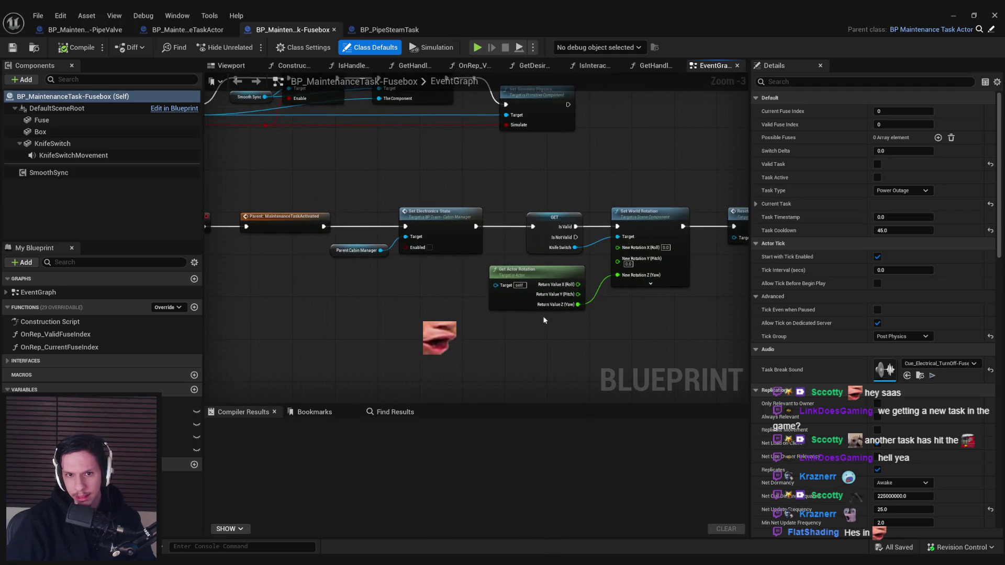
scroll(404, 319, "down", 4)
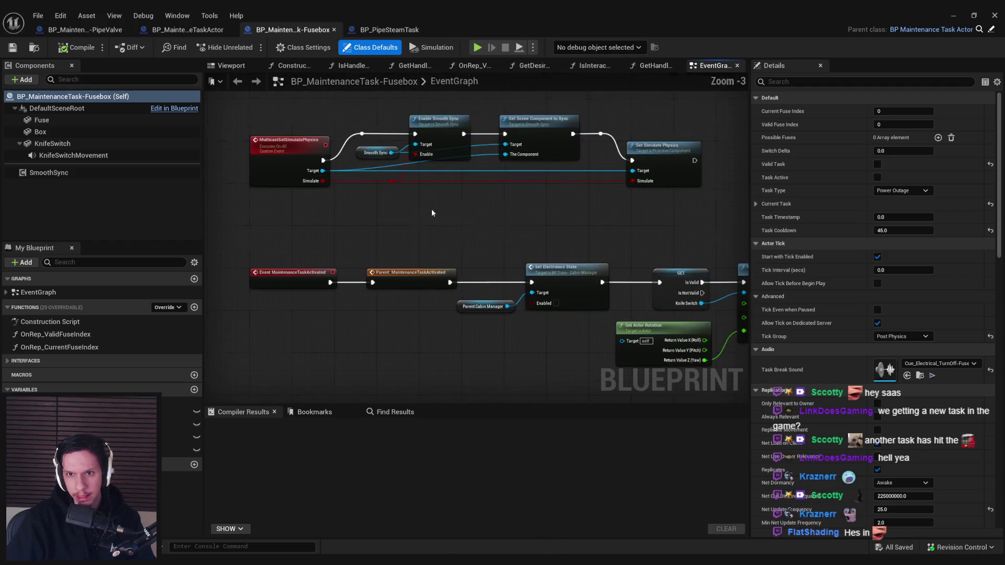
scroll(359, 287, "up", 6)
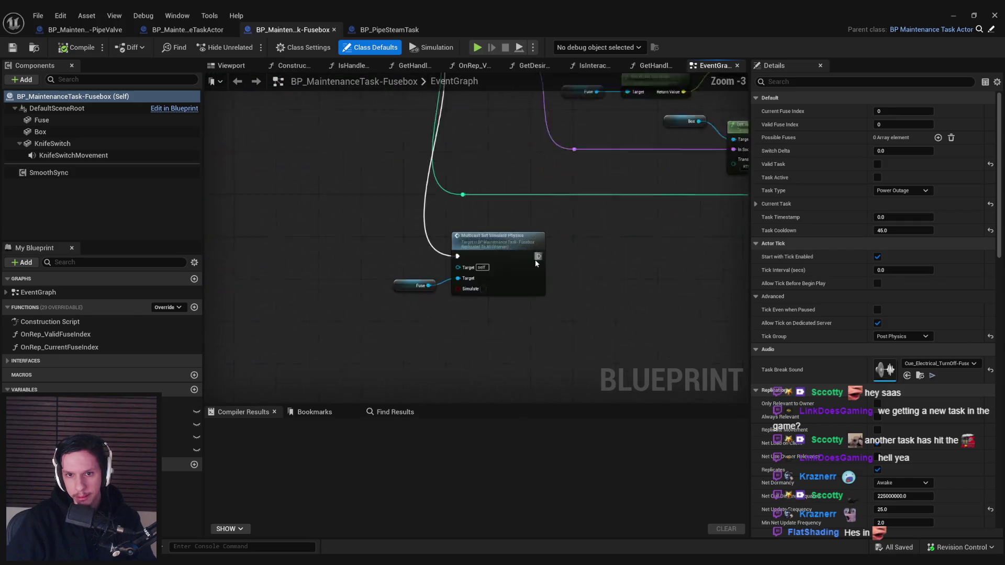
scroll(537, 265, "down", 3)
left_click_drag(462, 291, 385, 256)
mouse_move(597, 272)
left_mouse_down()
mouse_move(330, 281)
mouse_move(648, 222)
mouse_move(500, 238)
left_mouse_up()
scroll(500, 238, "down", 3)
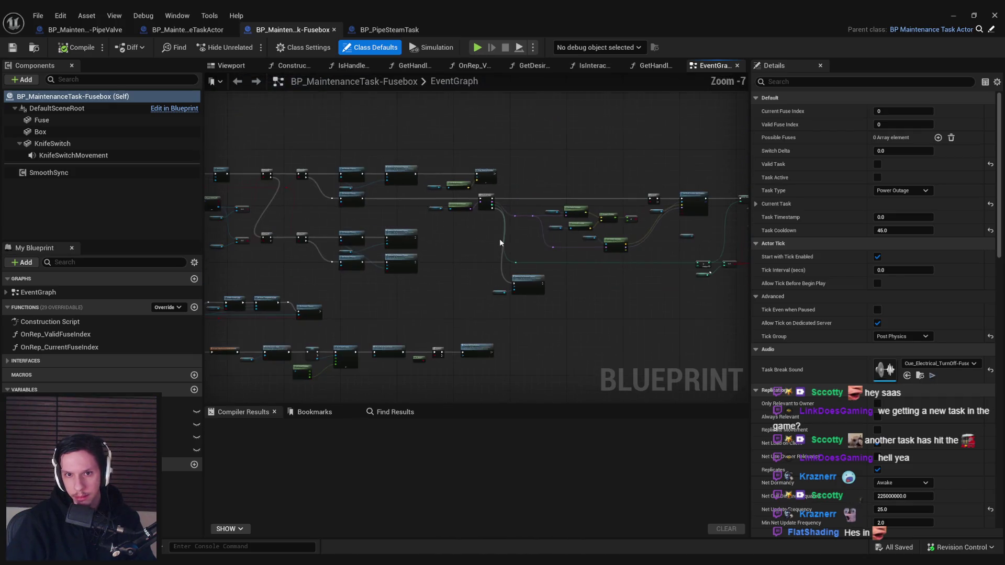
scroll(400, 241, "up", 4)
scroll(379, 256, "down", 2)
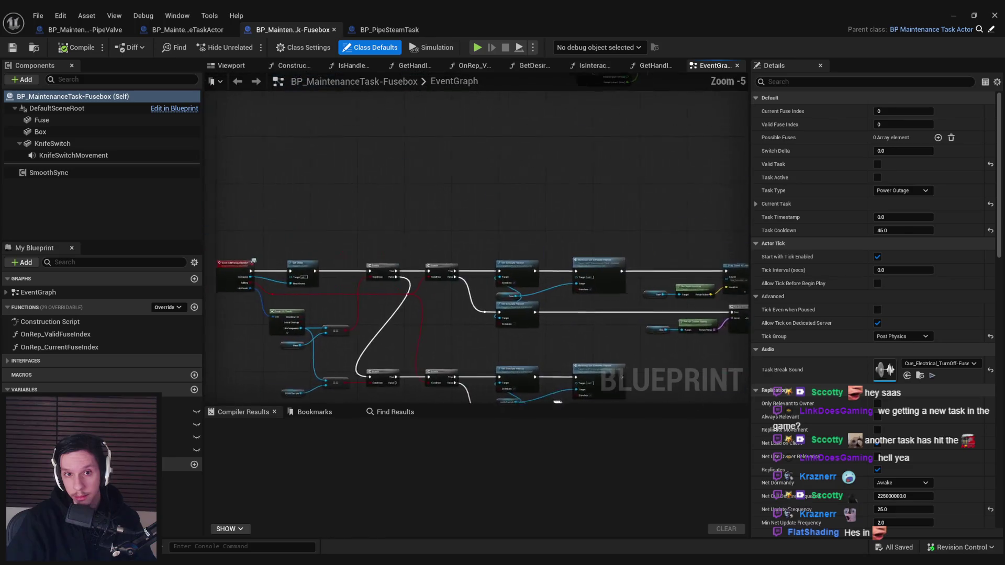
left_click_drag(478, 388, 488, 390)
scroll(643, 274, "up", 3)
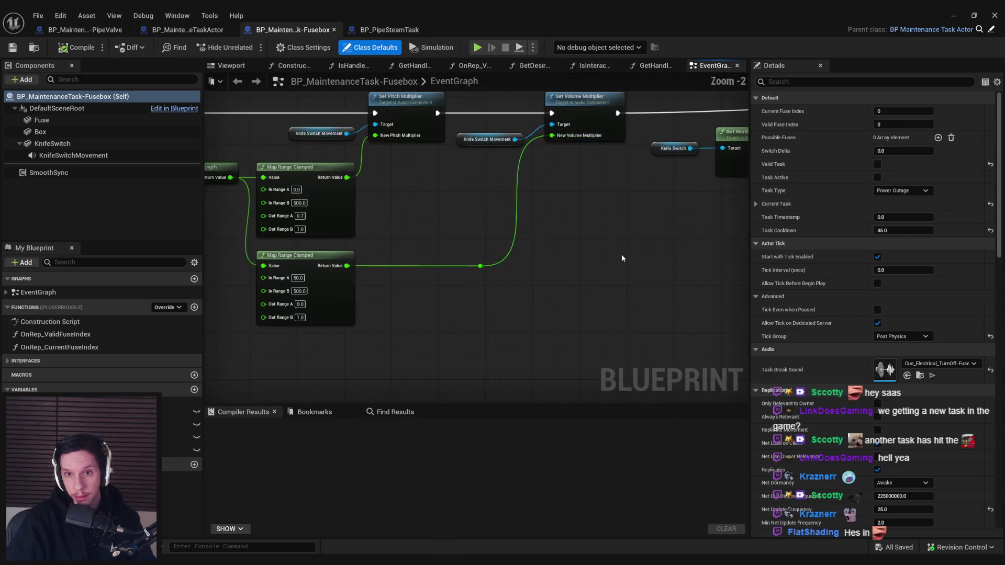
scroll(570, 314, "down", 1)
mouse_move(618, 339)
left_mouse_down()
mouse_move(489, 336)
mouse_move(558, 302)
mouse_move(374, 311)
left_mouse_up()
left_click_drag(555, 309, 429, 308)
Step: Inspect SET w/ Notify Task Active and the parent's SetTaskState event, then select the task-state nodes
left_click(446, 172)
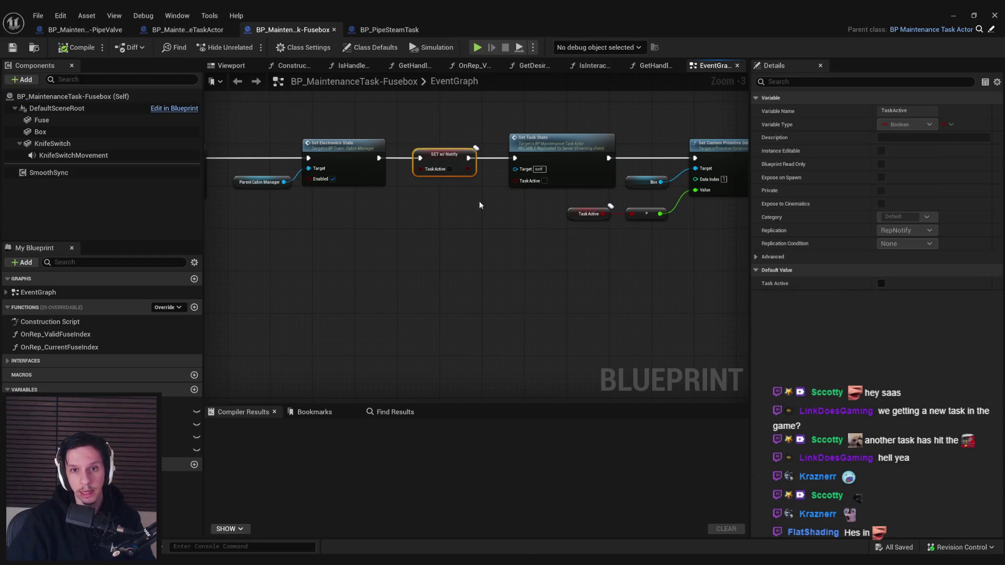
double_click(560, 153)
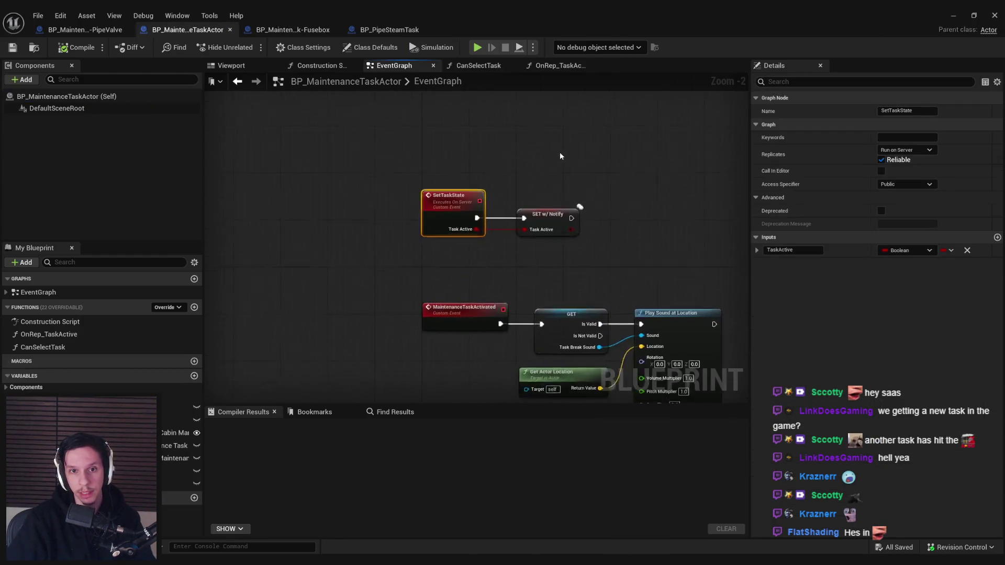
key("ctrl+shift+Tab")
left_click(219, 30)
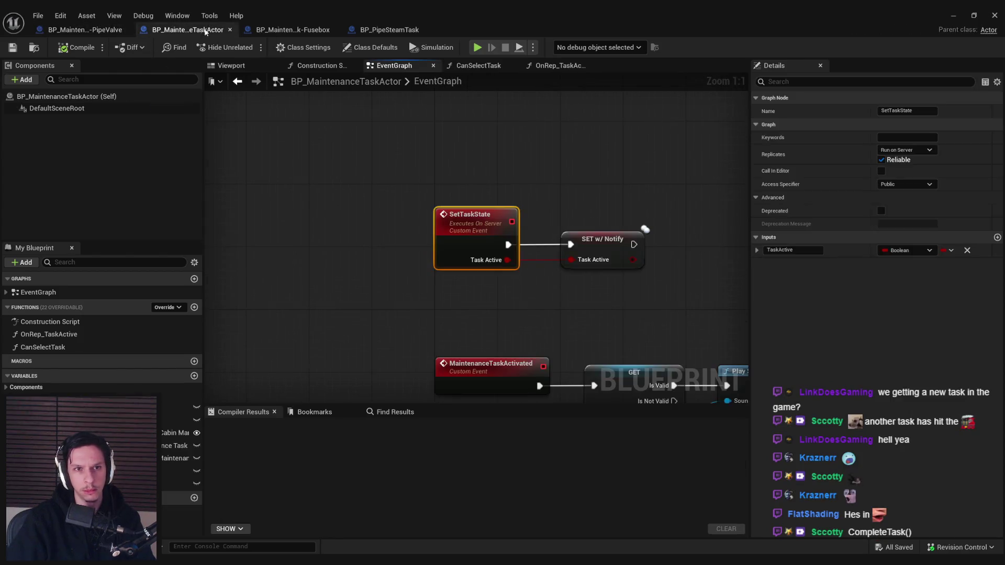
left_click(292, 30)
left_click(432, 152, "shift")
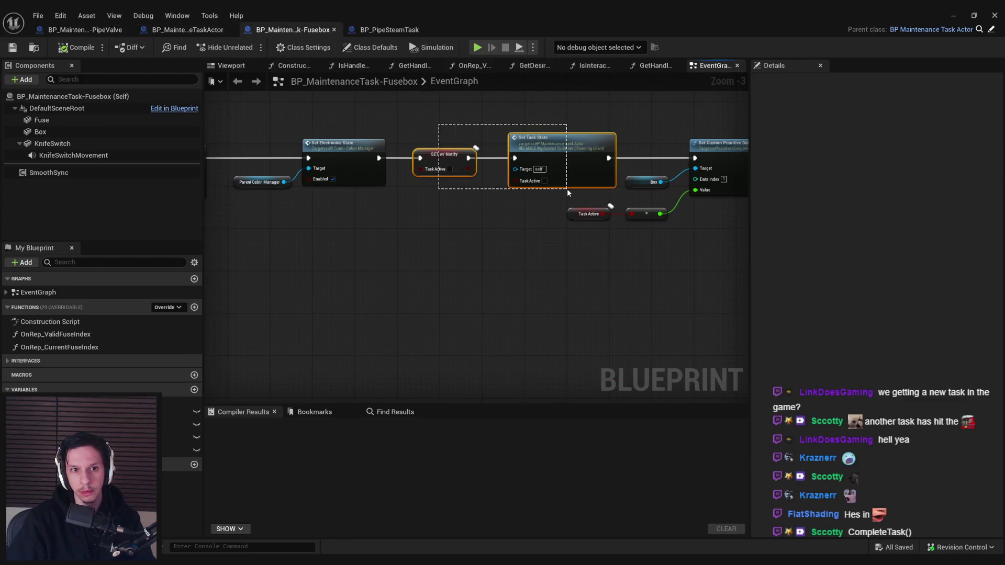
left_click_drag(537, 261, 394, 259)
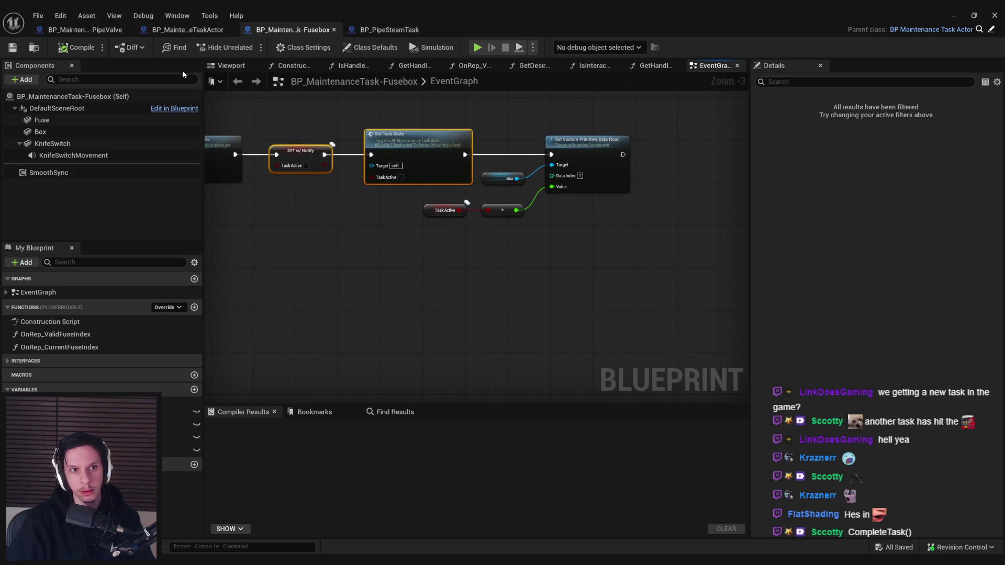
Step: Return to the PipeValve graph and drag a new connection from Task Progress
key("ctrl+shift+Tab")
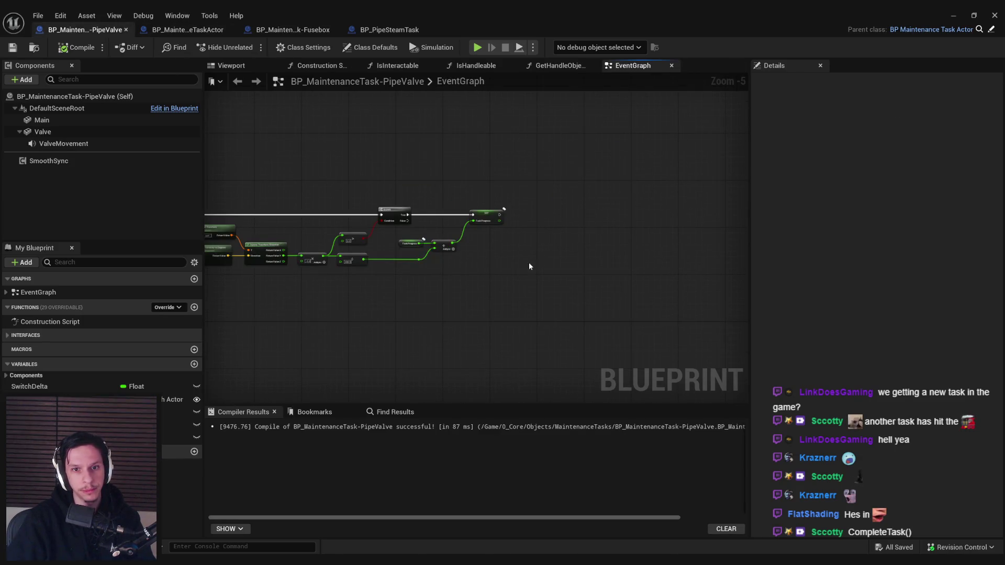
scroll(528, 266, "up", 4)
left_click_drag(480, 217, 547, 242)
Step: Add a float >= node comparing Task Progress against 10
type(">=")
key("Return")
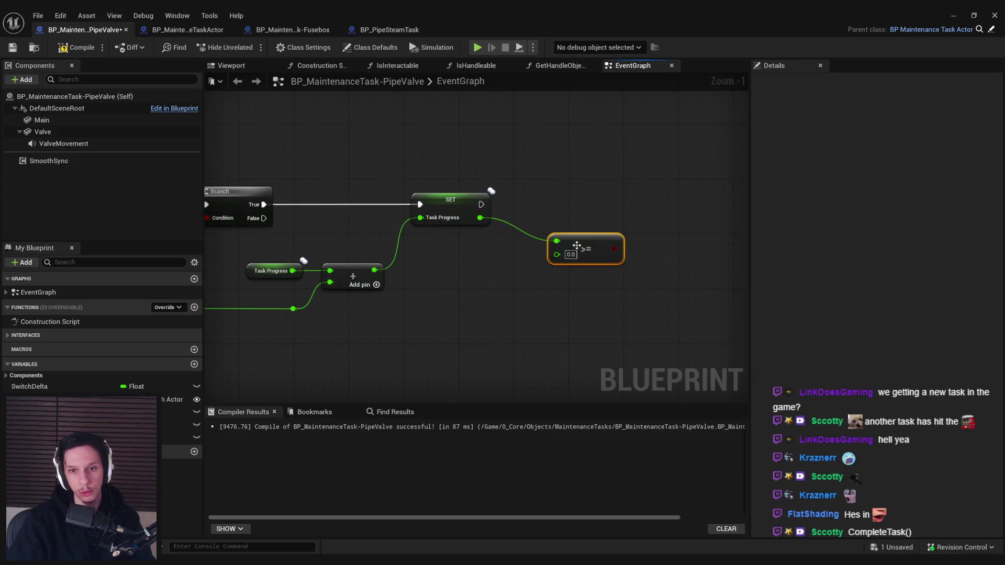
mouse_move(556, 282)
left_mouse_down()
mouse_move(539, 285)
mouse_move(718, 288)
mouse_move(483, 271)
mouse_move(536, 225)
left_mouse_up()
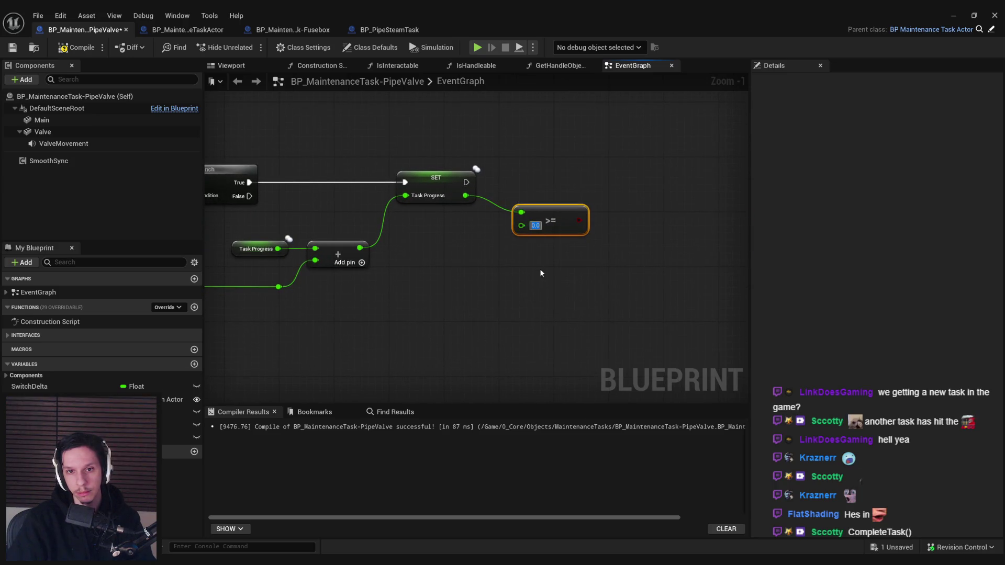
type("10")
key("Return")
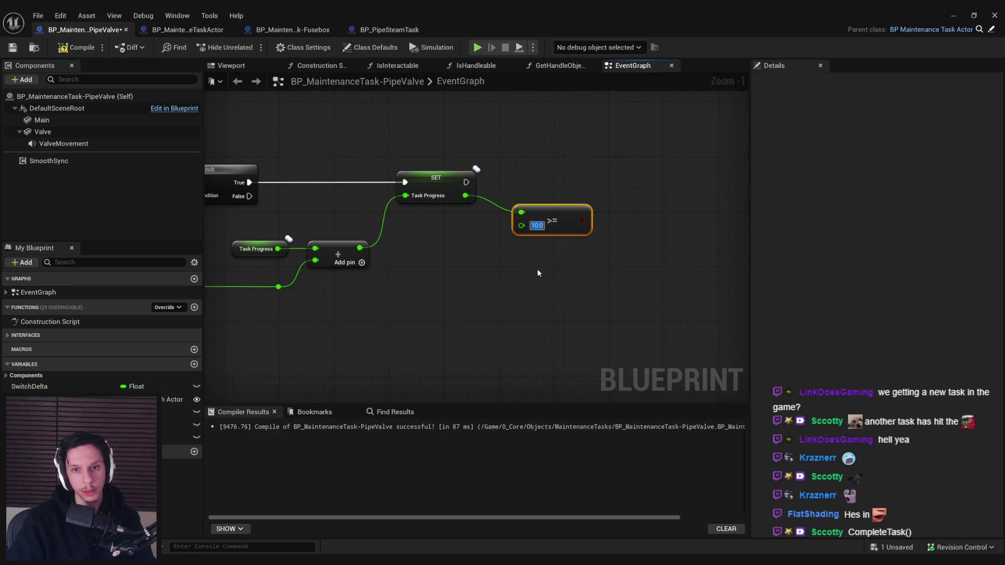
Step: Feed the comparison into a new Branch after SET, with True leading to SET w/ Notify
mouse_move(582, 220)
left_mouse_down()
mouse_move(610, 183)
mouse_move(466, 182)
left_mouse_up()
left_click(650, 244)
mouse_move(655, 199)
left_mouse_down()
mouse_move(525, 291)
mouse_move(534, 289)
mouse_move(530, 209)
left_mouse_up()
left_click_drag(414, 209, 501, 208)
left_click(542, 285)
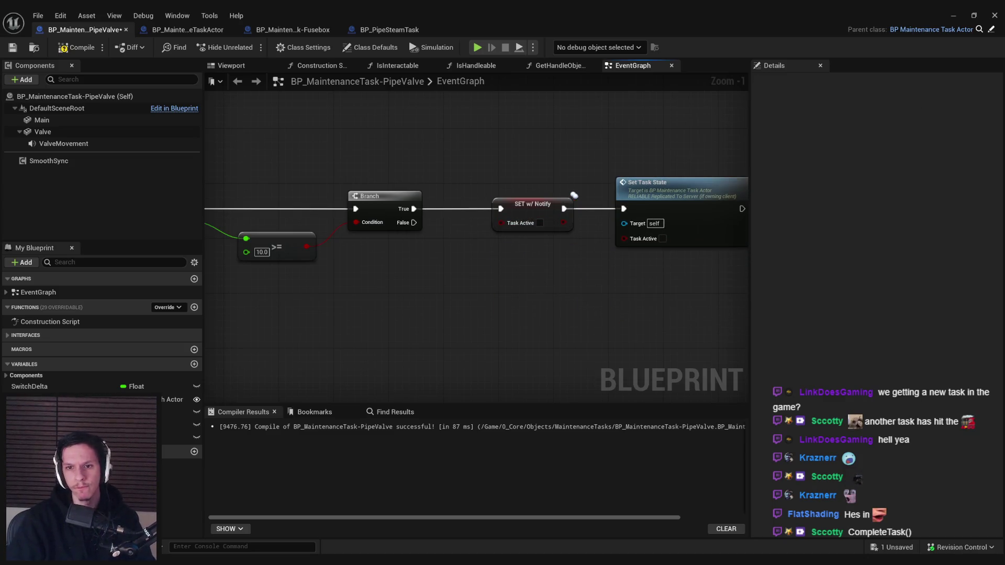
Step: Add a Print String reading 'VALVE END TASK' after Set Task State
scroll(481, 275, "down", 2)
left_click_drag(472, 274, 482, 242)
left_click_drag(489, 206, 507, 196)
type("print s")
key("Return")
scroll(524, 212, "up", 3)
left_click(526, 222)
type("VALVE END T")
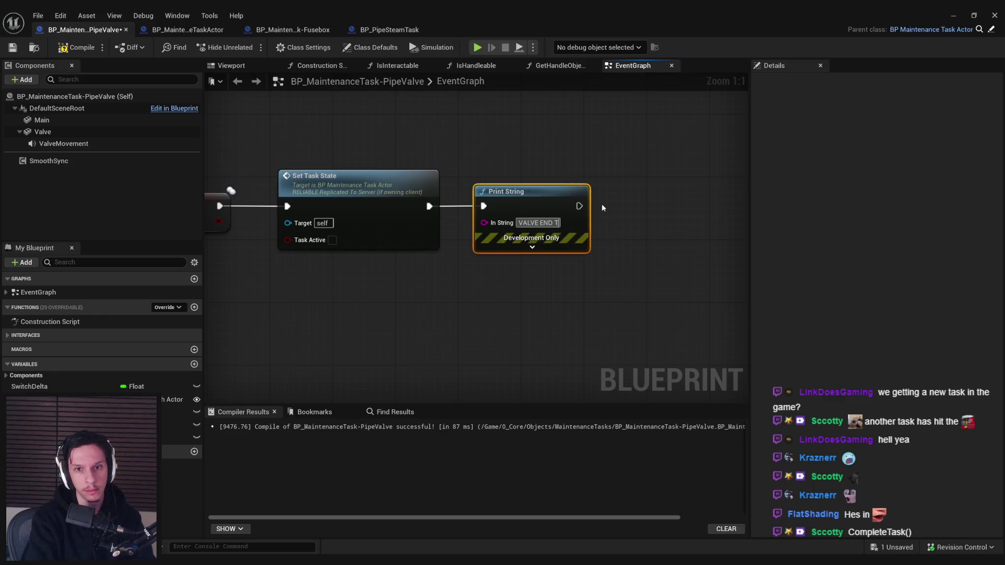
type("ASK")
key("Return")
Step: Save the PipeValve blueprint and start playing the level
key("ctrl+s")
left_click(38, 48)
left_click(247, 46)
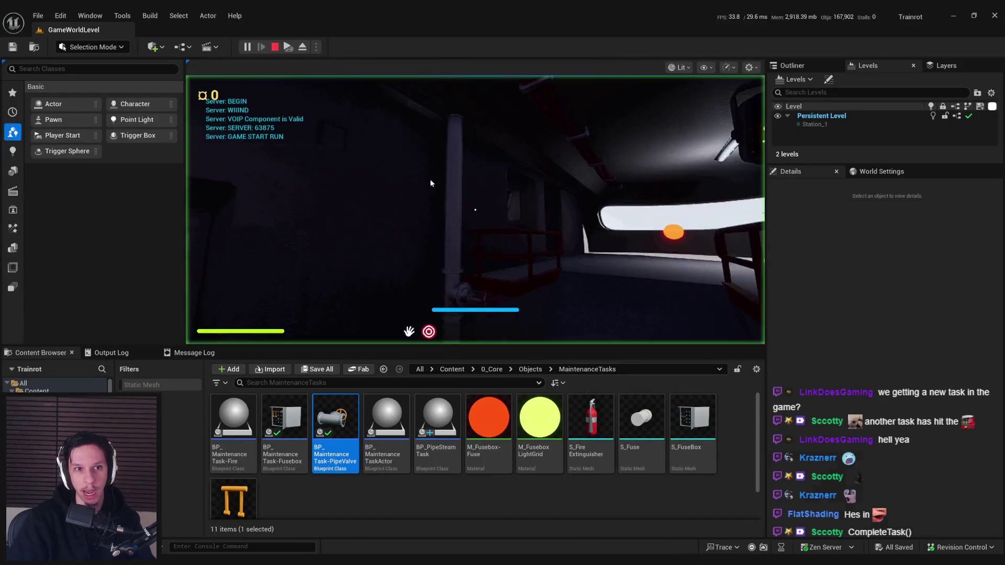
Step: Play-test in fullscreen: run the console command, walk to the red valve and turn it
key("F11")
key("grave")
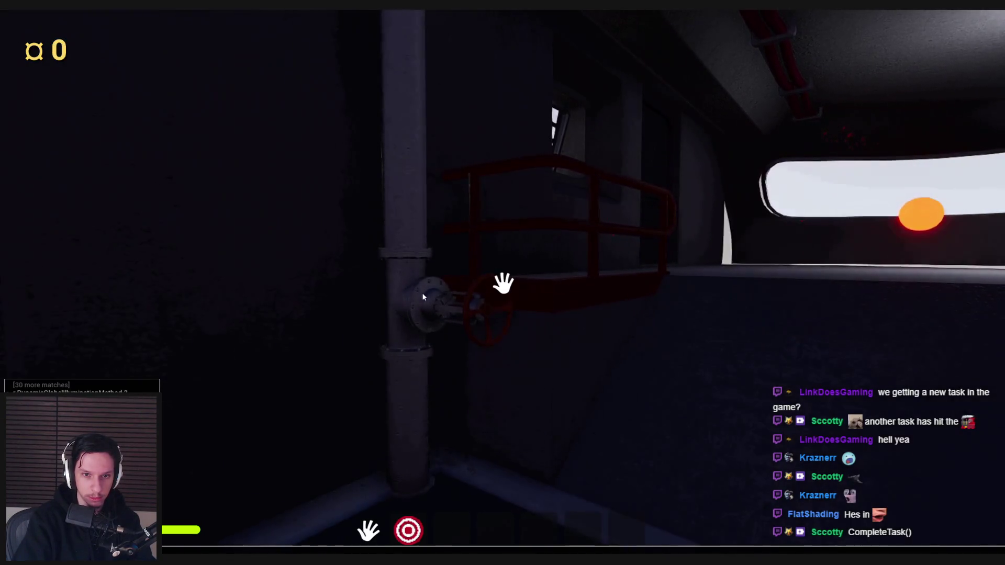
key("Return")
key("w")
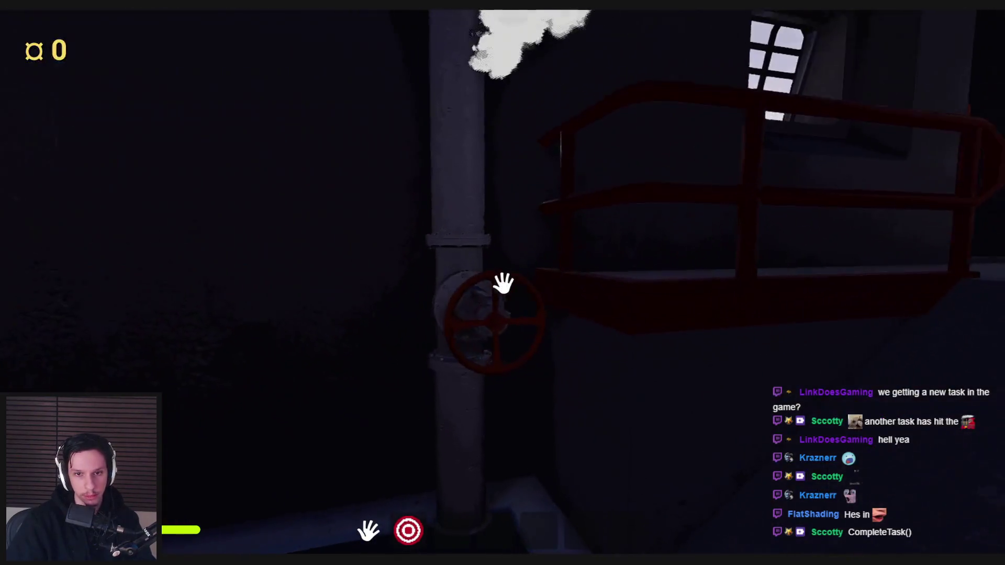
mouse_move(504, 283)
left_mouse_down()
mouse_move(518, 284)
mouse_move(529, 347)
mouse_move(482, 285)
mouse_move(536, 294)
left_mouse_up()
key("Escape")
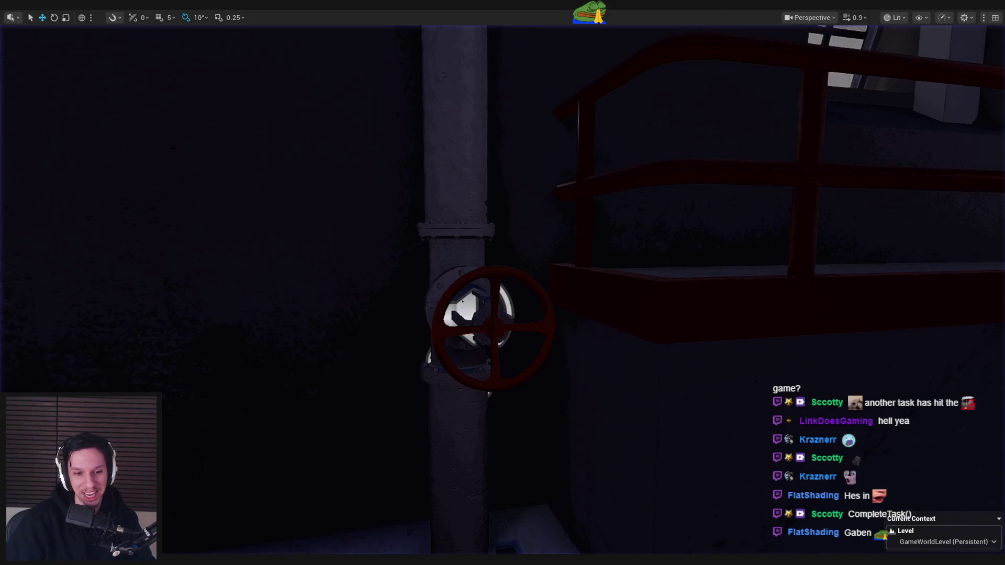
Step: Set the >= threshold value to 100 and compile and save the PipeValve blueprint
scroll(442, 328, "down", 2)
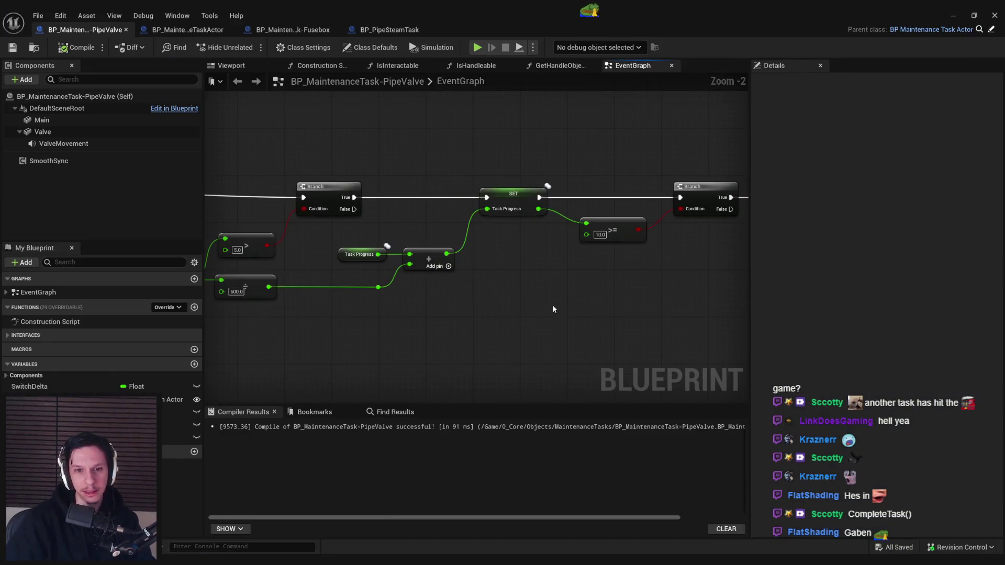
scroll(507, 259, "up", 3)
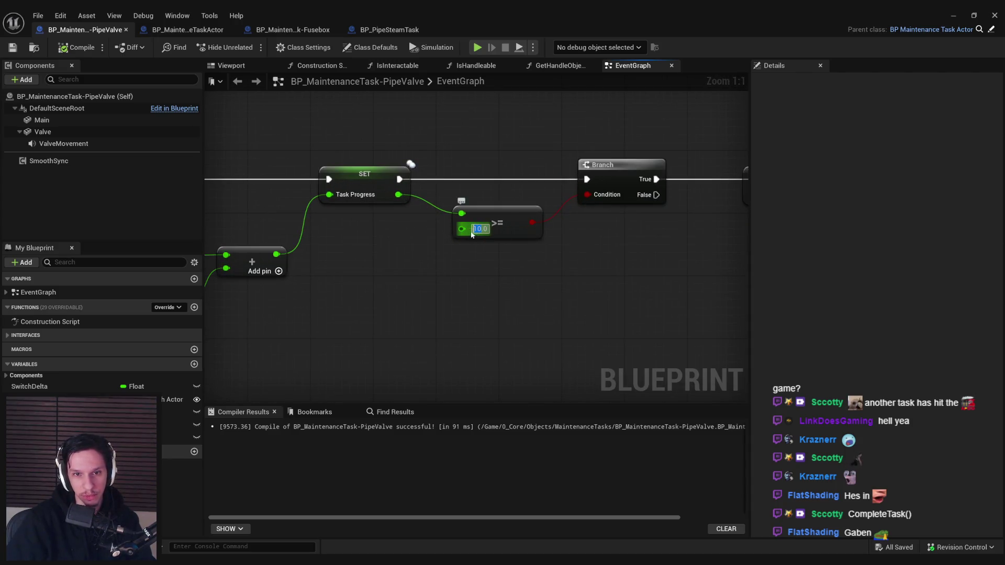
type("100")
key("Return")
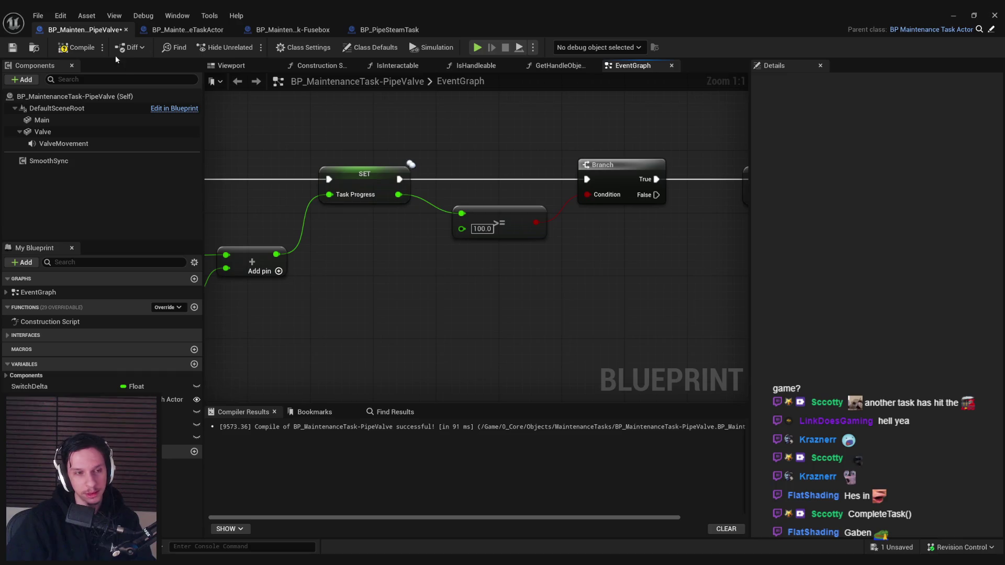
left_click(12, 53)
scroll(469, 269, "down", 1)
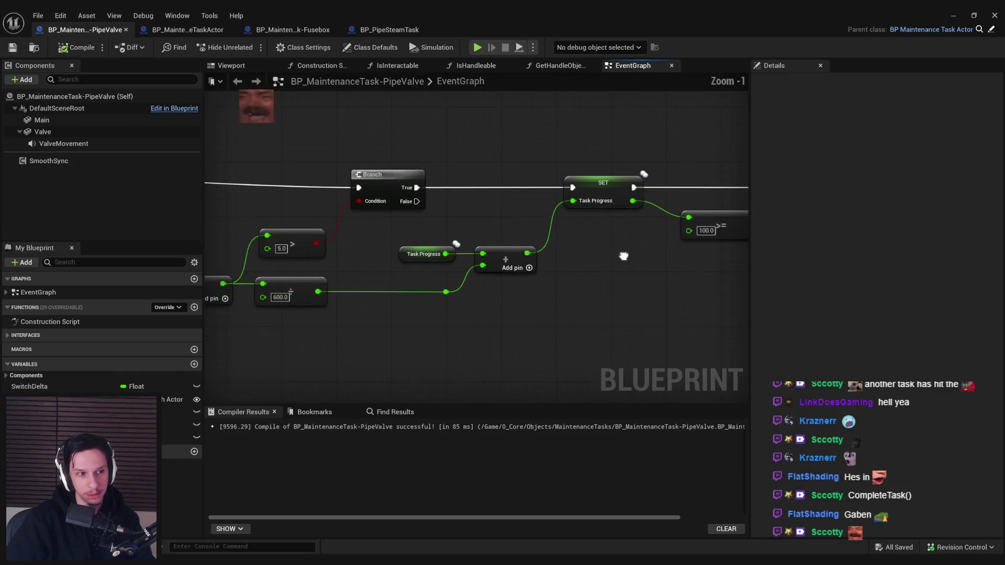
mouse_move(470, 269)
left_mouse_down()
mouse_move(659, 242)
mouse_move(286, 239)
left_mouse_up()
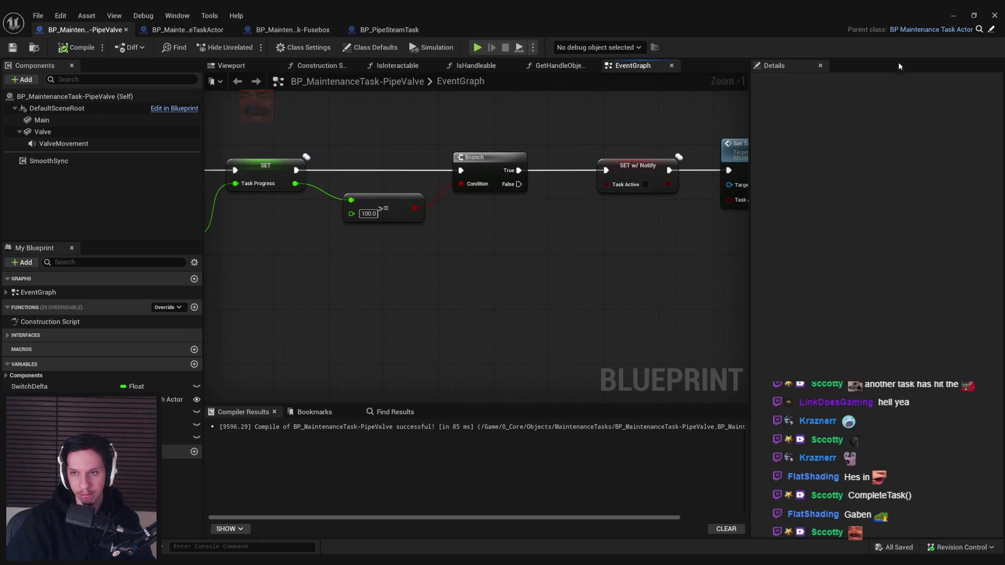
Step: Return to the running game, open the console and look toward the red valve, then stop
left_click(950, 8)
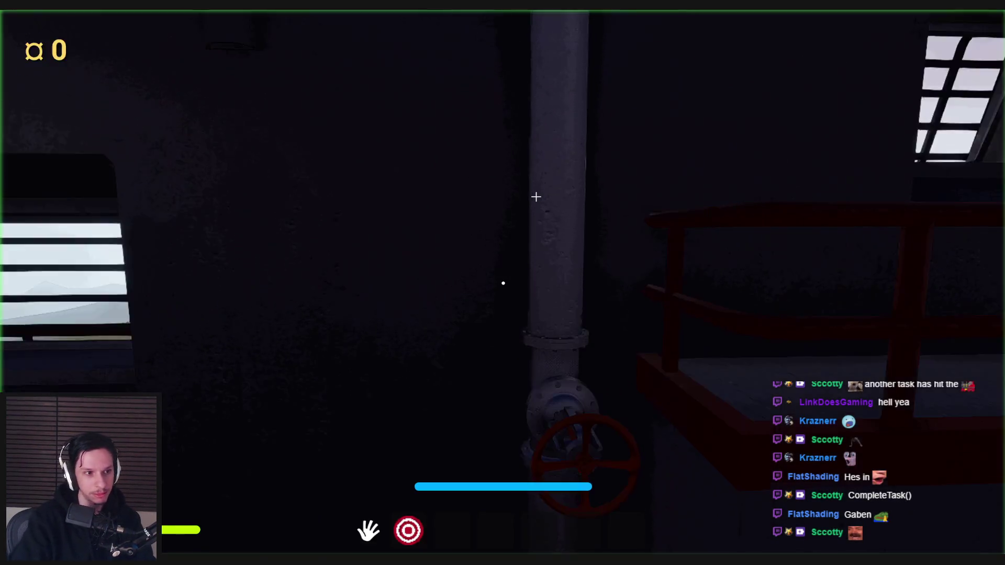
key("grave")
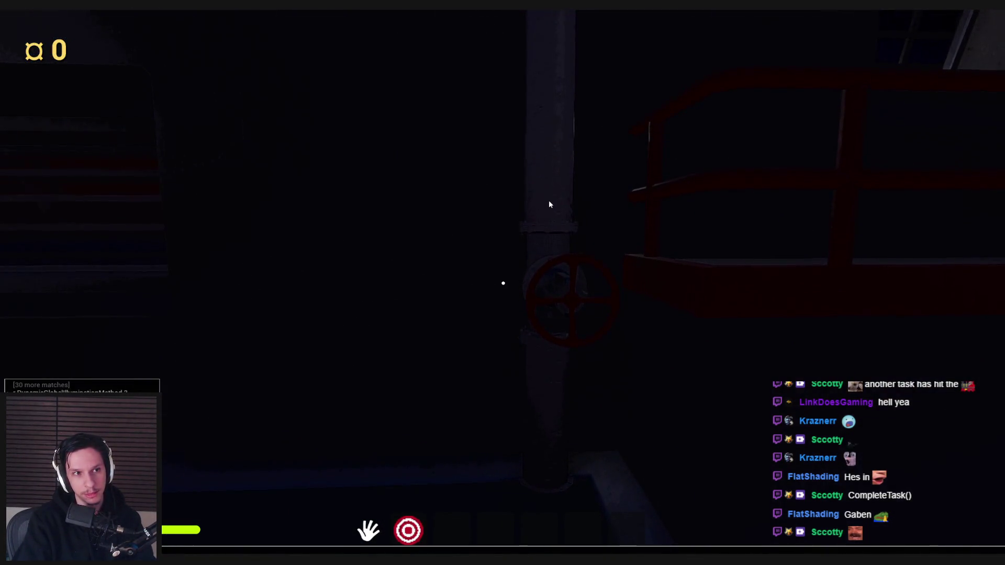
key("grave")
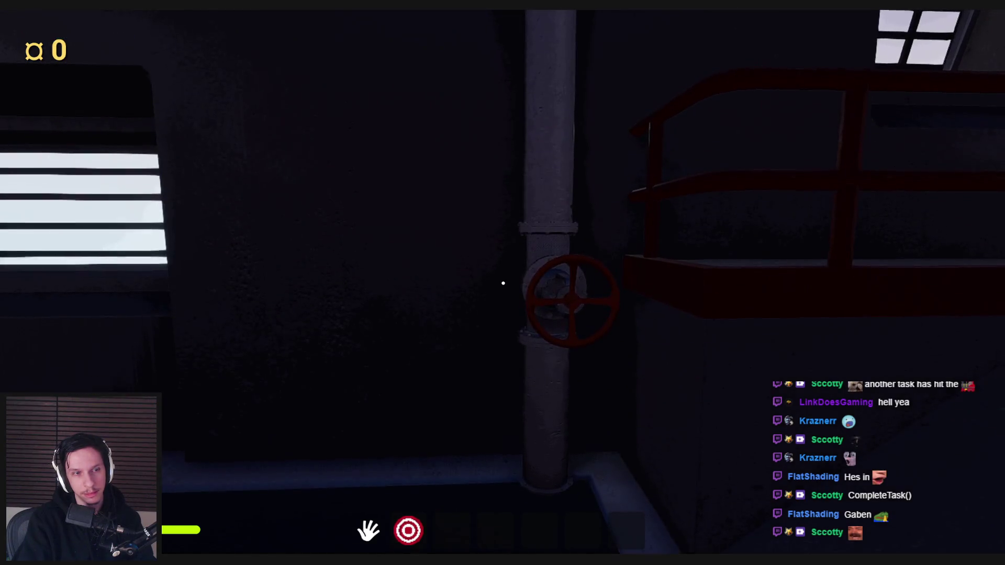
mouse_move(503, 283)
left_mouse_down()
mouse_move(516, 281)
mouse_move(504, 278)
mouse_move(538, 343)
mouse_move(468, 306)
left_mouse_up()
key("Escape")
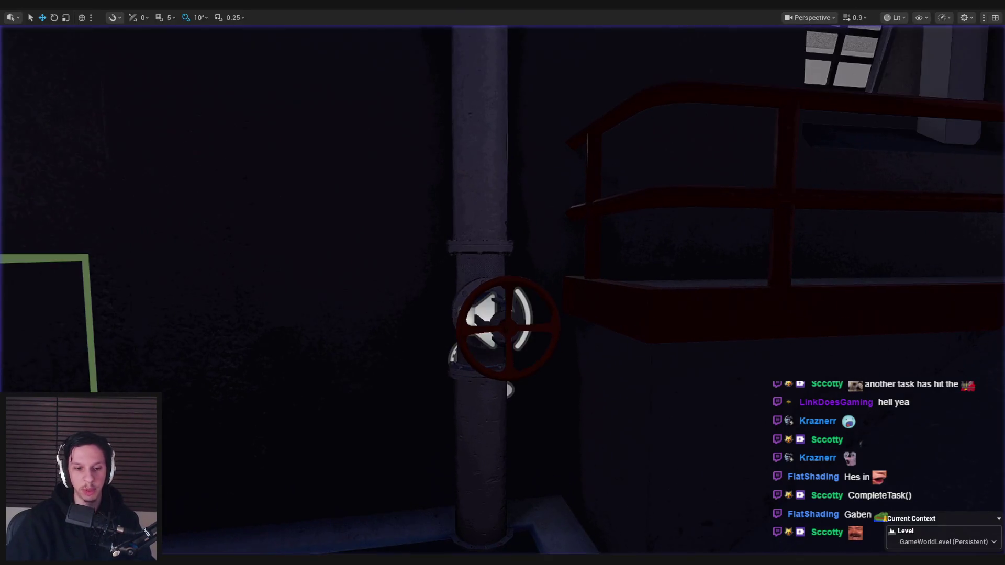
Step: Save the PipeValve blueprint again and shift SET, Set Task State and Print String left
left_click(351, 526)
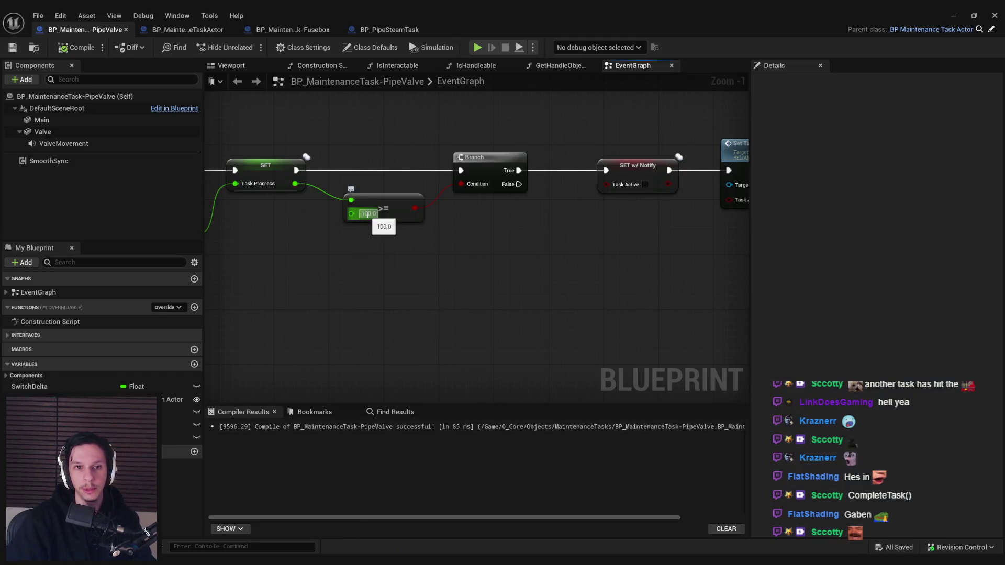
scroll(365, 221, "up", 1)
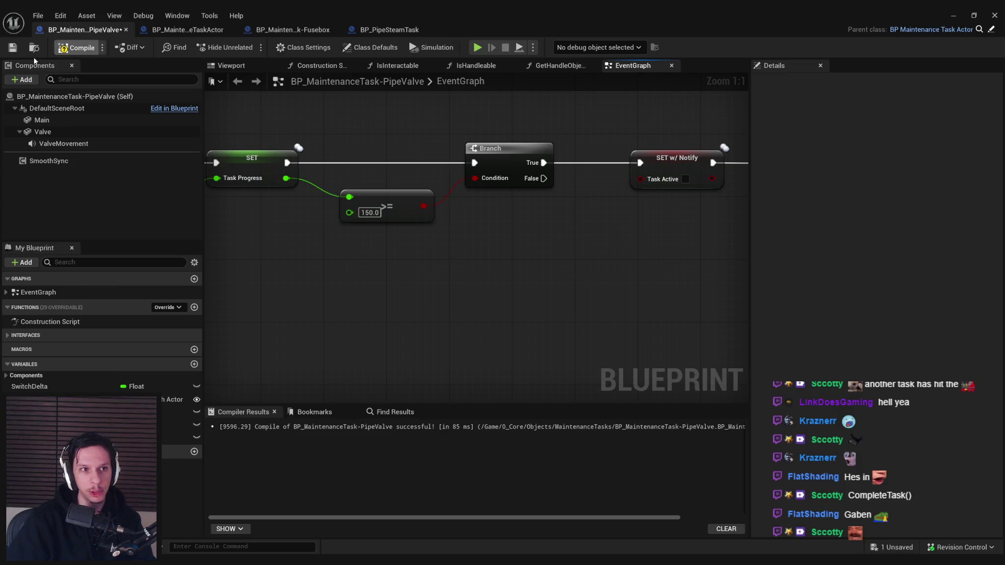
left_click(9, 51)
scroll(389, 237, "down", 3)
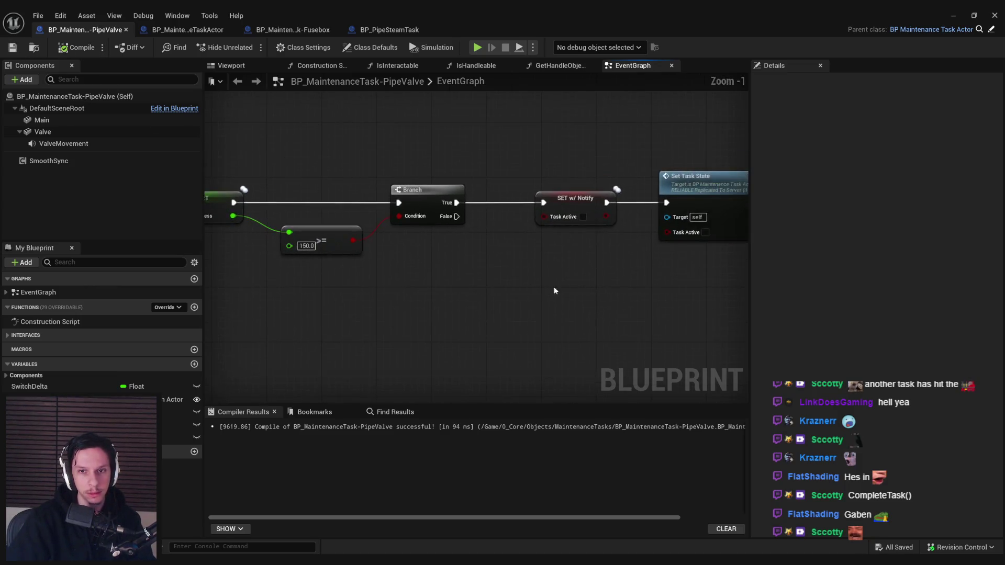
left_click_drag(507, 206, 490, 206)
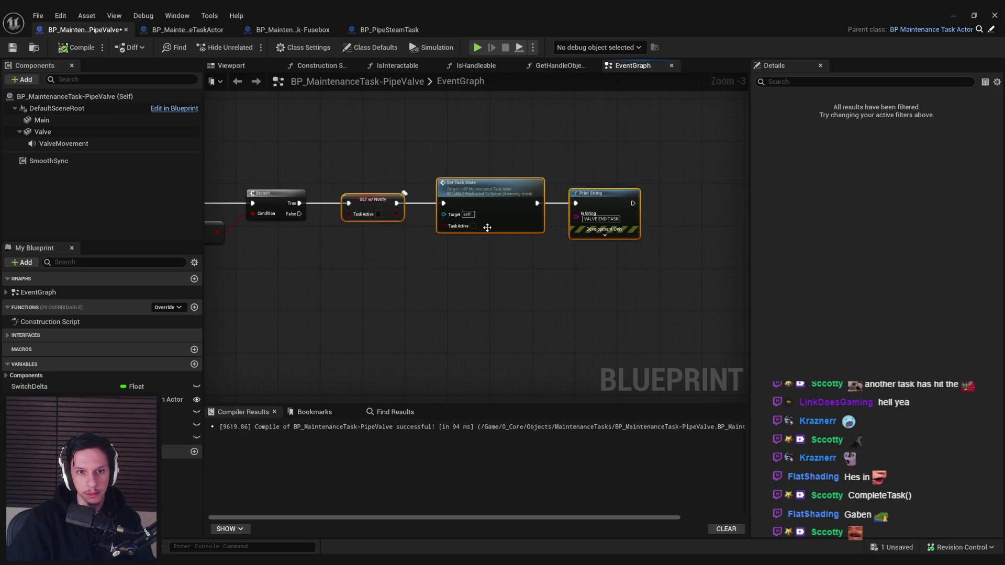
Step: Expand the Interfaces section in My Blueprint to show the implemented interface functions
scroll(492, 236, "down", 3)
scroll(501, 268, "up", 5)
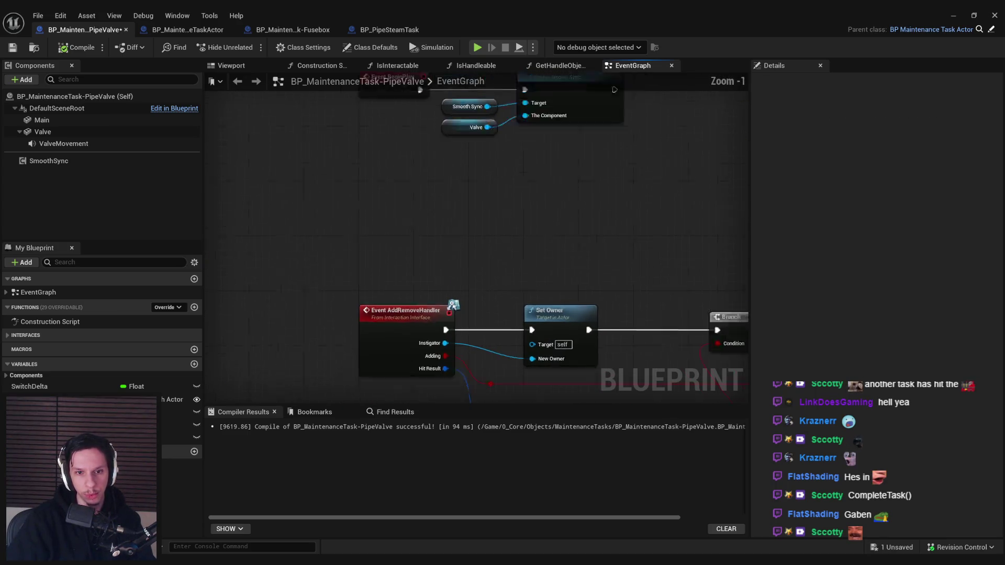
scroll(444, 232, "down", 1)
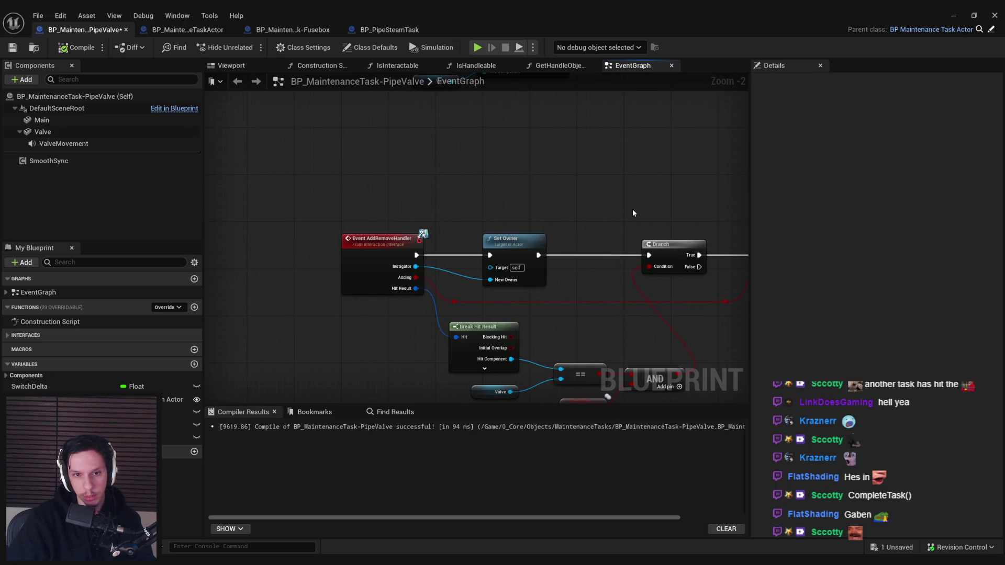
scroll(633, 212, "down", 1)
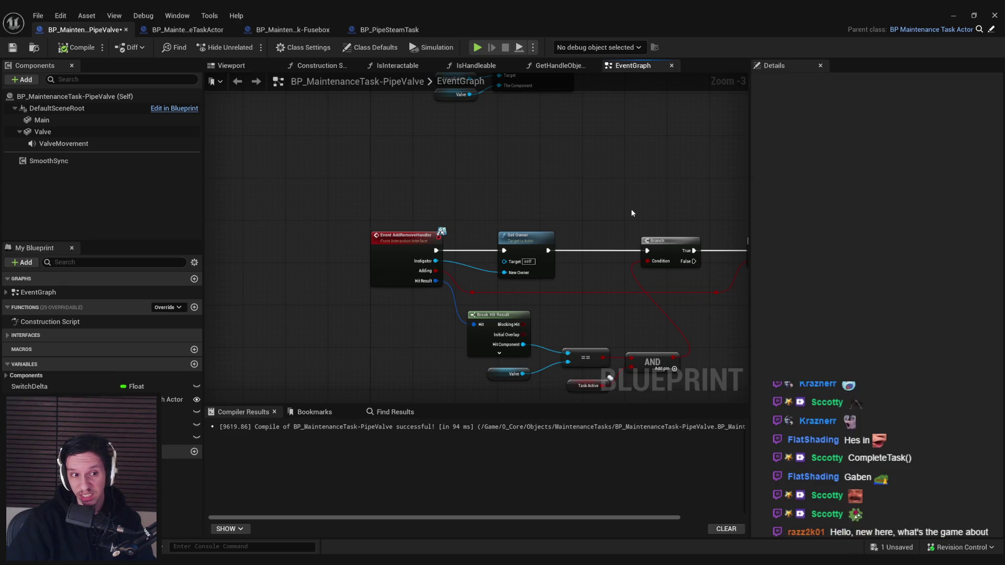
left_click(8, 335)
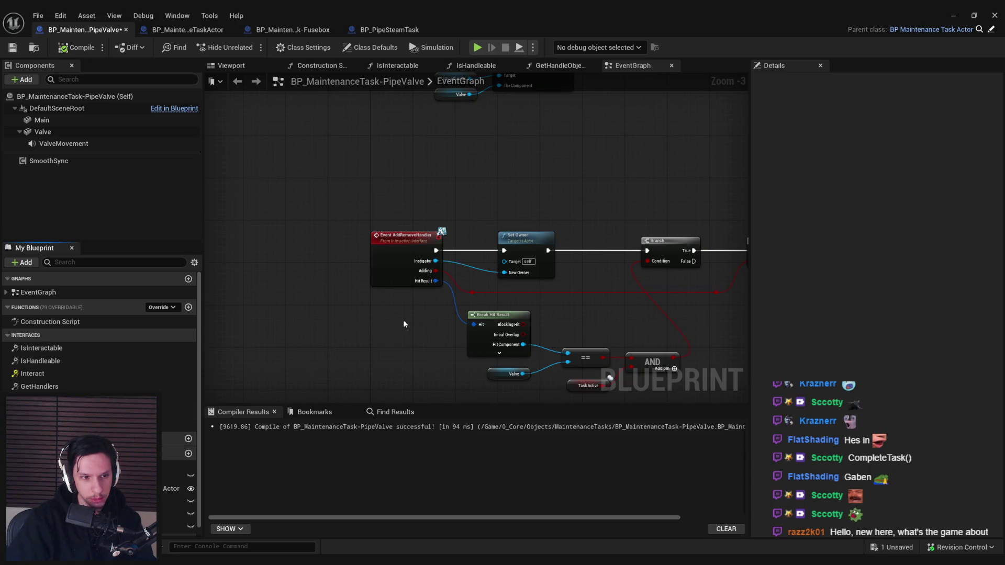
Step: Center the view on the task-state nodes and nudge Set Task State and Print String left
scroll(404, 324, "down", 5)
scroll(328, 300, "up", 6)
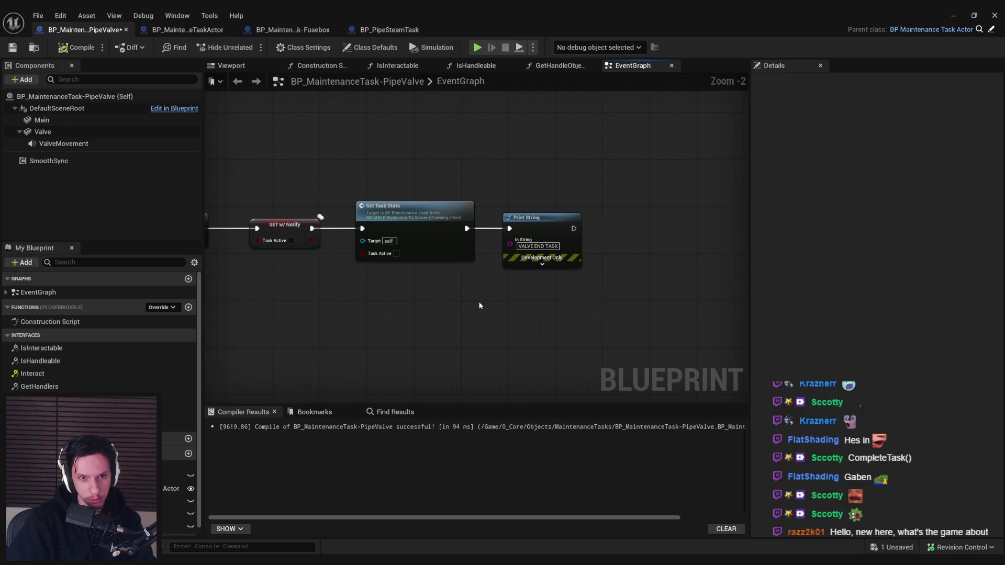
scroll(466, 298, "down", 1)
scroll(454, 291, "up", 2)
scroll(626, 323, "down", 1)
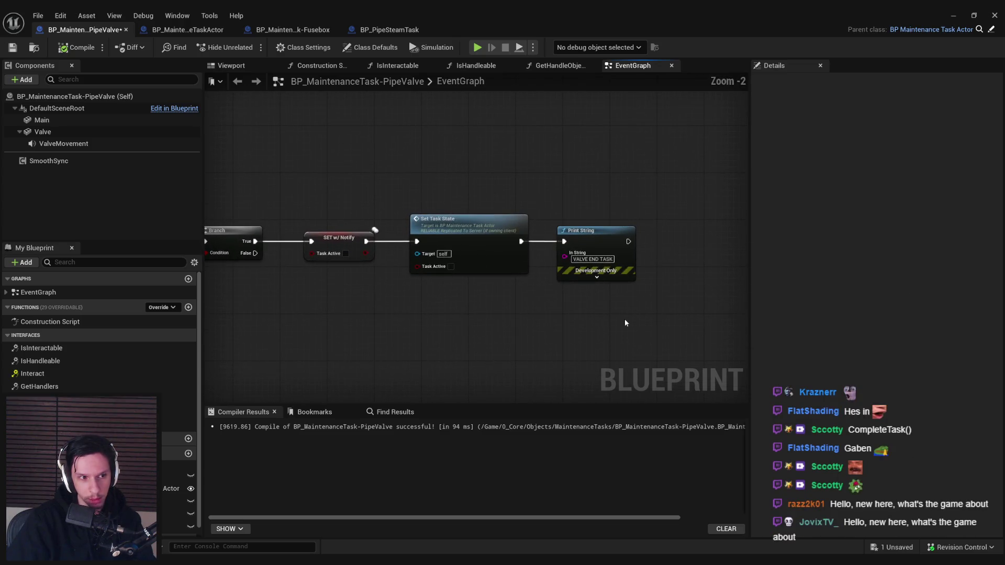
mouse_move(622, 321)
left_mouse_down()
mouse_move(471, 328)
mouse_move(453, 312)
mouse_move(602, 312)
mouse_move(453, 227)
left_mouse_up()
scroll(453, 312, "up", 1)
left_click(465, 299)
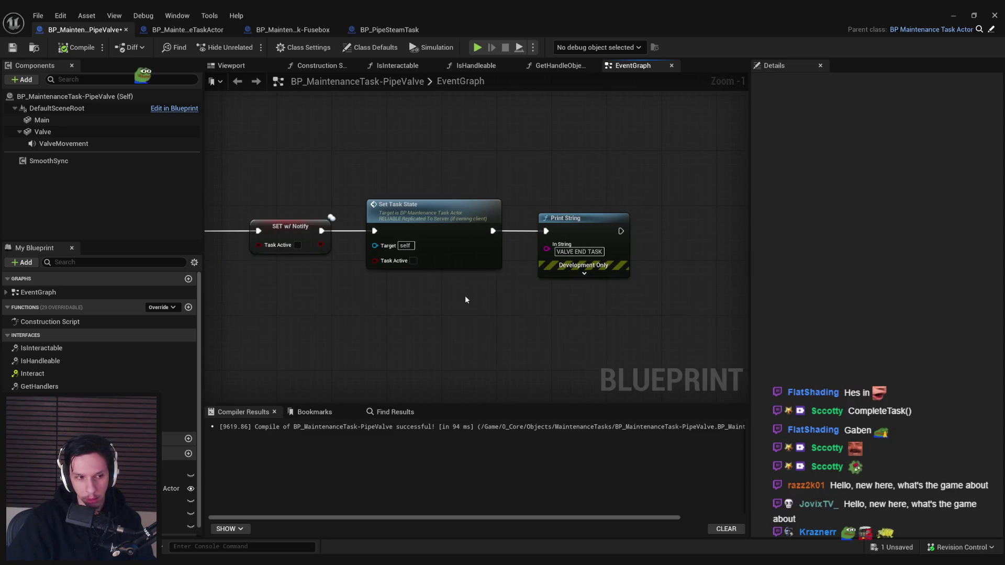
Step: Save the blueprint, then pull a wire from Print String's exec output and dismiss the action list
scroll(466, 300, "down", 1)
key("ctrl+s")
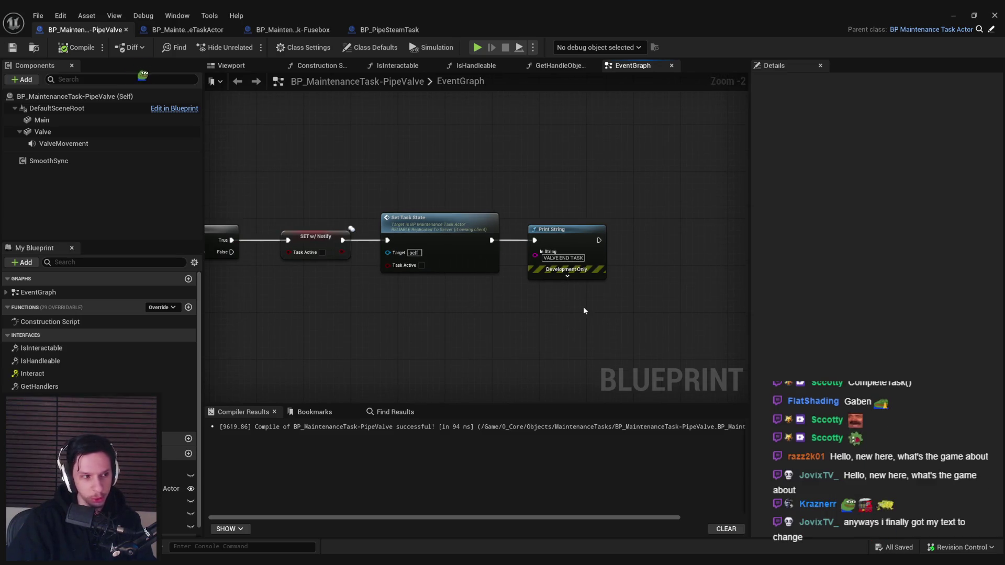
mouse_move(583, 307)
left_mouse_down()
mouse_move(513, 330)
mouse_move(608, 322)
mouse_move(501, 323)
left_mouse_up()
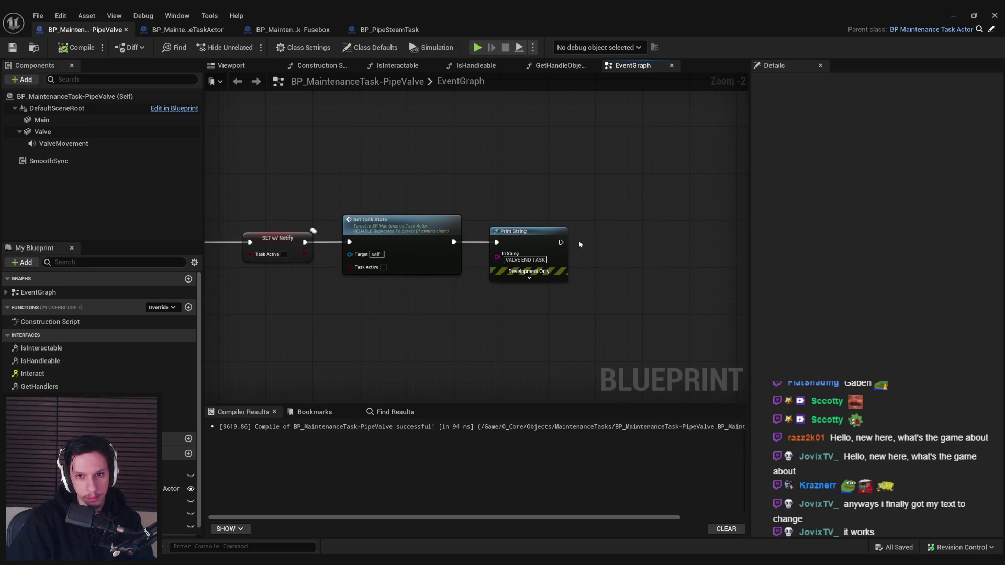
mouse_move(560, 242)
left_mouse_down()
mouse_move(612, 243)
mouse_move(602, 243)
left_mouse_up()
key("Escape")
key("Escape")
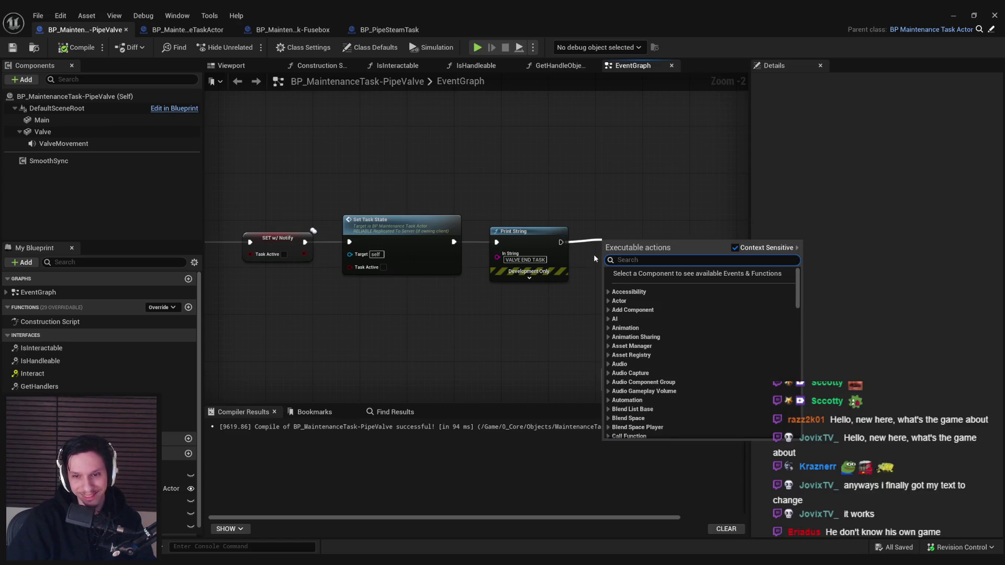
Step: Add an Add Remove Handler node after Print String and line it up
key("Escape")
mouse_move(560, 241)
left_mouse_down()
mouse_move(620, 244)
mouse_move(611, 243)
left_mouse_up()
key("Escape")
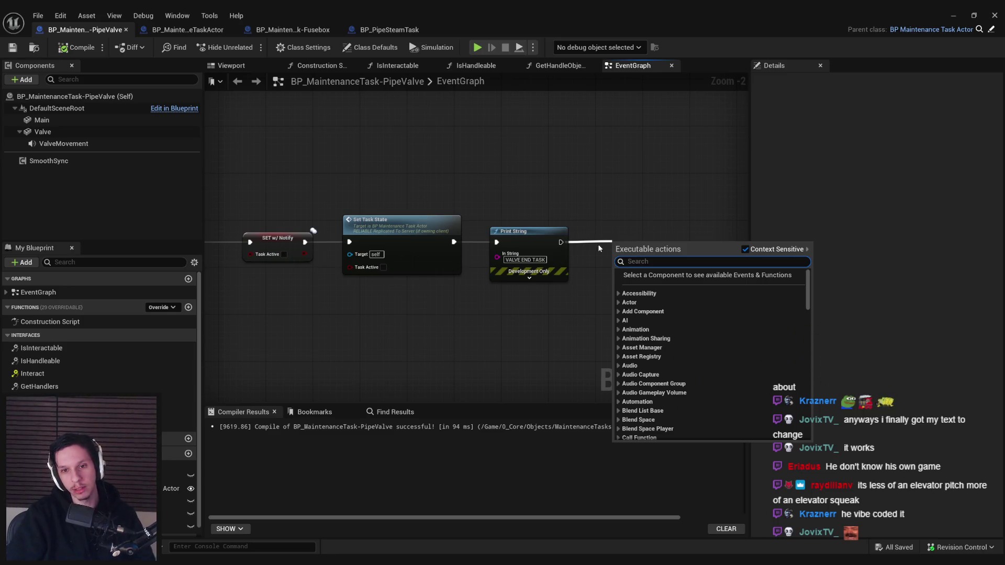
type("add")
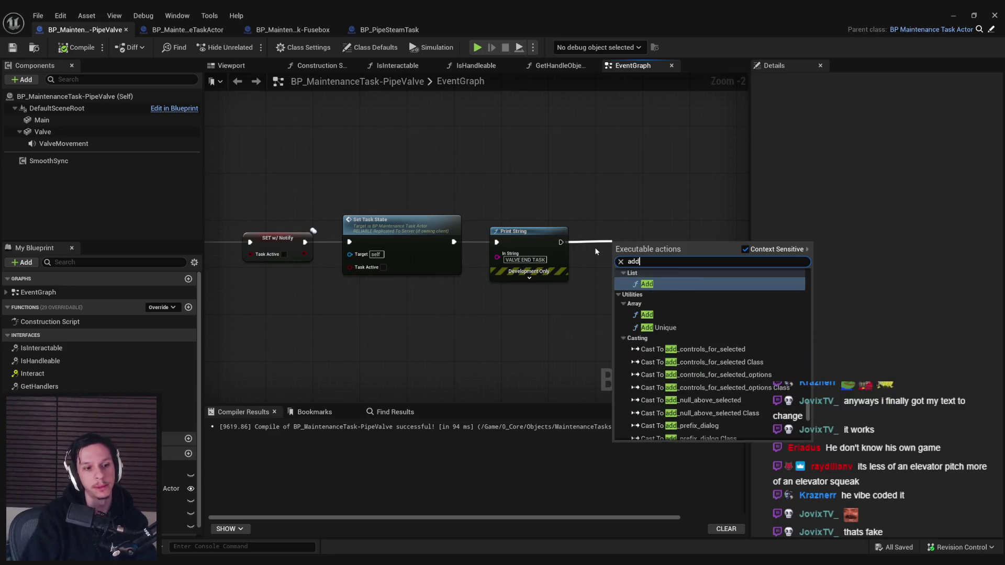
type(" remove hand")
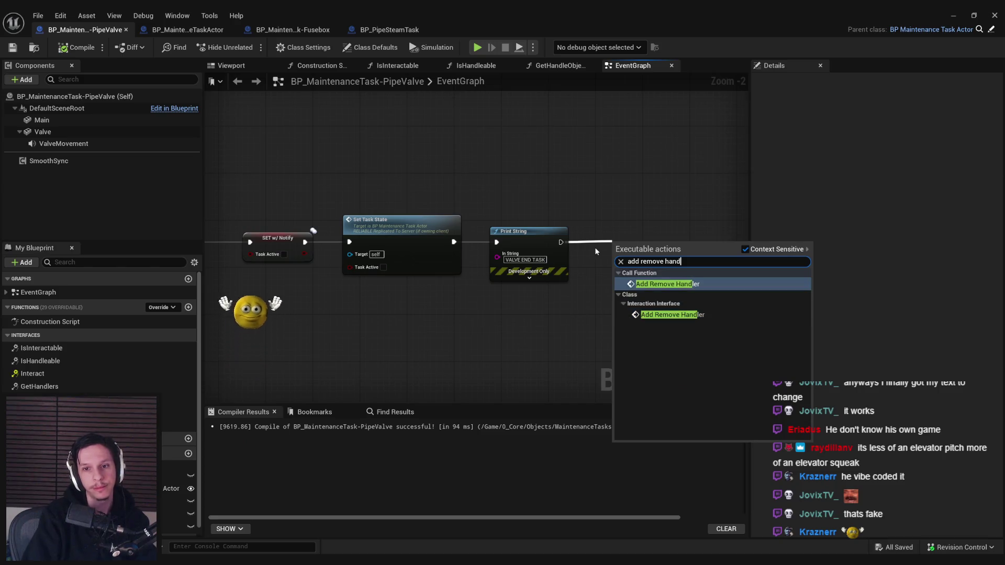
key("Return")
left_click_drag(586, 228, 601, 208)
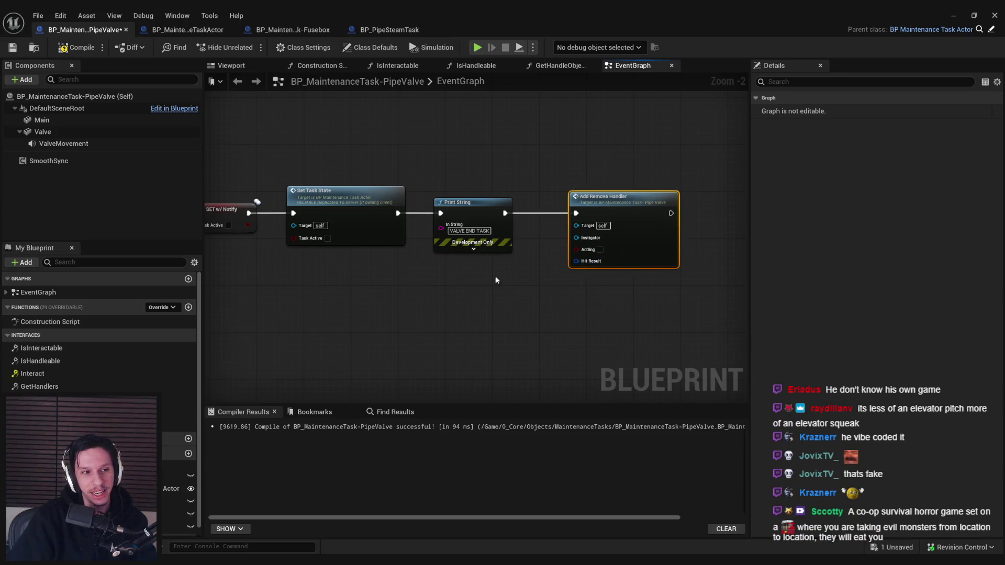
Step: Survey the event graph over to the Event Tick nodes and save the blueprint
scroll(495, 275, "down", 5)
left_click_drag(351, 299, 600, 226)
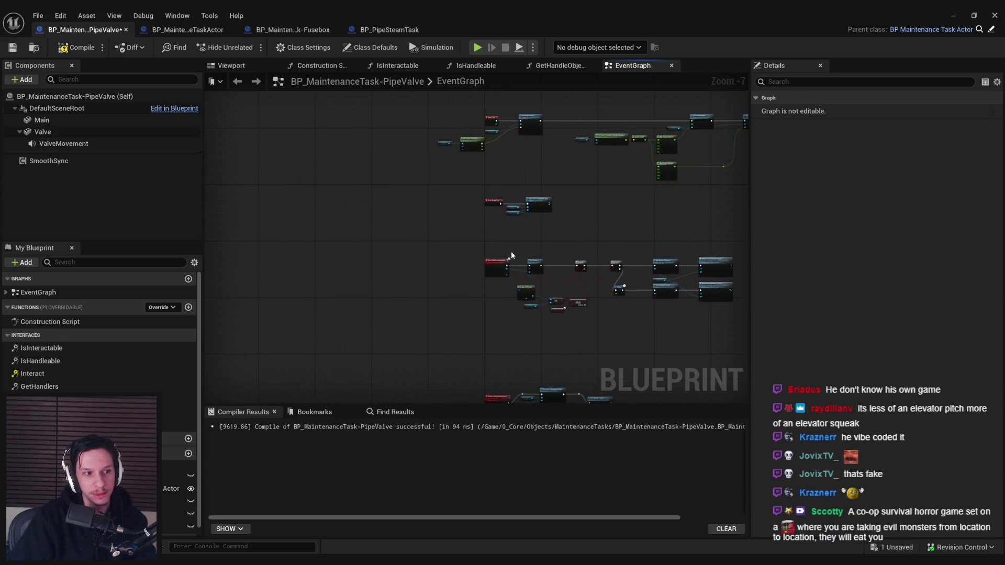
scroll(511, 251, "up", 3)
mouse_move(538, 249)
left_mouse_down()
mouse_move(449, 240)
mouse_move(433, 221)
mouse_move(438, 283)
left_mouse_up()
scroll(492, 241, "up", 1)
mouse_move(494, 241)
left_mouse_down()
mouse_move(465, 372)
mouse_move(287, 319)
mouse_move(286, 280)
mouse_move(267, 281)
left_mouse_up()
scroll(465, 373, "down", 2)
scroll(599, 242, "up", 4)
left_click(511, 336)
key("ctrl+s")
Step: Inspect the new Add Remove Handler node, selecting it and clearing the selection
scroll(454, 288, "down", 2)
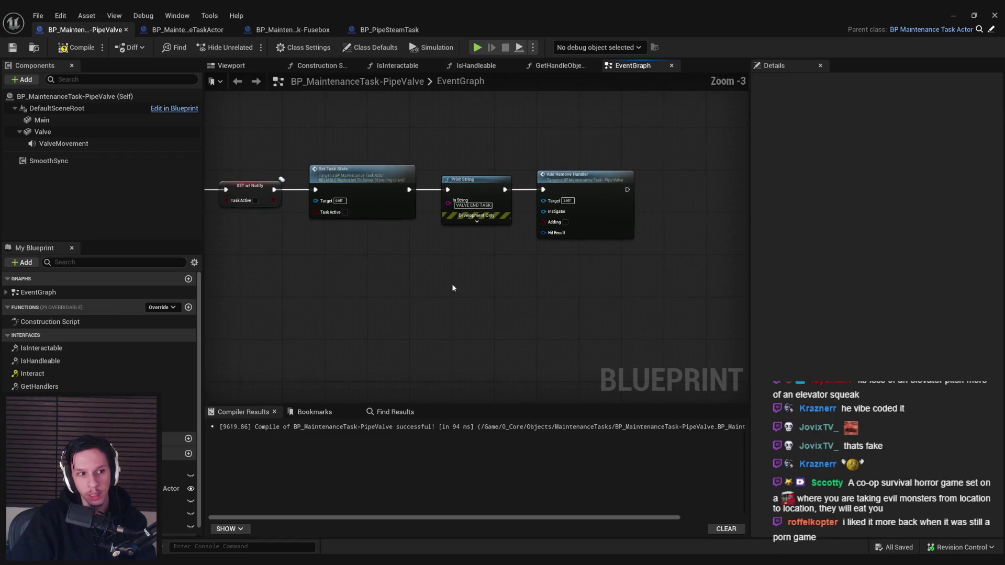
scroll(453, 288, "up", 3)
scroll(446, 307, "down", 3)
scroll(558, 281, "up", 3)
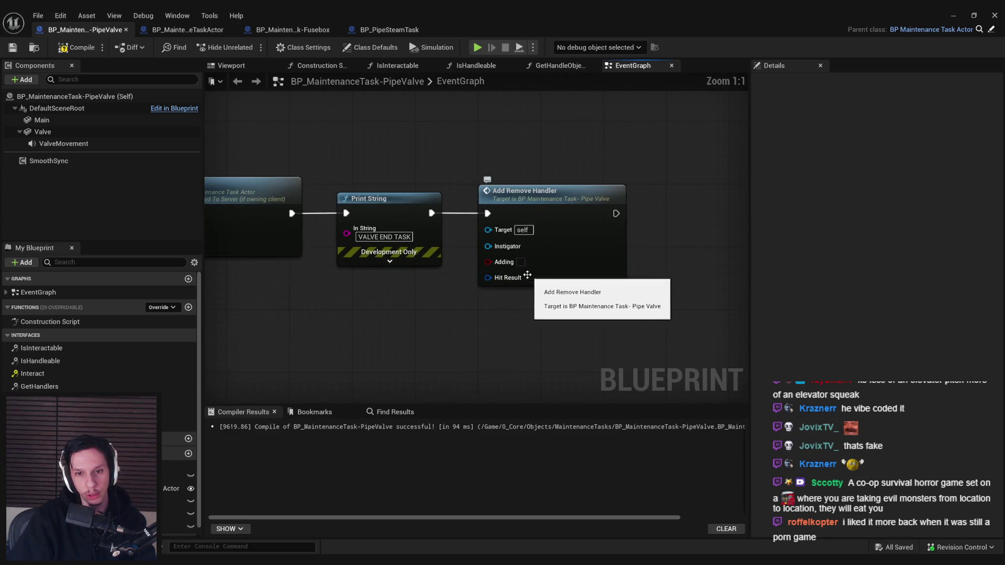
scroll(527, 275, "down", 1)
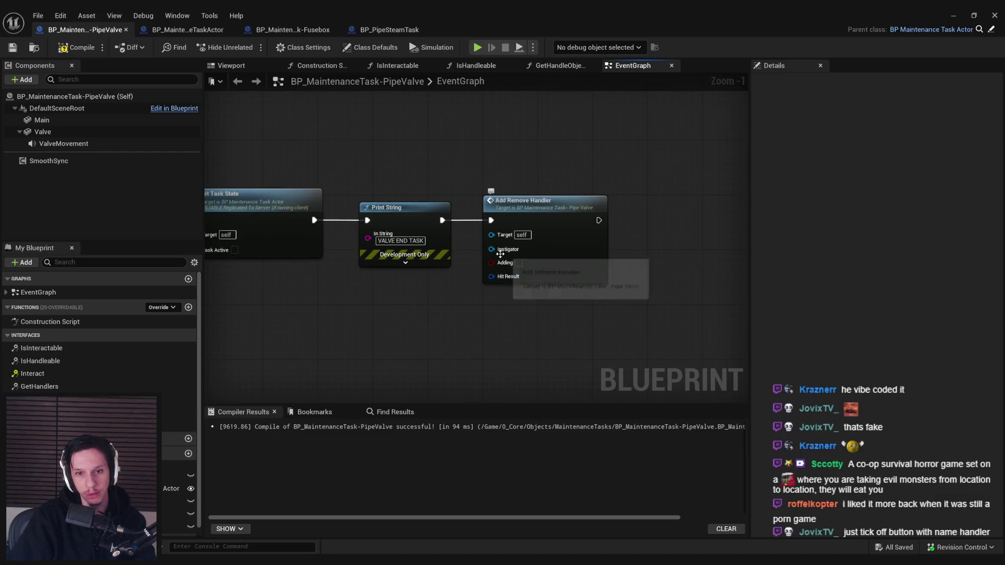
left_click(576, 252)
left_click(448, 331)
scroll(714, 180, "down", 6)
scroll(521, 227, "up", 4)
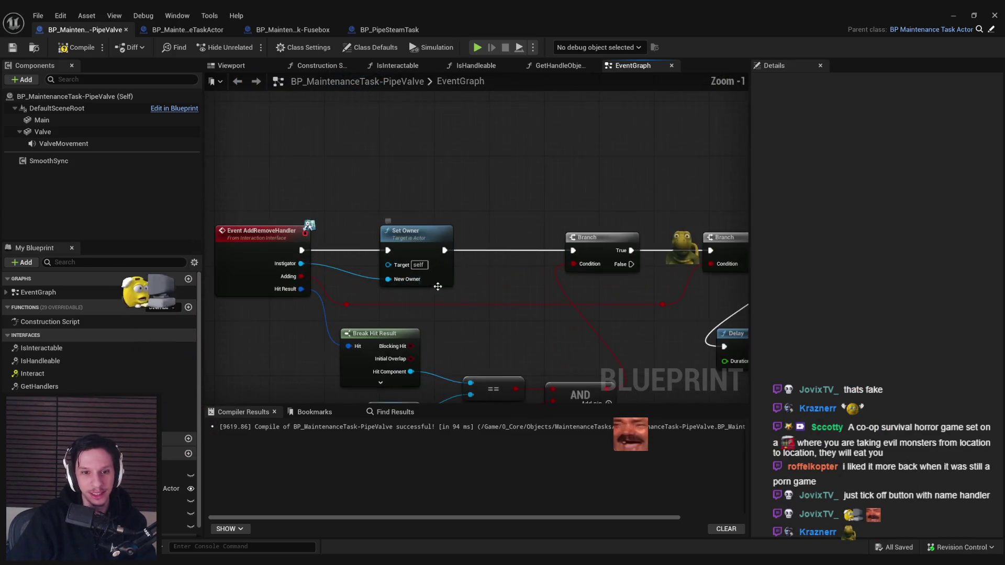
Step: Review the Set Simulate Physics, Event AddRemoveHandler, Set Owner and Break Hit Result nodes
left_click_drag(499, 283, 456, 262)
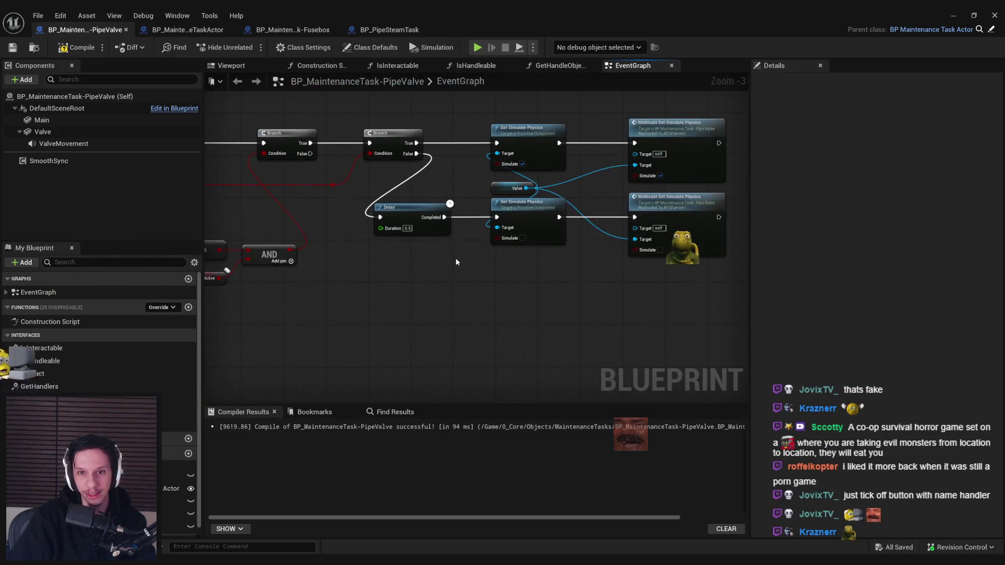
mouse_move(514, 270)
left_mouse_down()
mouse_move(690, 286)
mouse_move(401, 283)
left_mouse_up()
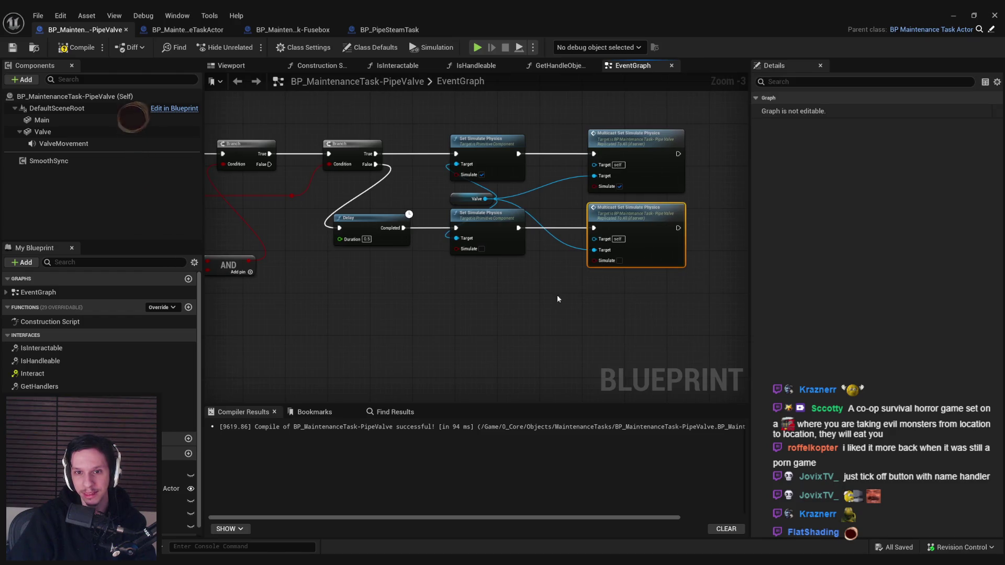
mouse_move(539, 297)
left_mouse_down()
mouse_move(587, 296)
mouse_move(502, 297)
mouse_move(499, 252)
mouse_move(636, 289)
mouse_move(566, 247)
left_mouse_up()
scroll(575, 296, "down", 1)
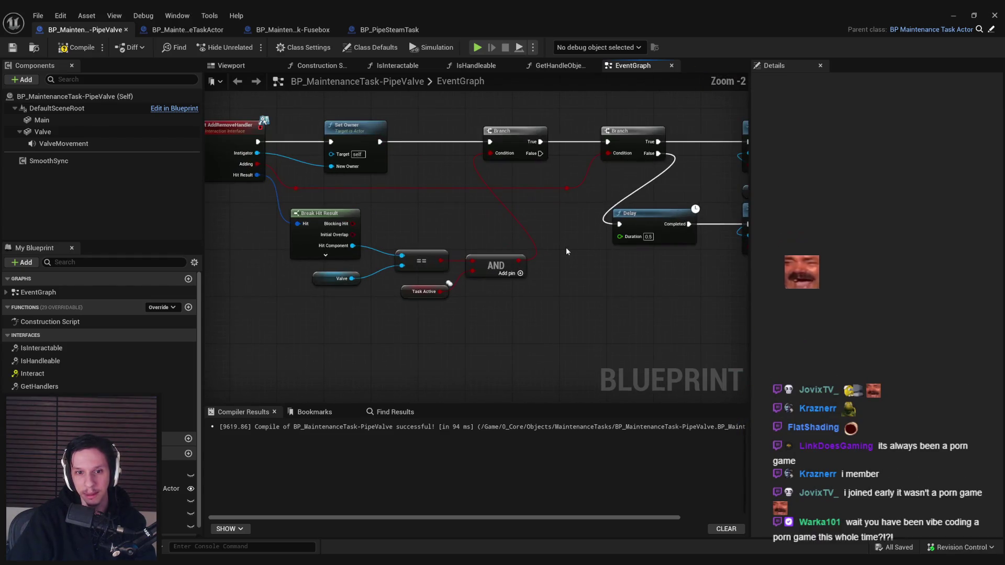
scroll(589, 256, "down", 3)
scroll(497, 283, "up", 3)
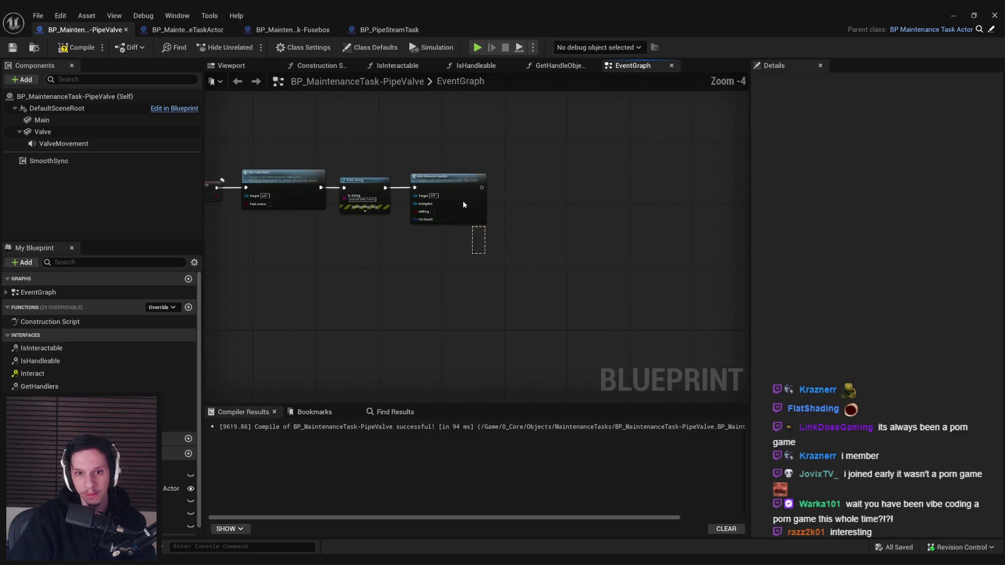
Step: Move Add Remove Handler between Branch's True output and SET w/ Notify, then launch Play in Editor
left_click(463, 200)
key("Delete")
mouse_move(576, 231)
left_mouse_down()
mouse_move(479, 190)
mouse_move(587, 199)
left_mouse_up()
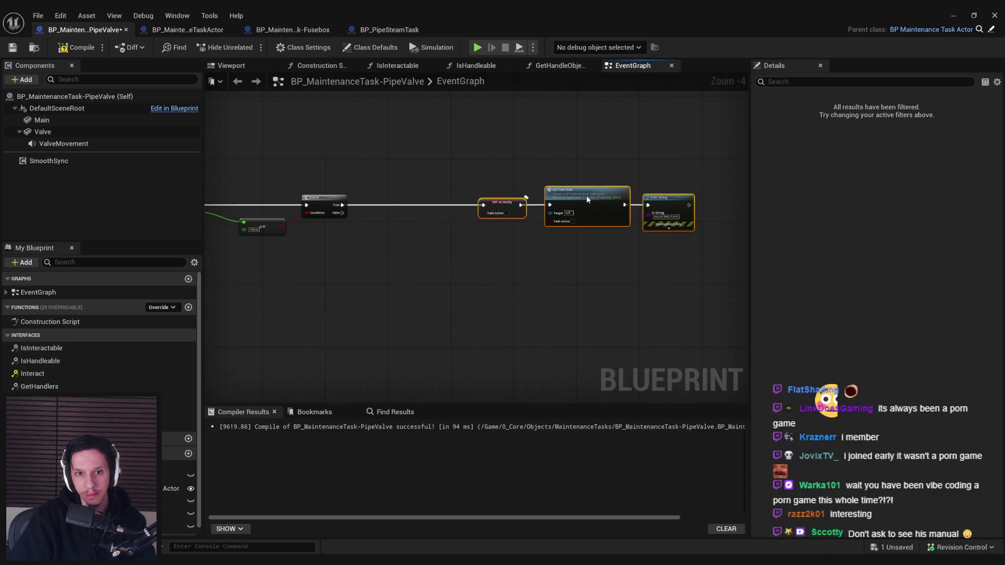
key("ctrl+v")
scroll(408, 200, "up", 4)
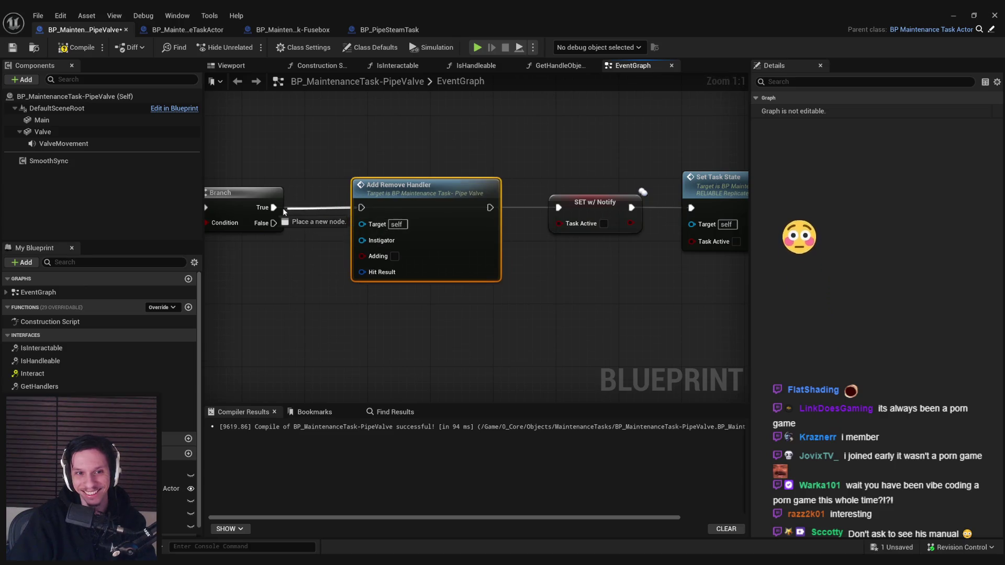
left_click_drag(559, 210, 559, 209)
left_click_drag(505, 255, 498, 256)
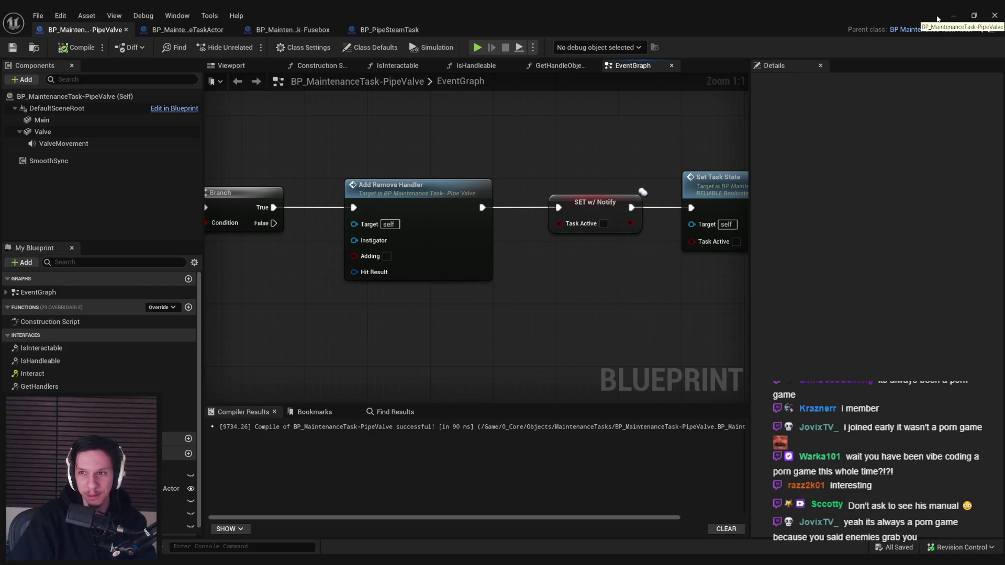
left_click(953, 16)
key("alt+p")
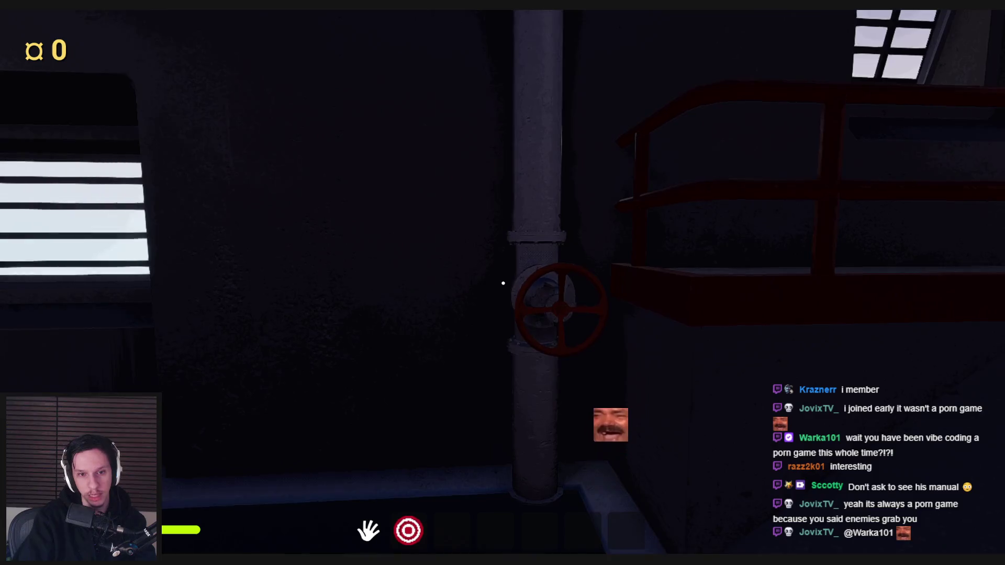
Step: Turn the valve wheel in the running game until the task ends, then stop playing
left_click(685, 137)
mouse_move(504, 283)
left_mouse_down()
mouse_move(460, 288)
mouse_move(547, 299)
mouse_move(513, 370)
mouse_move(460, 313)
mouse_move(518, 276)
mouse_move(543, 332)
mouse_move(464, 354)
mouse_move(504, 283)
mouse_move(482, 297)
mouse_move(545, 362)
mouse_move(482, 294)
mouse_move(498, 285)
mouse_move(487, 323)
mouse_move(563, 384)
mouse_move(571, 316)
left_mouse_up()
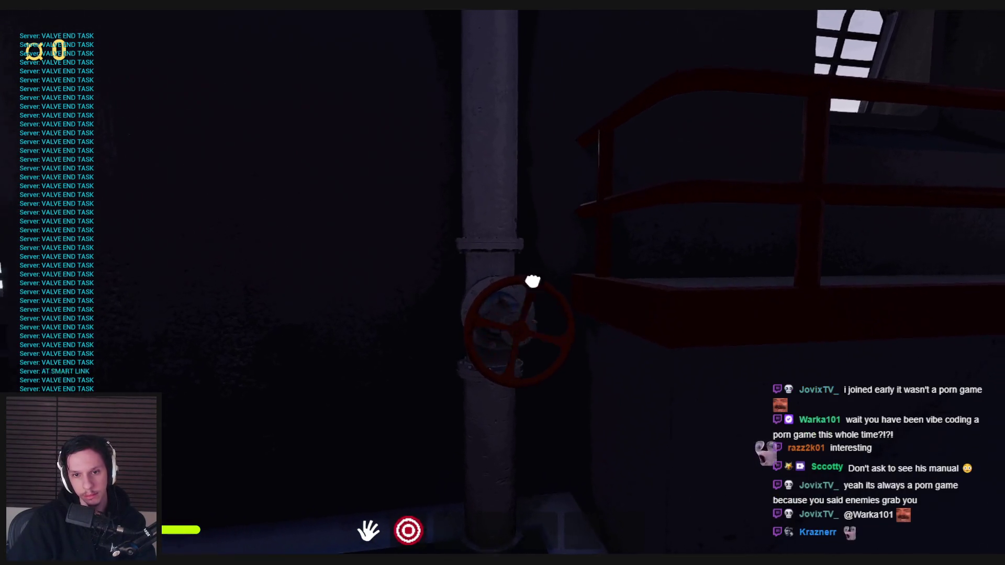
key("Escape")
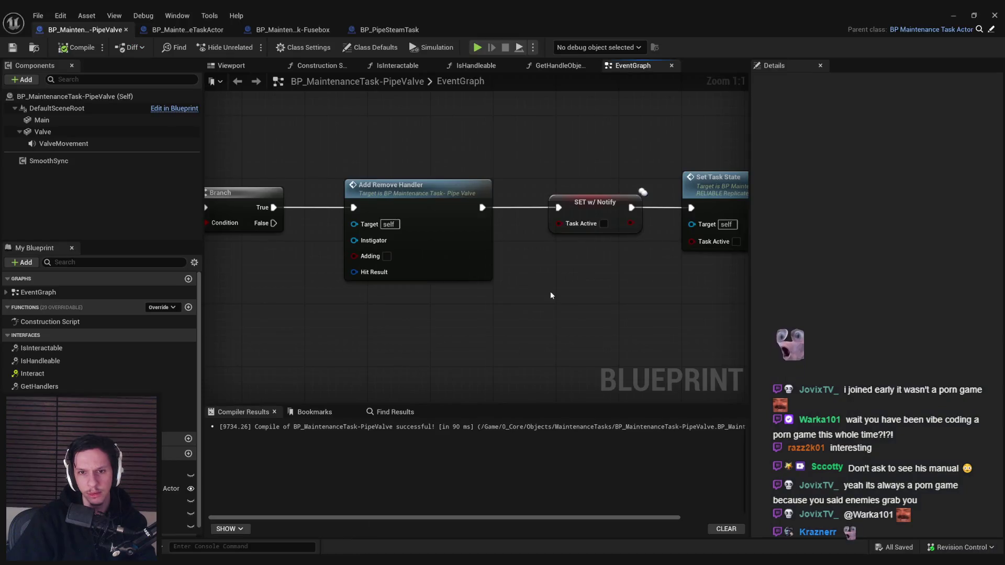
Step: Bring Print String into view and shift the selected nodes slightly left
scroll(535, 332, "down", 3)
scroll(693, 333, "up", 2)
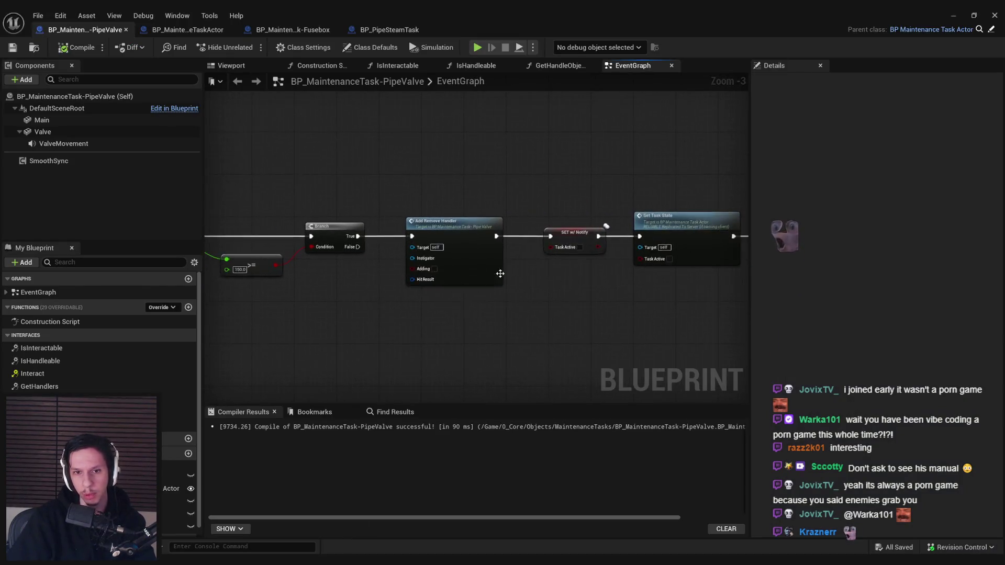
scroll(516, 309, "down", 1)
left_click_drag(492, 294, 365, 301)
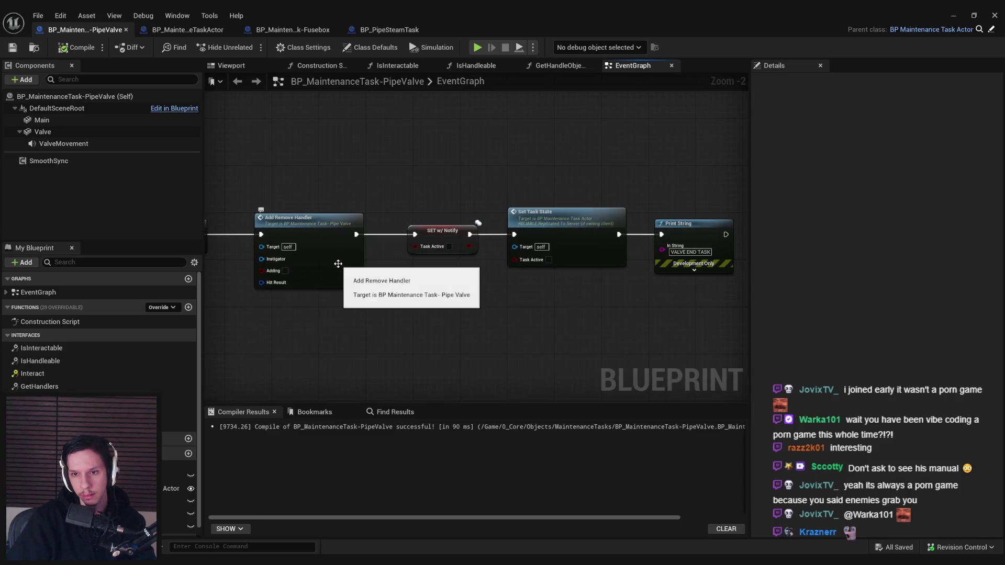
left_click_drag(541, 233, 530, 233)
Step: Pan the event graph past Set Volume Multiplier to Event BeginPlay
mouse_move(476, 302)
left_mouse_down()
mouse_move(427, 300)
mouse_move(630, 333)
mouse_move(419, 270)
mouse_move(542, 168)
left_mouse_up()
scroll(560, 329, "down", 1)
scroll(560, 325, "down", 1)
scroll(630, 334, "up", 2)
scroll(420, 293, "down", 3)
scroll(424, 293, "up", 4)
scroll(525, 264, "down", 3)
mouse_move(525, 264)
left_mouse_down()
mouse_move(486, 194)
mouse_move(575, 249)
mouse_move(513, 196)
mouse_move(494, 193)
mouse_move(576, 220)
mouse_move(629, 259)
left_mouse_up()
scroll(486, 197, "up", 3)
scroll(485, 201, "down", 1)
scroll(657, 261, "down", 3)
Step: Bring Branch, Add Remove Handler and the Task Progress nodes into view and deselect
mouse_move(644, 264)
left_mouse_down()
mouse_move(457, 277)
mouse_move(234, 276)
left_mouse_up()
scroll(453, 274, "up", 2)
scroll(479, 270, "down", 1)
left_click_drag(352, 192, 343, 272)
mouse_move(316, 203)
left_mouse_down()
mouse_move(549, 215)
mouse_move(452, 285)
mouse_move(500, 254)
left_mouse_up()
scroll(501, 254, "up", 1)
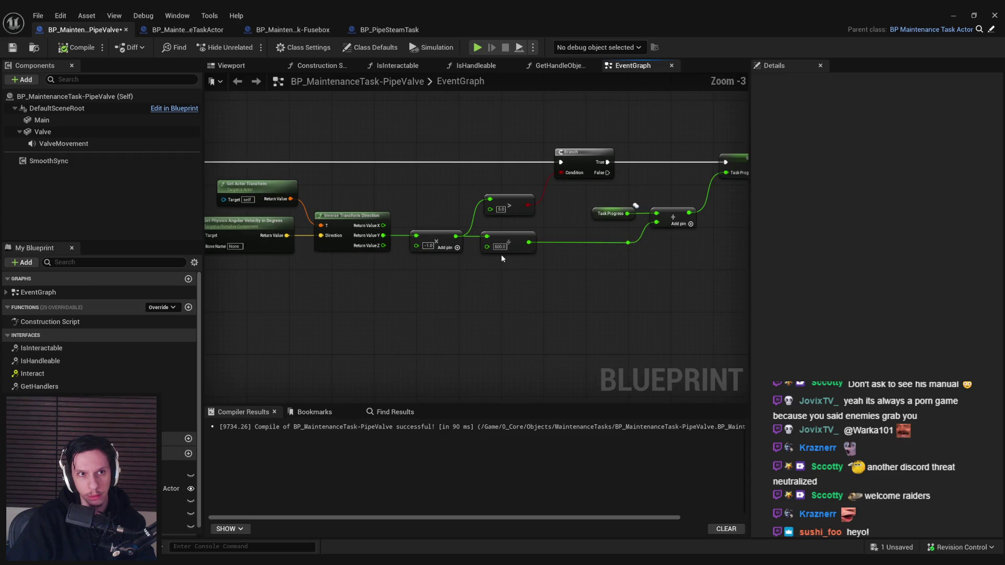
scroll(501, 254, "down", 5)
scroll(490, 309, "up", 5)
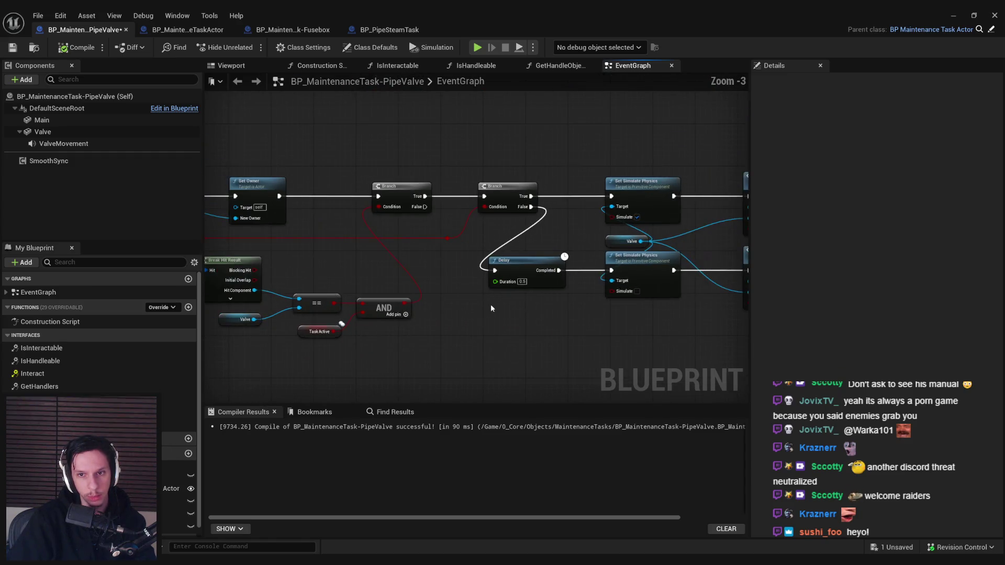
Step: Pan over the Set Scene Component to Sync nodes and marquee-select the nodes following Add Remove Handler
left_click_drag(491, 303, 659, 230)
scroll(511, 248, "down", 2)
scroll(531, 332, "up", 3)
scroll(532, 335, "down", 4)
left_click_drag(453, 247, 432, 202)
scroll(431, 202, "up", 3)
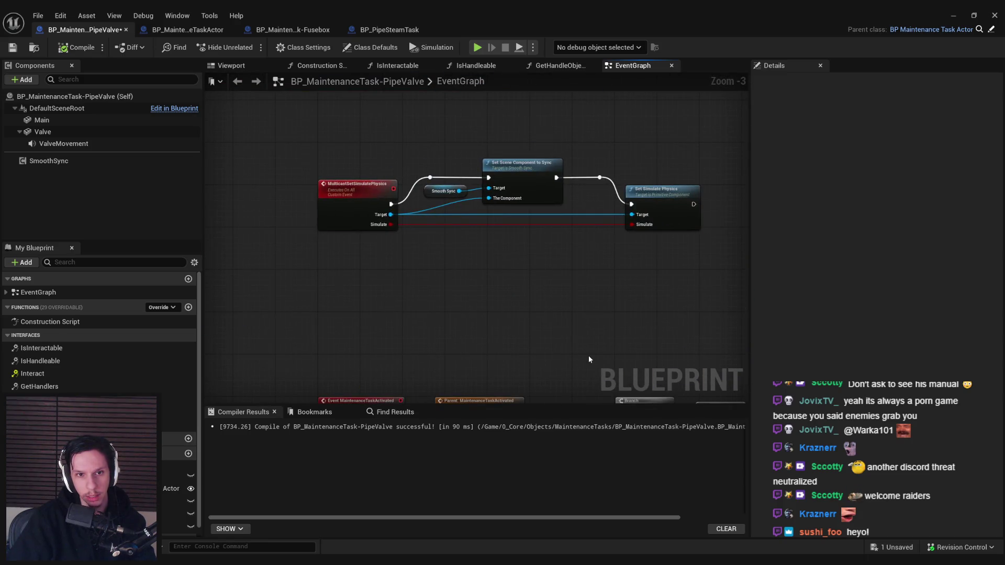
scroll(611, 299, "down", 4)
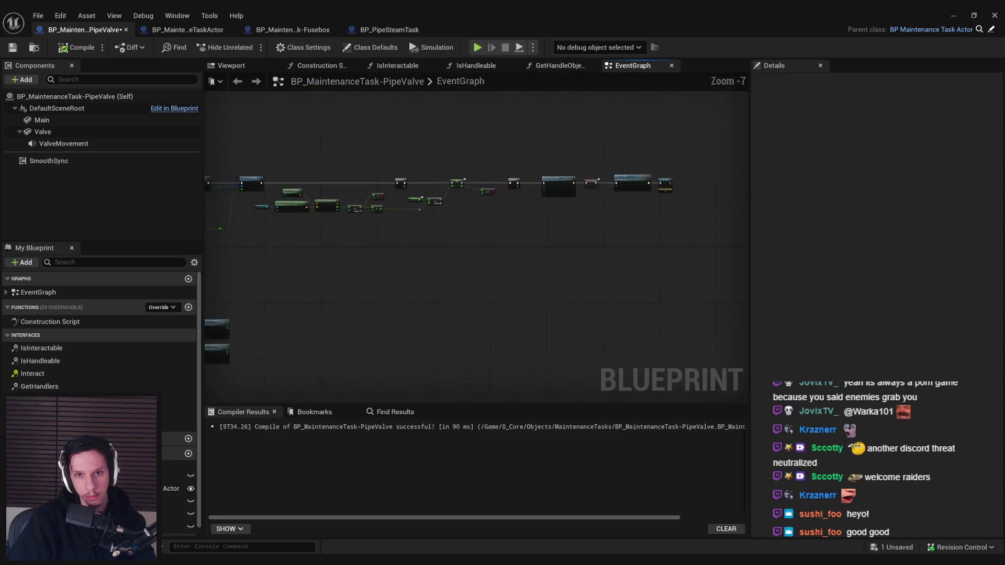
scroll(438, 256, "up", 4)
mouse_move(717, 260)
left_mouse_down()
mouse_move(402, 189)
mouse_move(547, 196)
mouse_move(392, 202)
mouse_move(506, 212)
left_mouse_up()
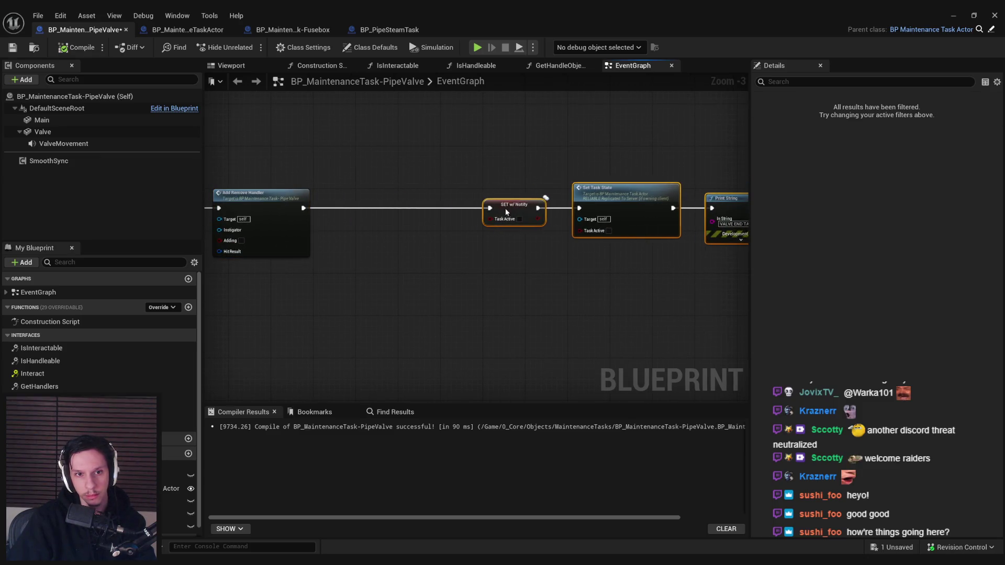
Step: Add a Multicast Set Simulate Physics node after Add Remove Handler and check its event definition
left_click_drag(339, 216, 340, 217)
type("simulate")
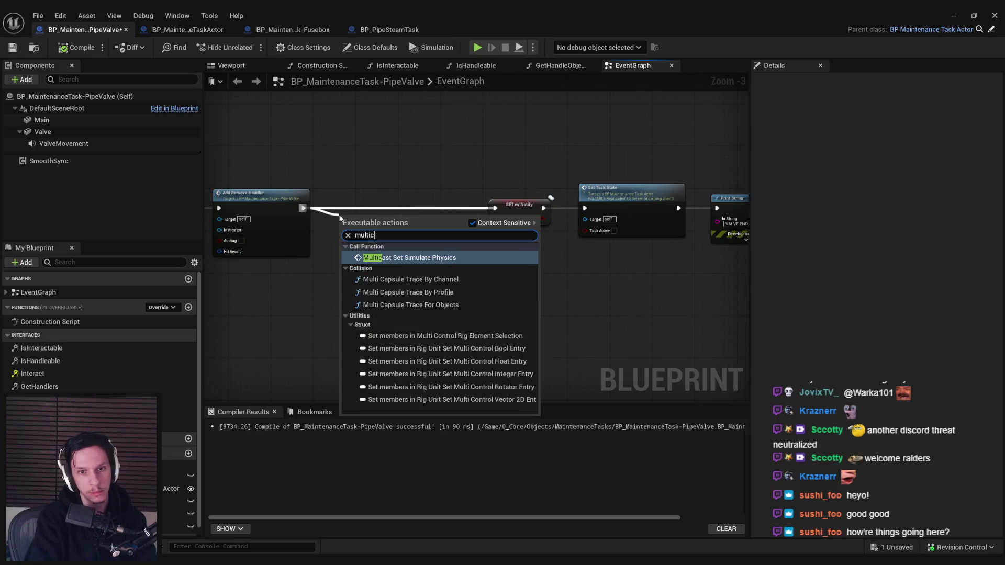
key("Return")
scroll(426, 249, "up", 3)
left_click_drag(425, 249, 435, 209)
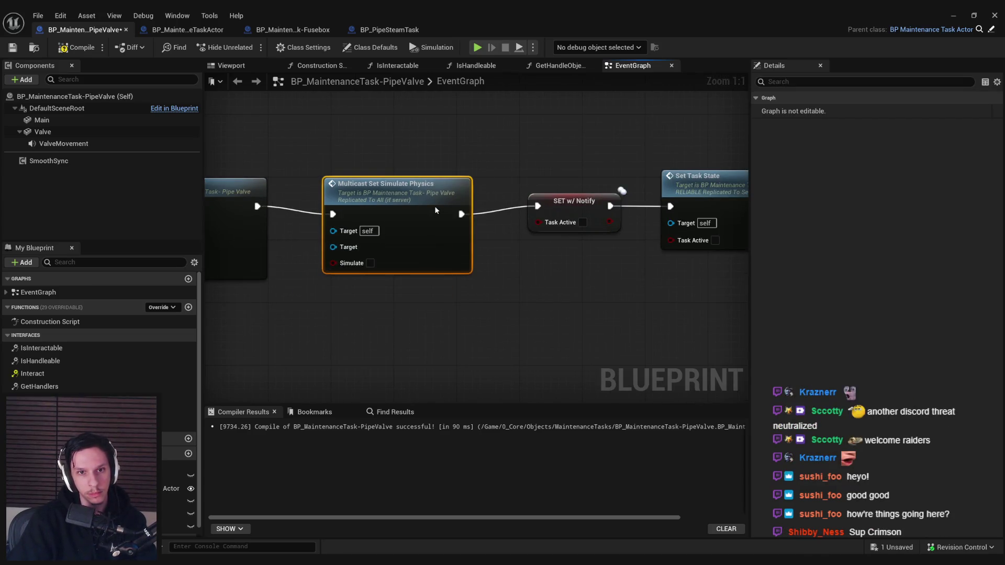
scroll(485, 313, "down", 4)
double_click(486, 246)
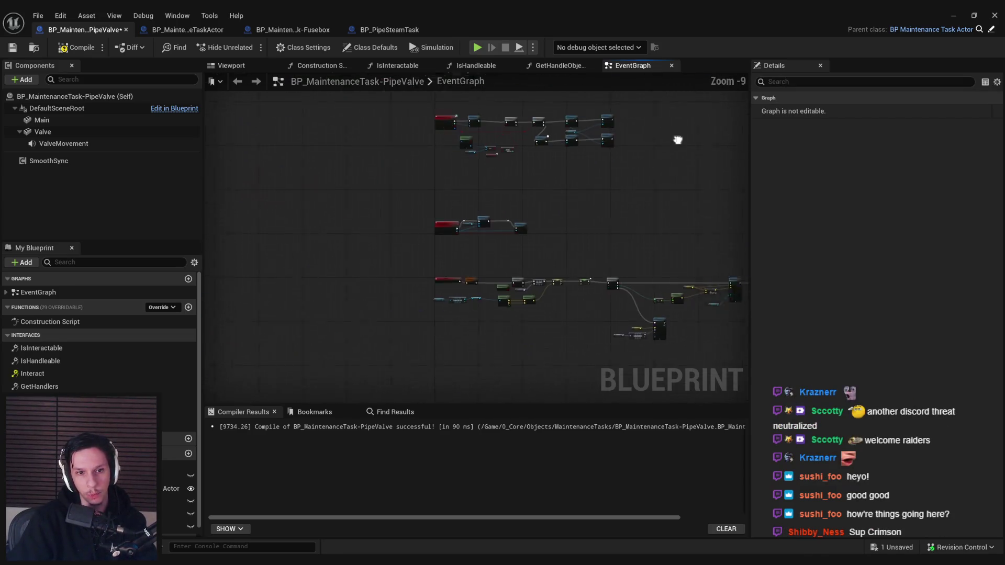
key("alt+Left")
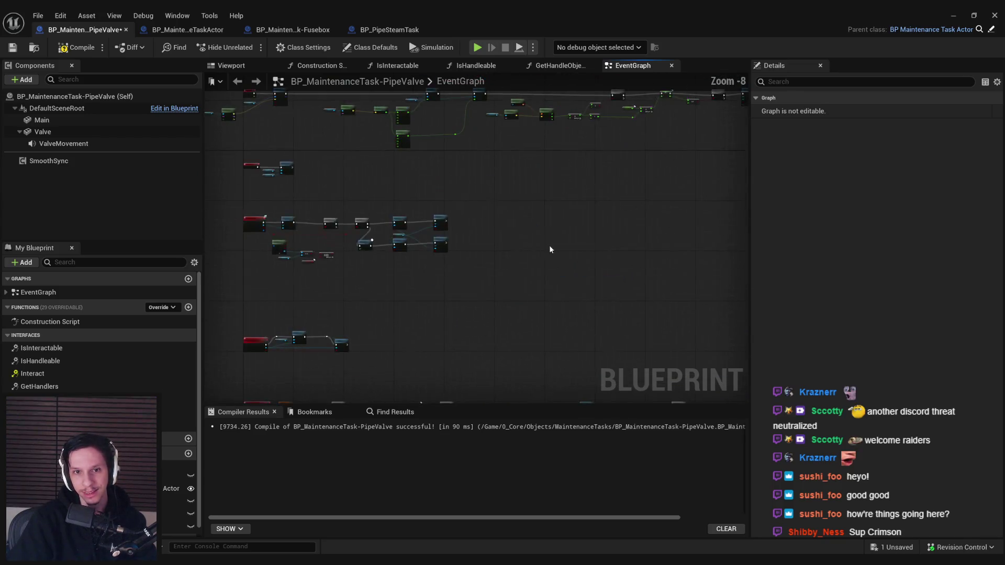
Step: Drag in a Valve reference as the multicast node's Target and compile
mouse_move(43, 132)
left_mouse_down()
mouse_move(533, 277)
mouse_move(528, 303)
left_mouse_up()
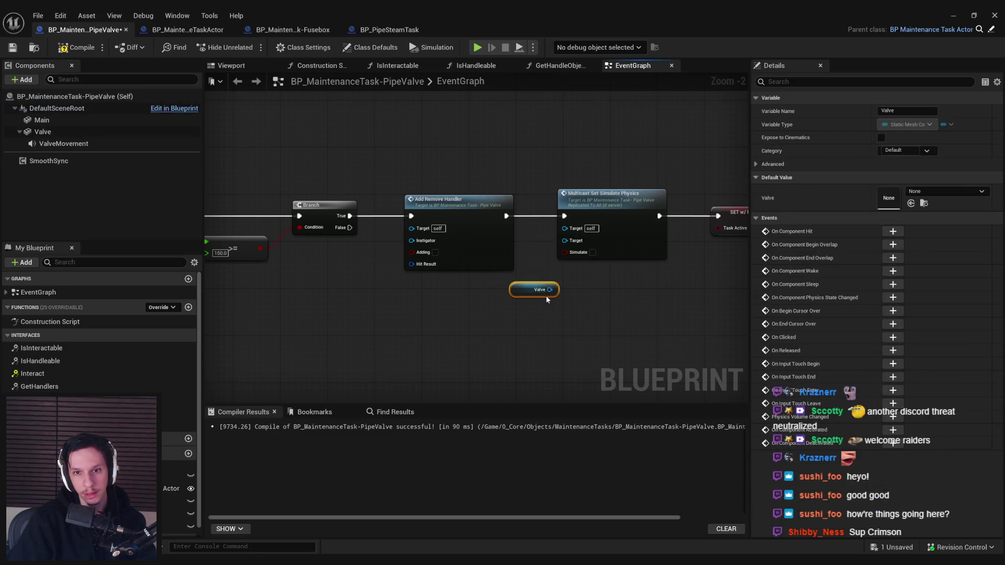
left_click_drag(568, 245, 566, 241)
left_click(309, 178)
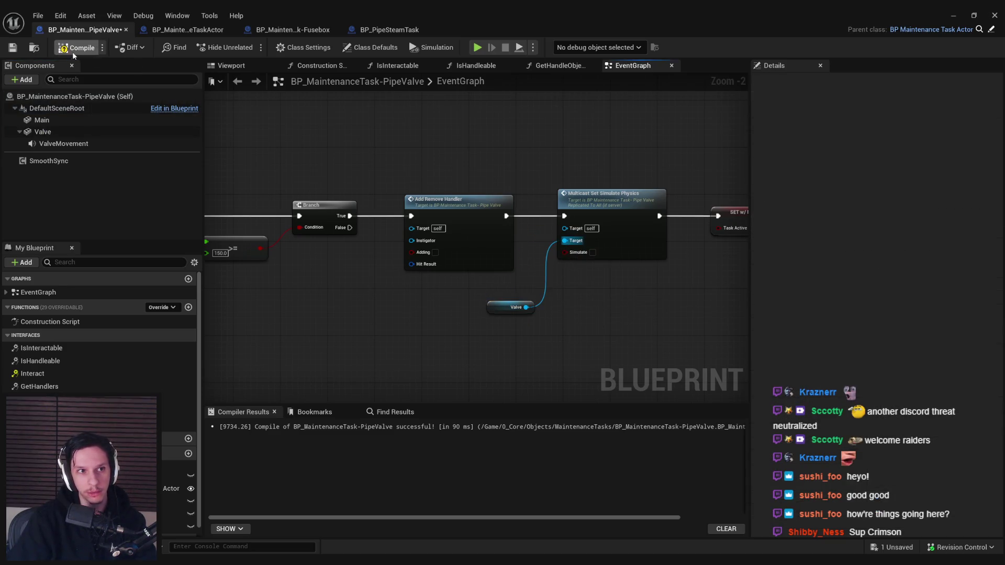
left_click(971, 16)
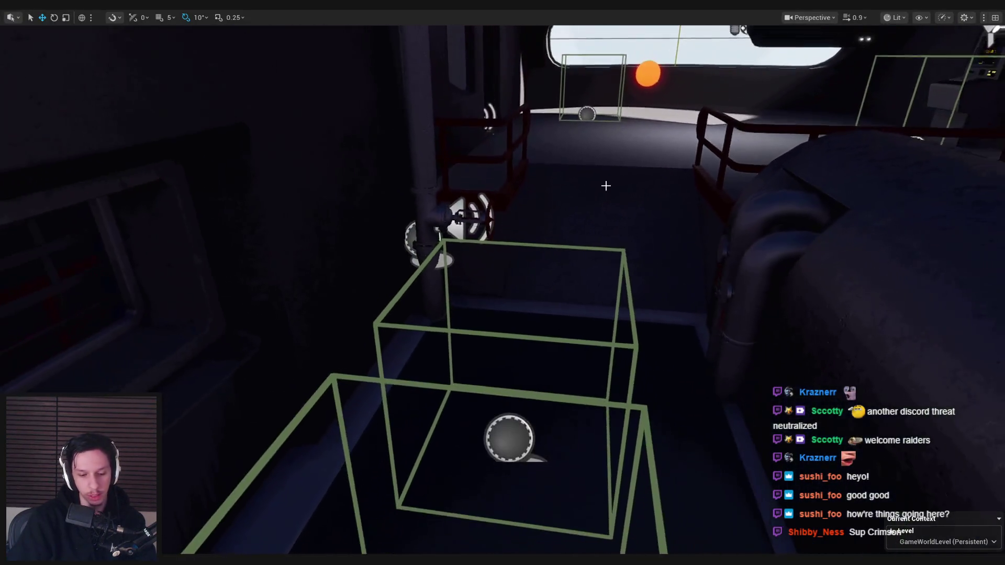
Step: Play the level, go to the pipe valve, turn it to finish the task, then stop
key("alt+p")
key("shift+F1")
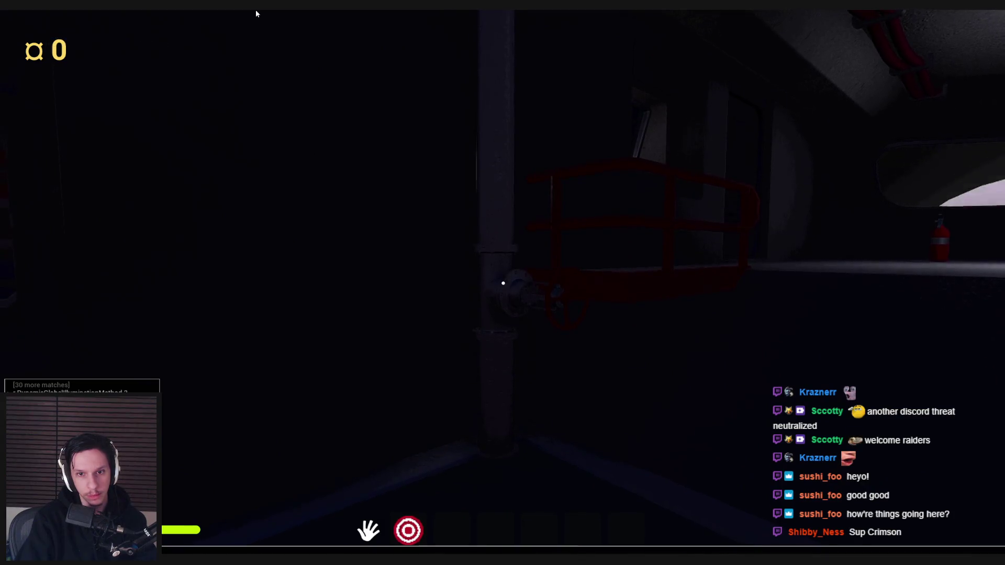
left_click(255, 9)
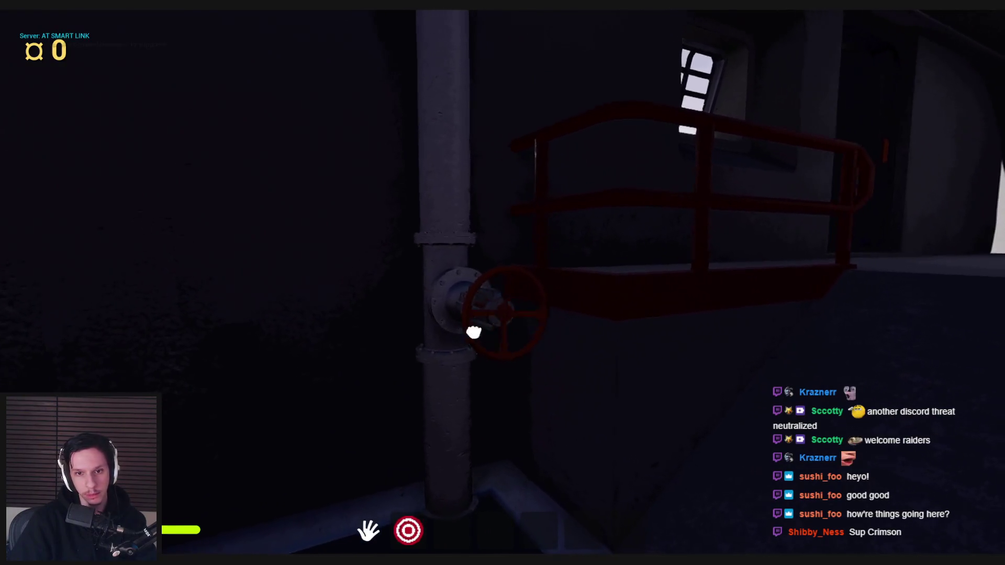
left_click(504, 285)
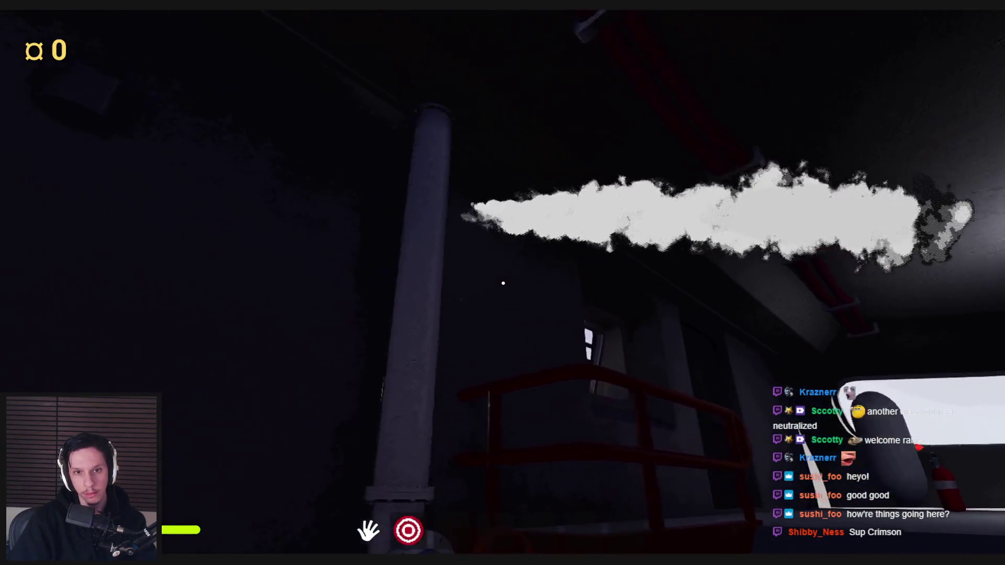
key("Escape")
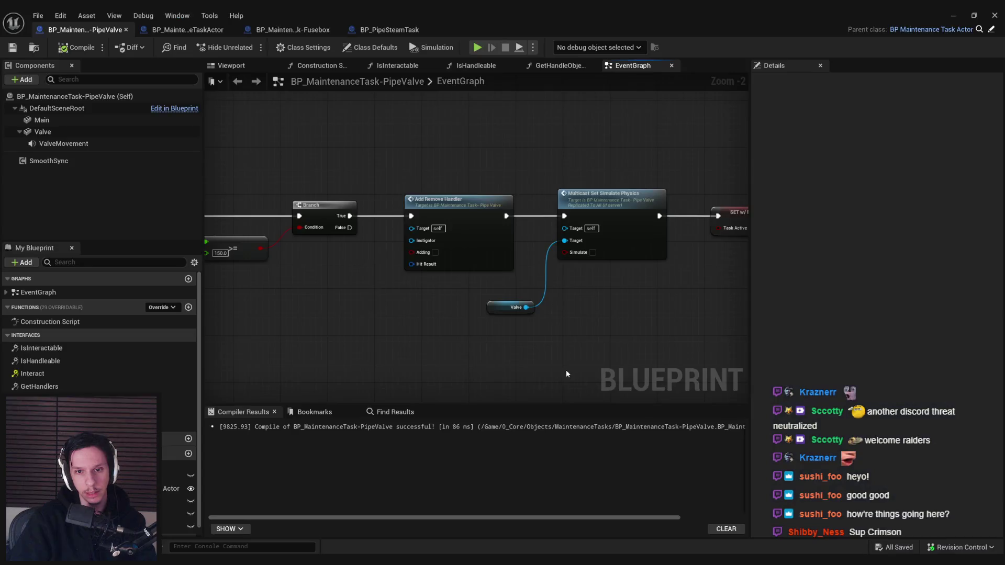
Step: Promote SpawnActor's Return Value for the pipe steam to a new SteamTask variable
scroll(574, 226, "down", 4)
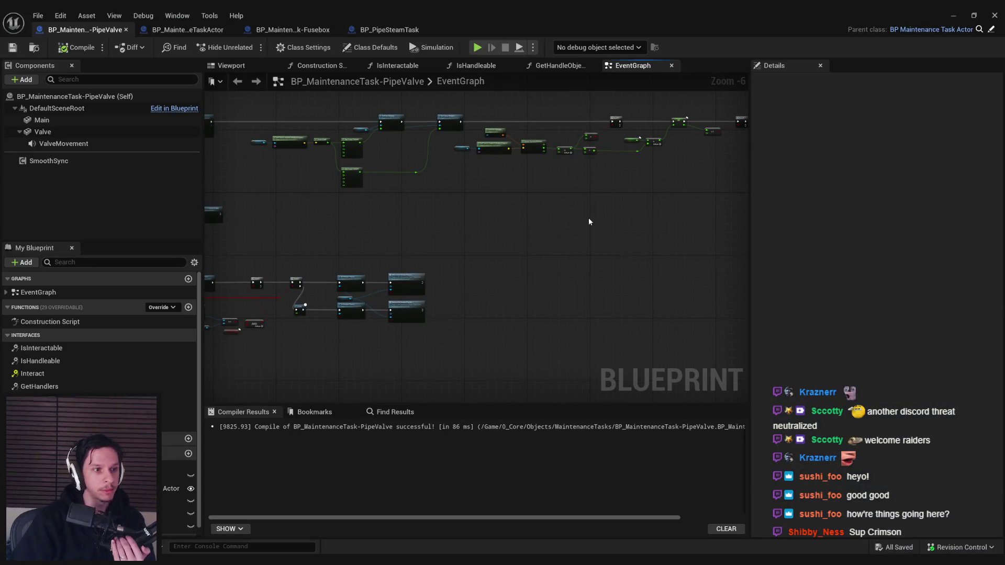
scroll(473, 315, "up", 4)
scroll(526, 261, "down", 4)
scroll(512, 347, "up", 4)
scroll(513, 347, "down", 4)
scroll(473, 266, "up", 5)
left_click_drag(488, 292, 527, 292)
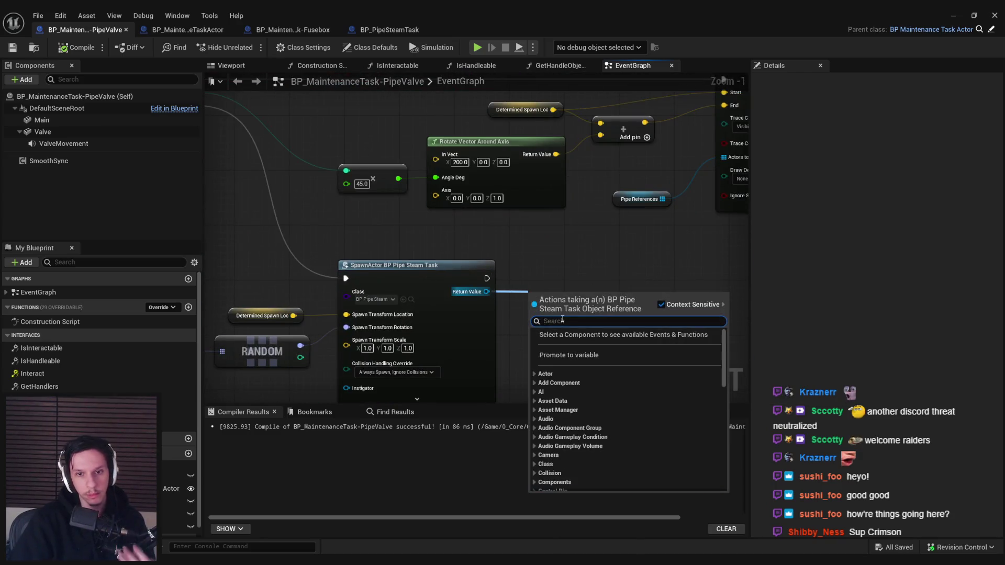
left_click(563, 356)
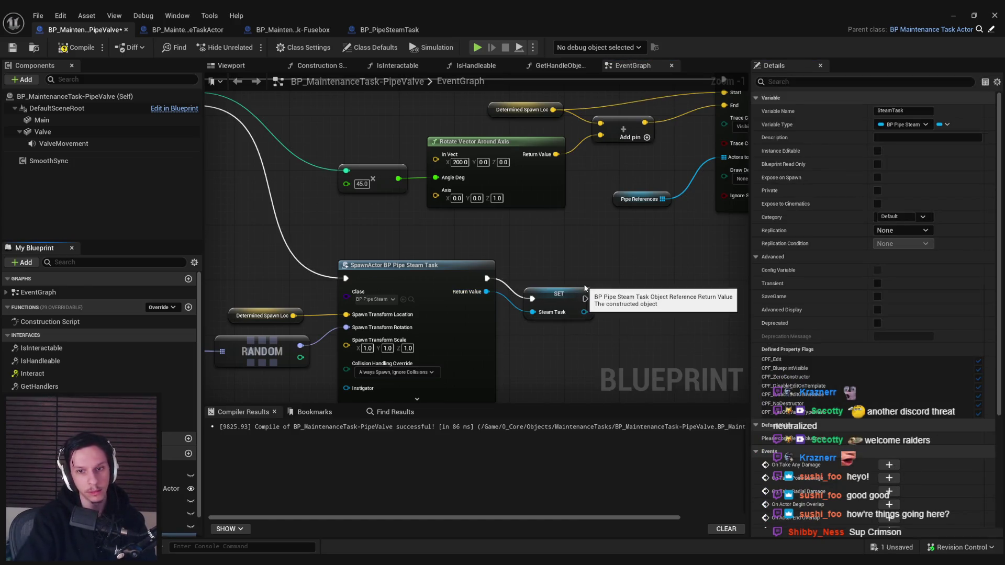
left_click(592, 218)
Step: Place a SteamTask getter after Print String and convert it to a validated get
scroll(592, 218, "down", 7)
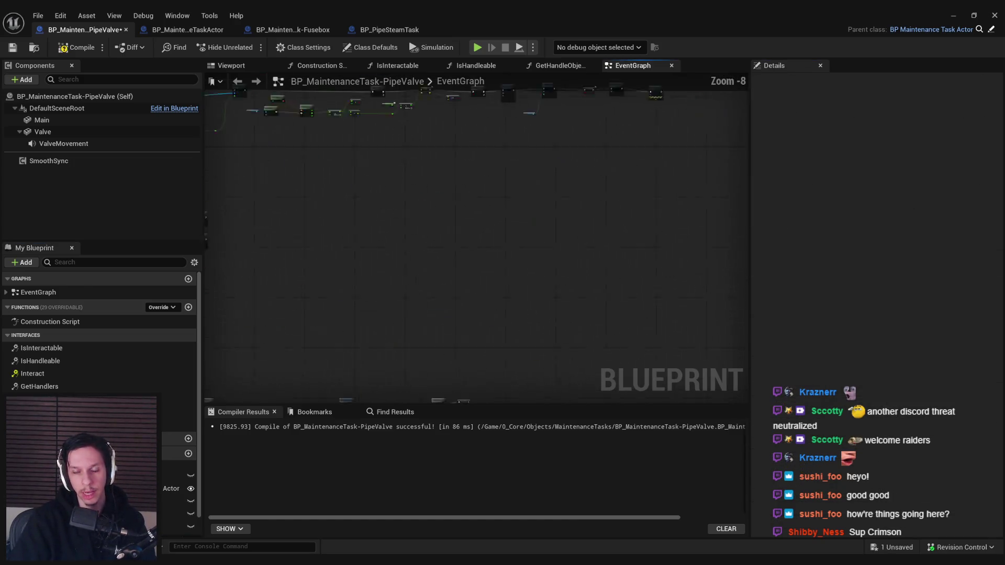
scroll(466, 287, "up", 6)
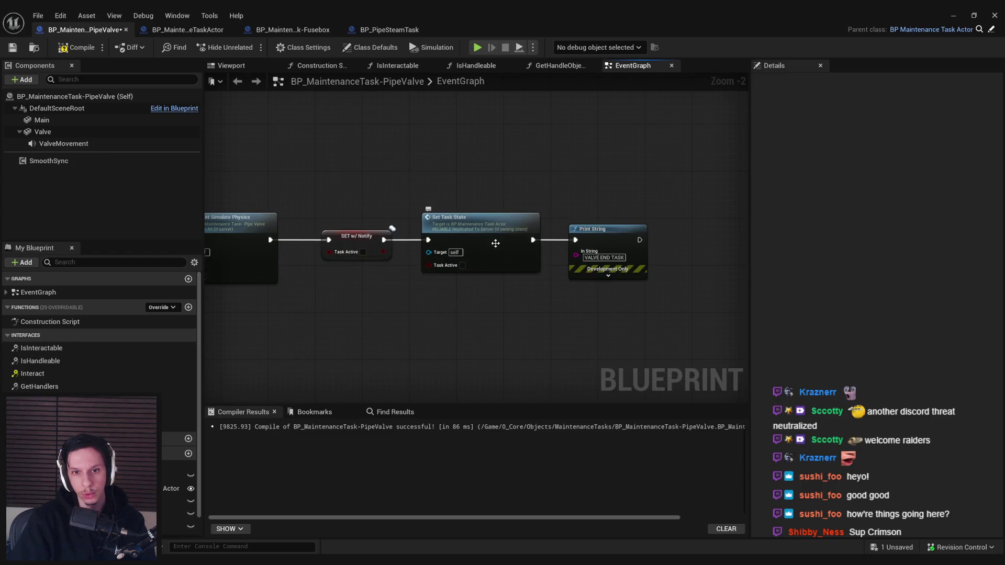
scroll(555, 315, "down", 1)
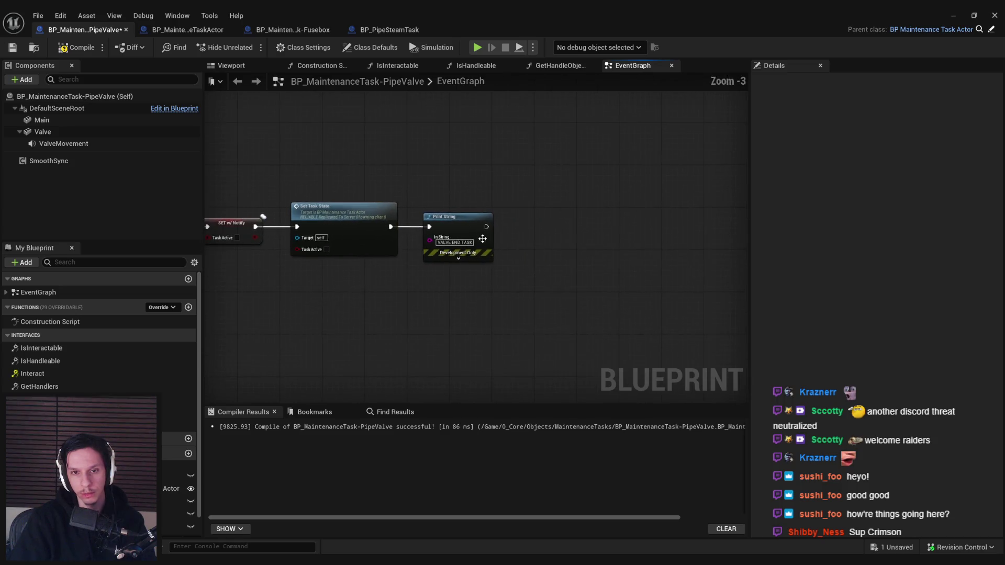
left_click_drag(556, 315, 332, 302)
scroll(100, 366, "down", 1)
left_click_drag(175, 516, 444, 294)
left_click(455, 323)
right_click(437, 306)
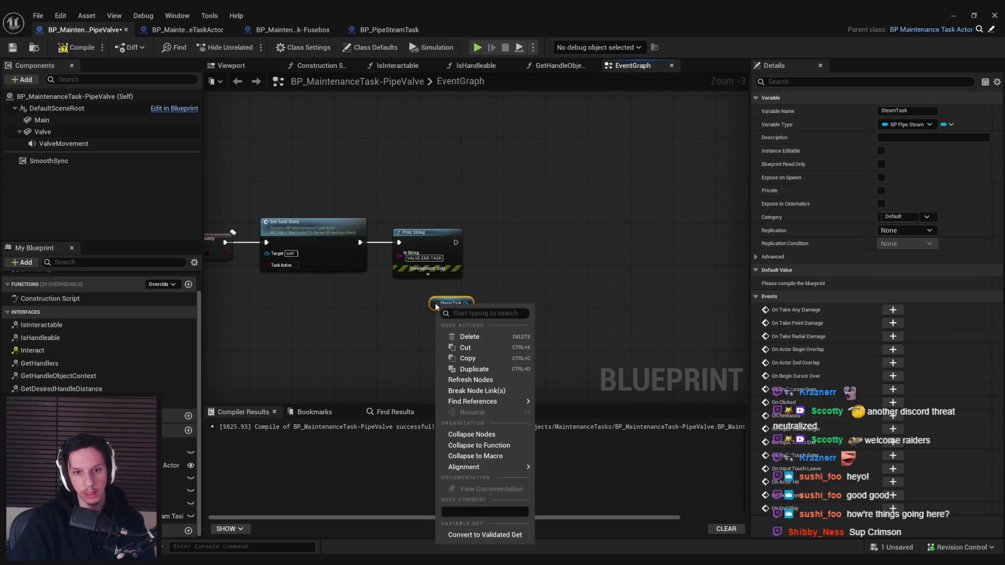
left_click(474, 534)
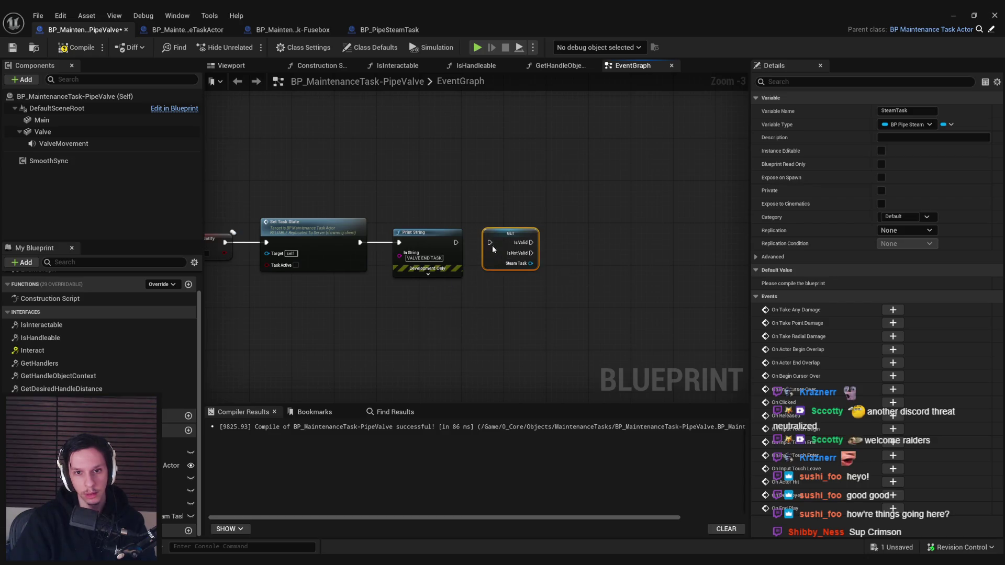
Step: Add a Destroy Actor node on the valid Steam Task reference
left_click_drag(576, 242, 576, 243)
type("destroy")
key("Return")
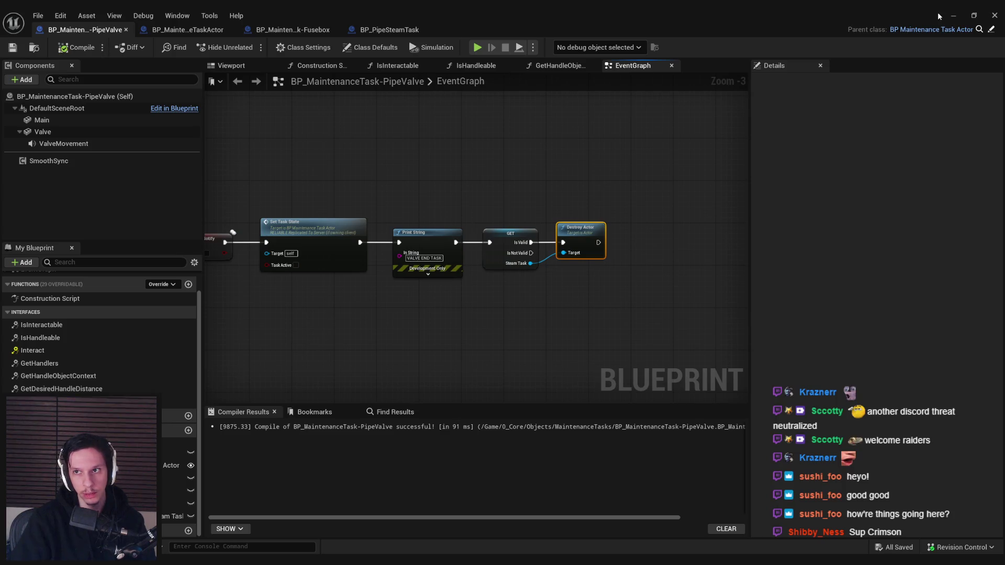
left_click(963, 15)
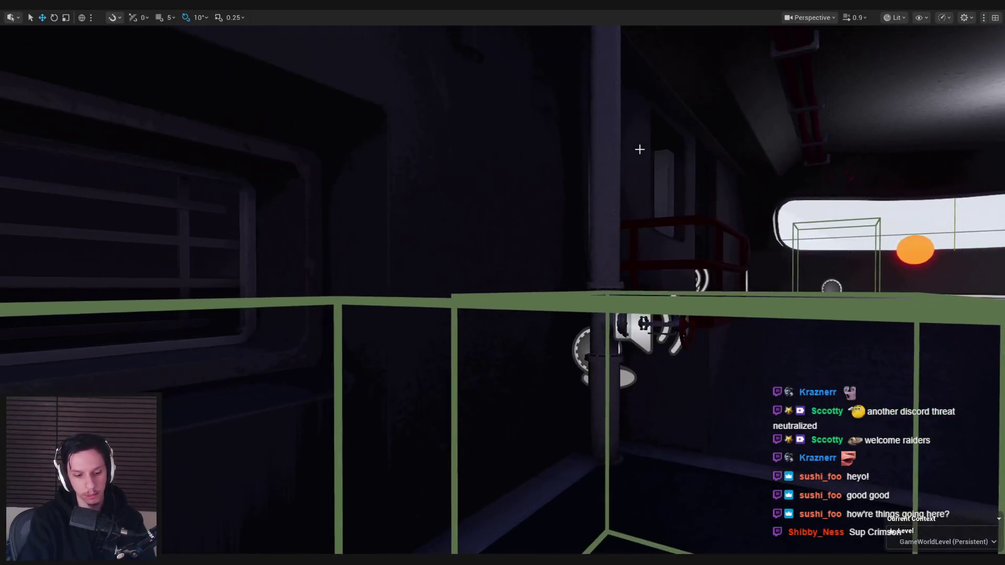
Step: In play, grab the red steam-pipe valve wheel and turn it to finish the valve task
key("grave")
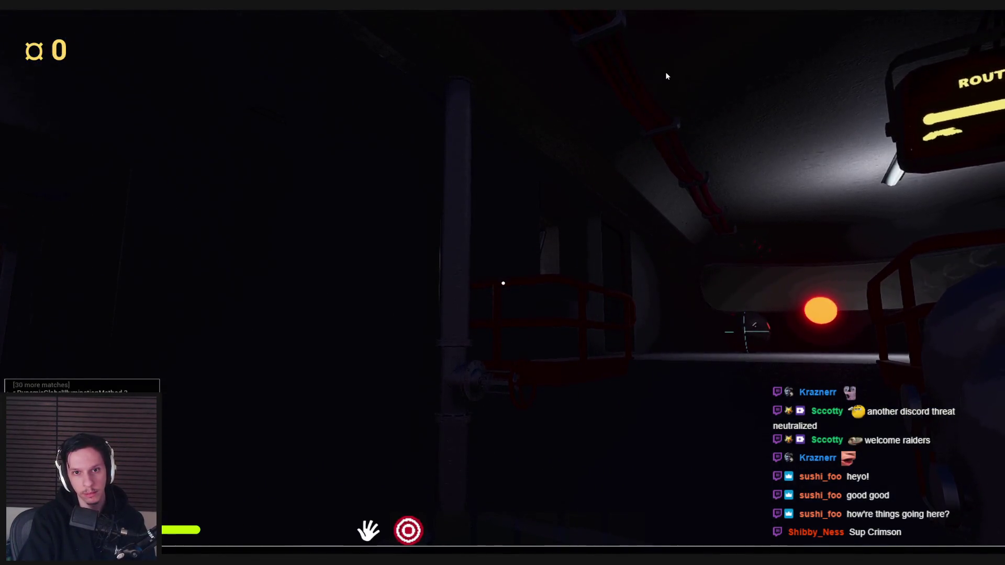
key("Escape")
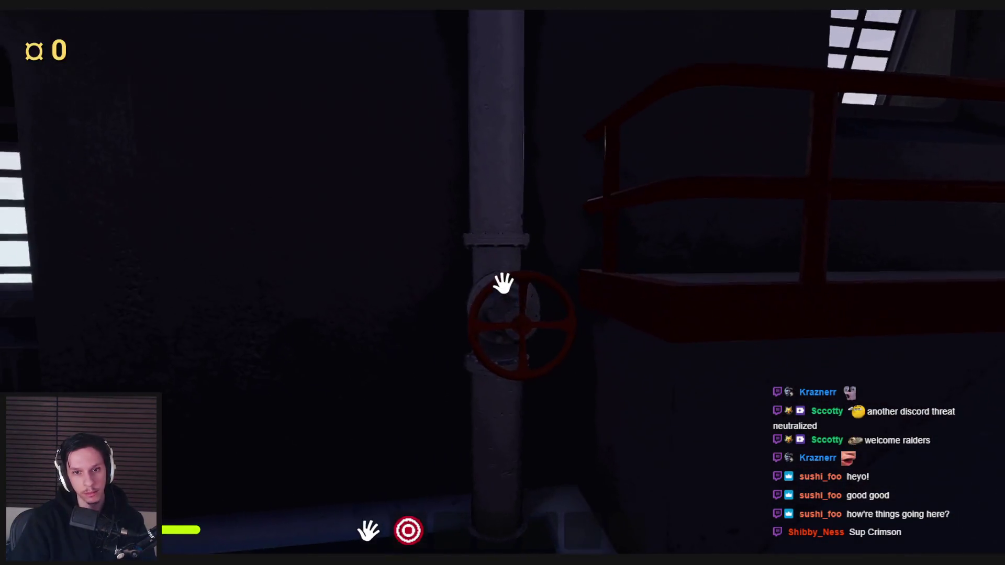
left_click_drag(505, 286, 558, 306)
mouse_move(456, 343)
left_mouse_down()
mouse_move(536, 280)
mouse_move(502, 283)
left_mouse_up()
Step: Walk to the orange sphere button, press it, then stop the play session with F8 and Esc
key("w")
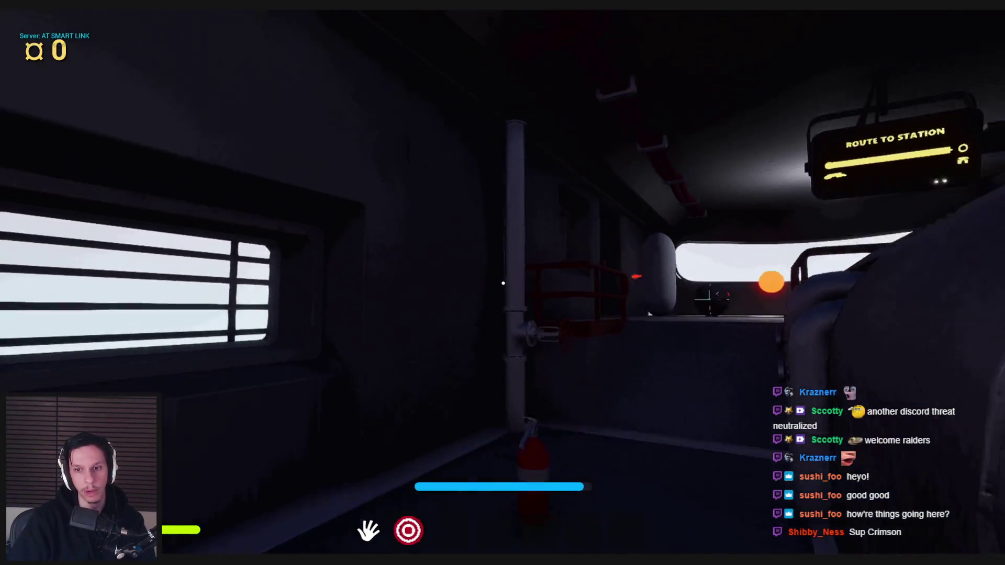
key("w")
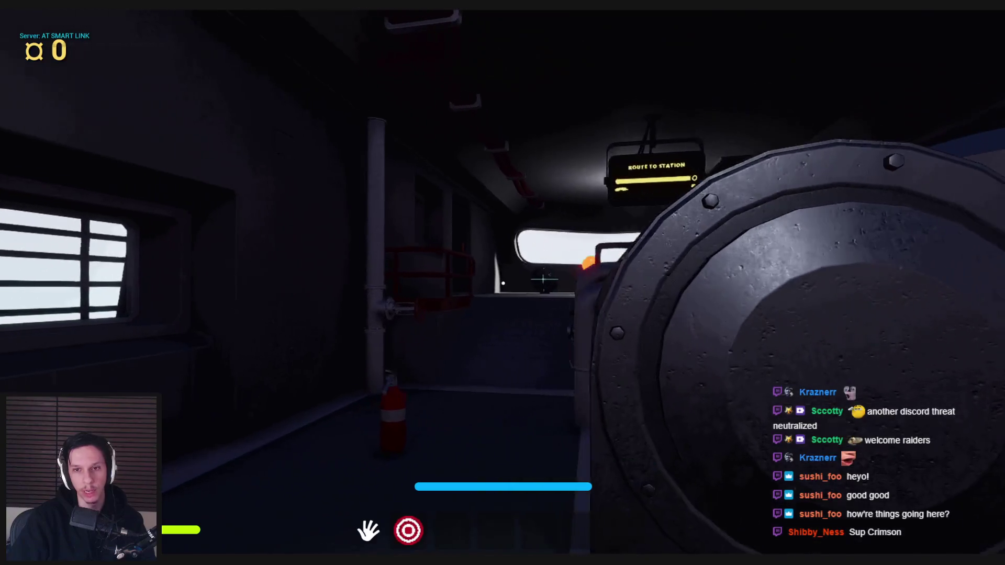
key("s")
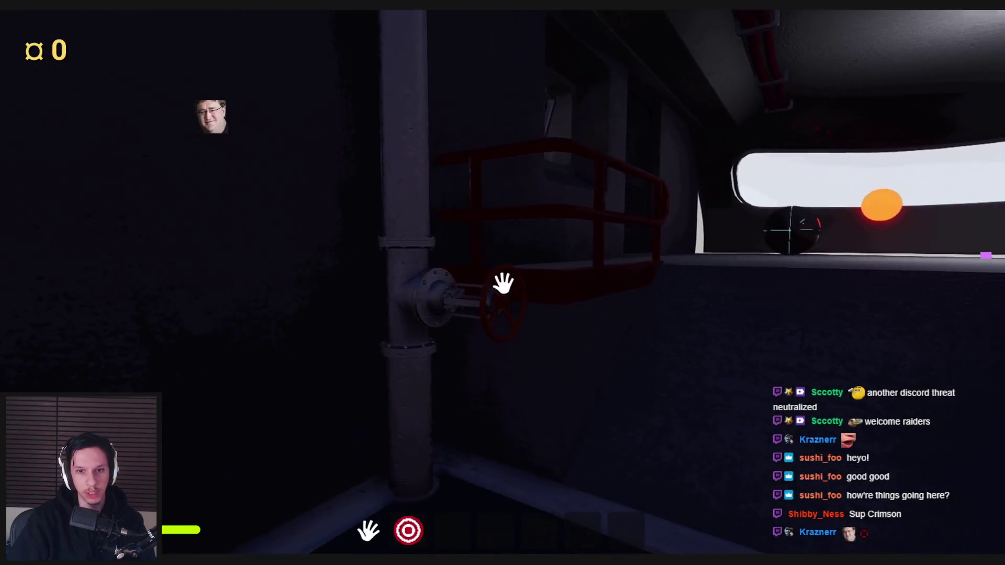
key("d")
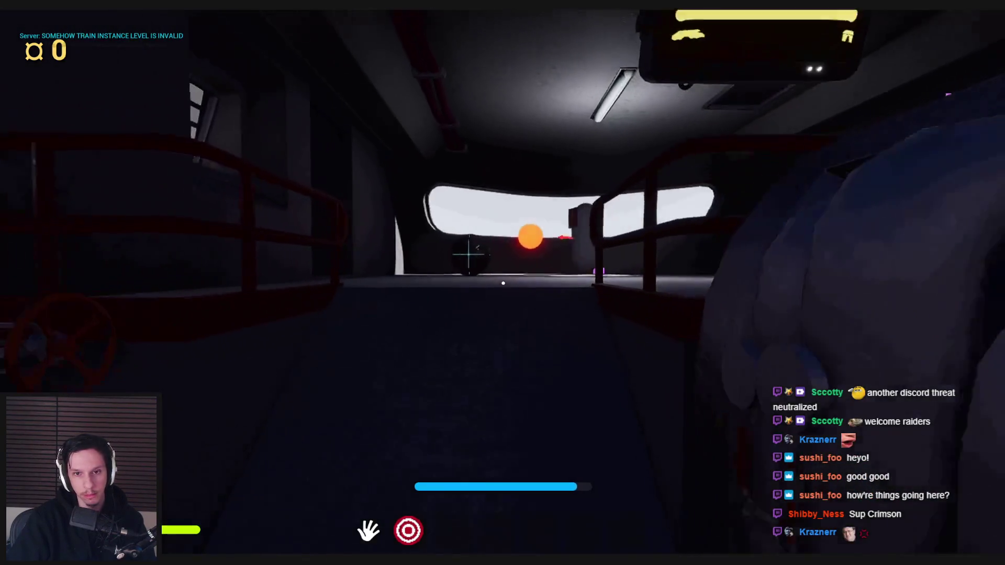
key("w")
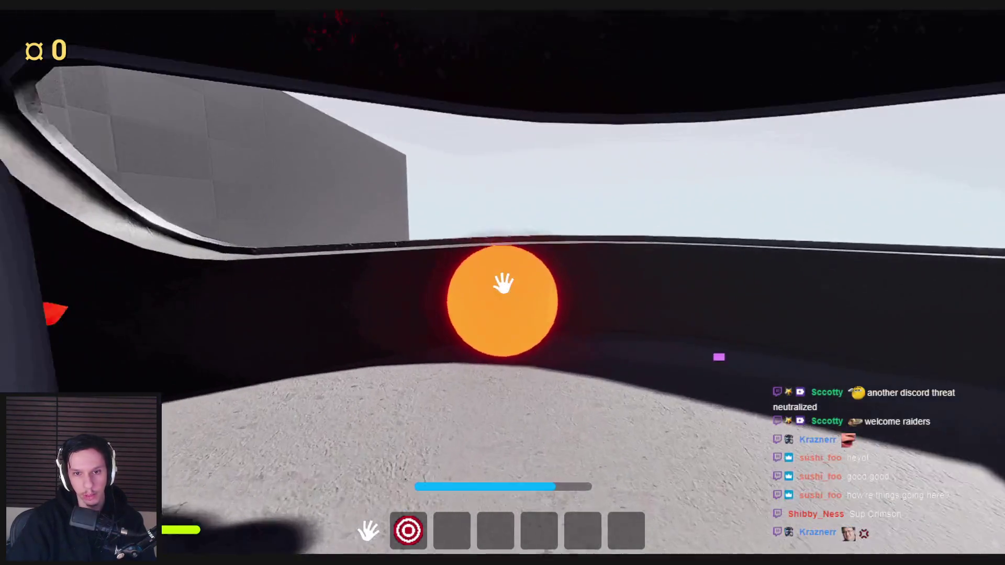
left_click(502, 283)
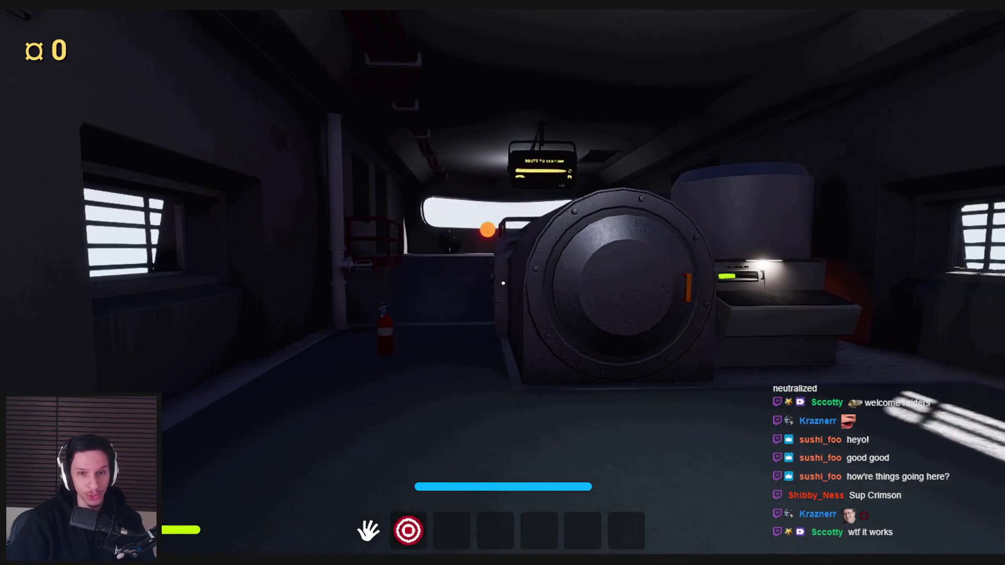
key("F8")
key("Escape")
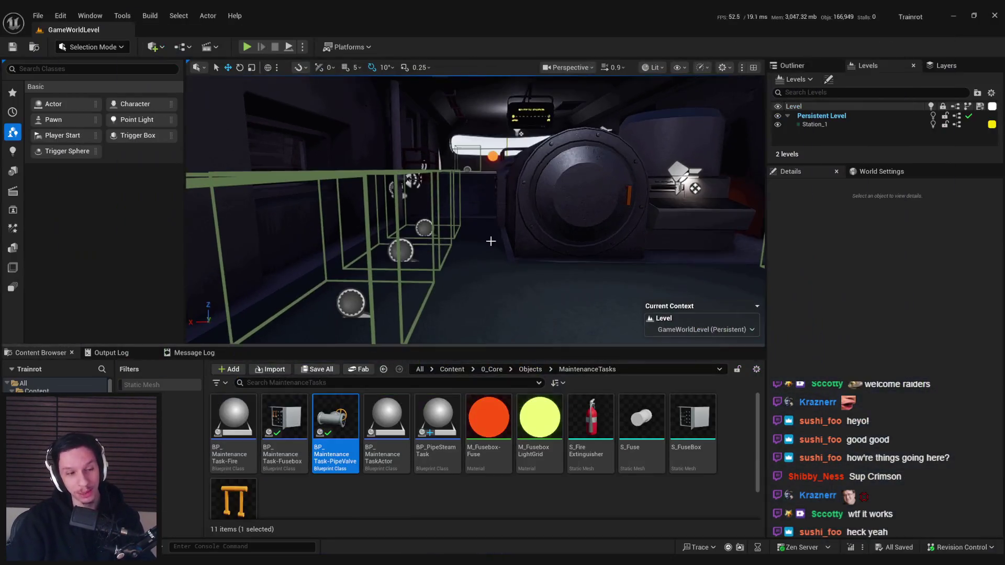
Step: Launch a three-player test and arrange the Server, Client 1 and Client 2 preview windows
left_click(303, 47)
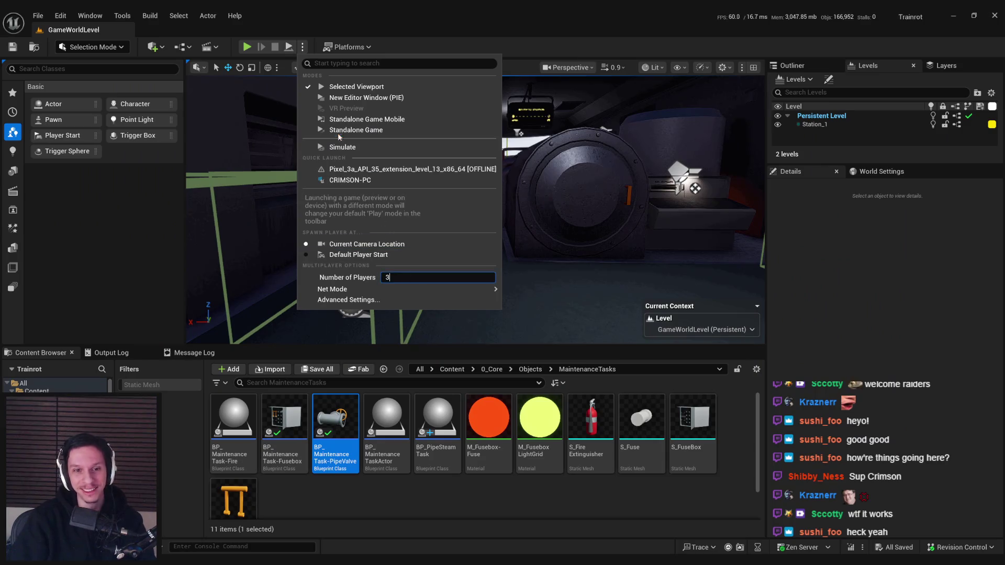
left_click(346, 98)
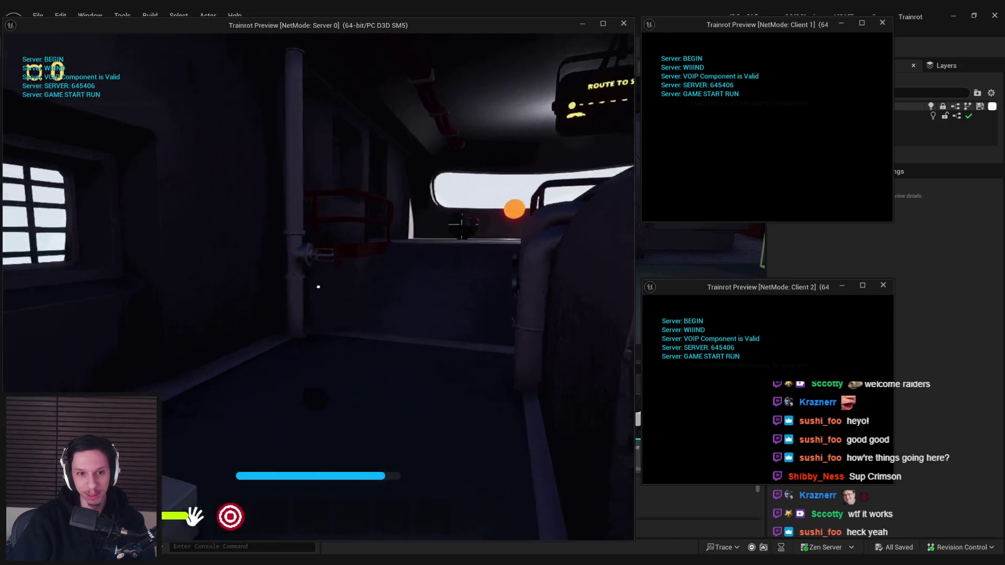
key("super")
key("Escape")
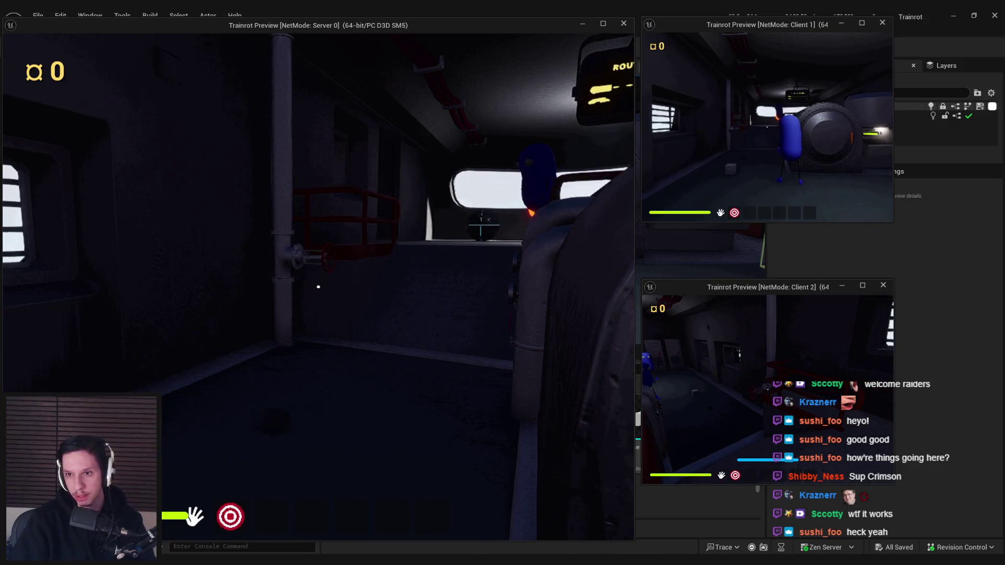
key("super")
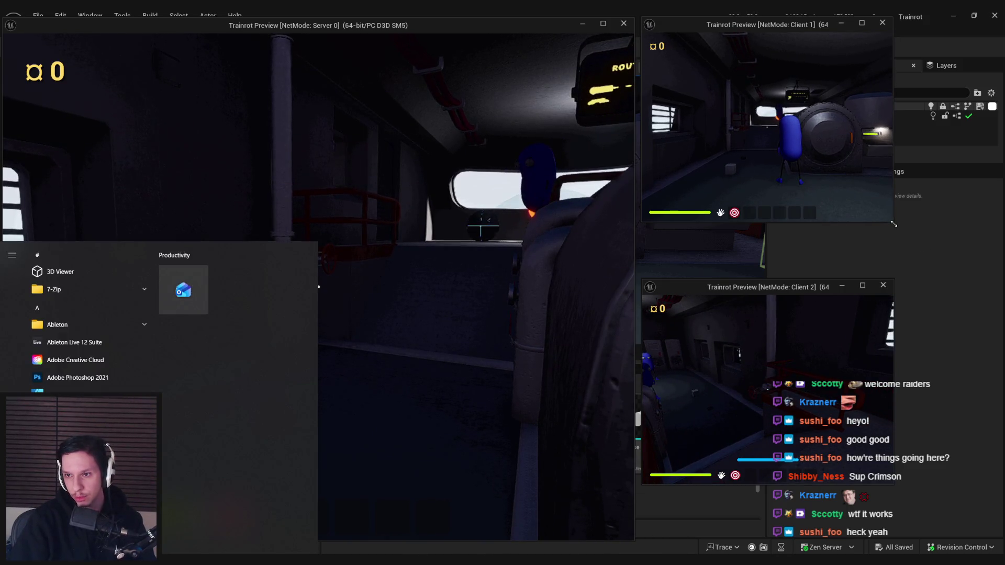
left_click(896, 226)
left_click(248, 519)
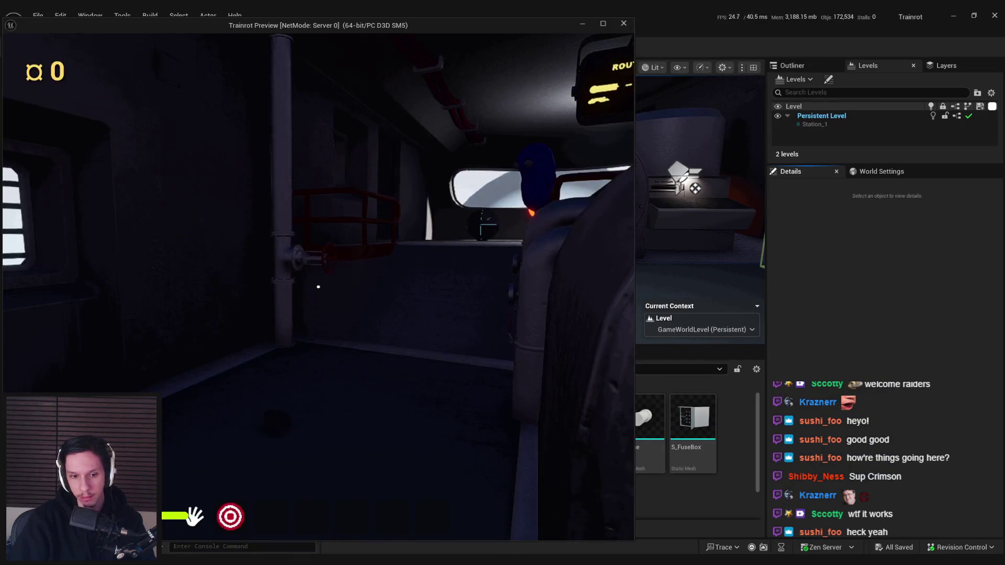
left_click(411, 518)
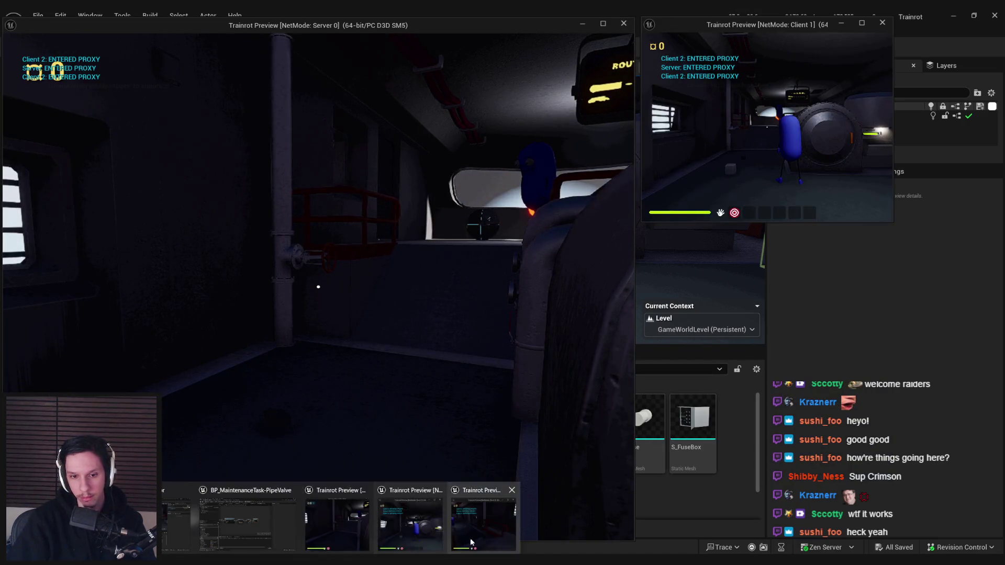
left_click(484, 519)
left_click_drag(894, 222, 968, 279)
mouse_move(893, 485)
left_mouse_down()
mouse_move(956, 516)
mouse_move(973, 540)
left_mouse_up()
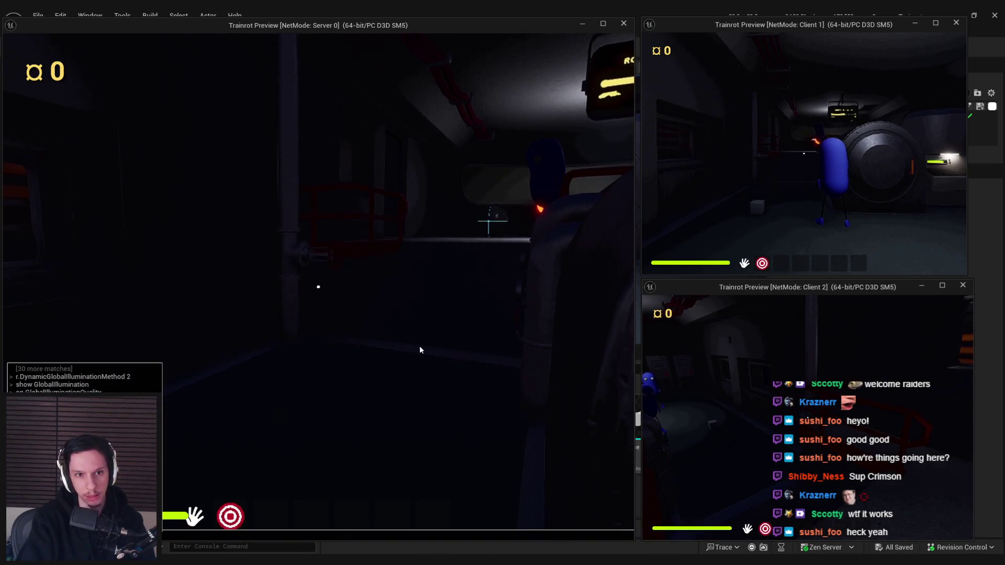
Step: As Client 1, walk to the valve, turn it to finish the task, then close all previews
left_click(763, 193)
key("w")
key("w")
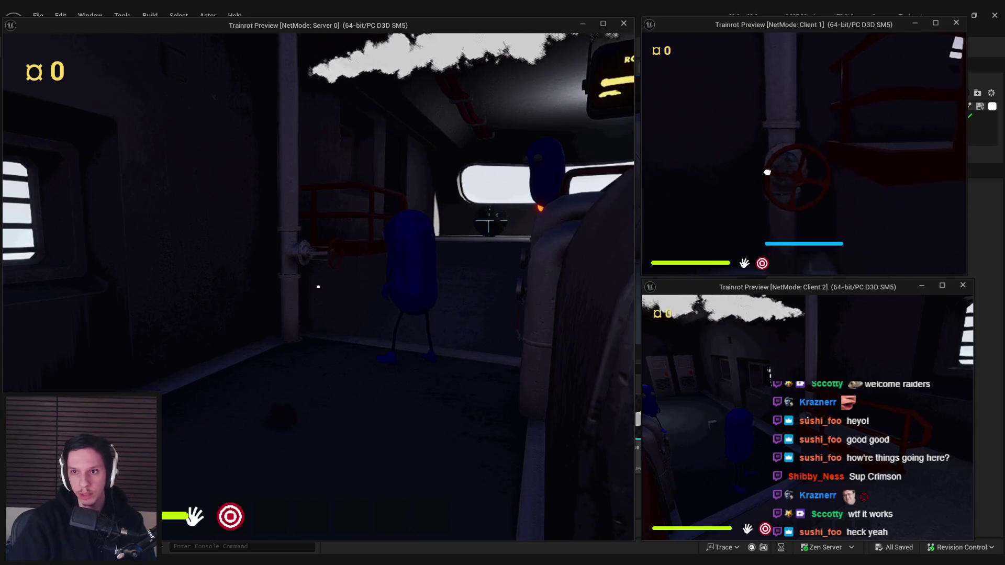
mouse_move(812, 208)
left_mouse_down()
mouse_move(831, 195)
mouse_move(825, 176)
left_mouse_up()
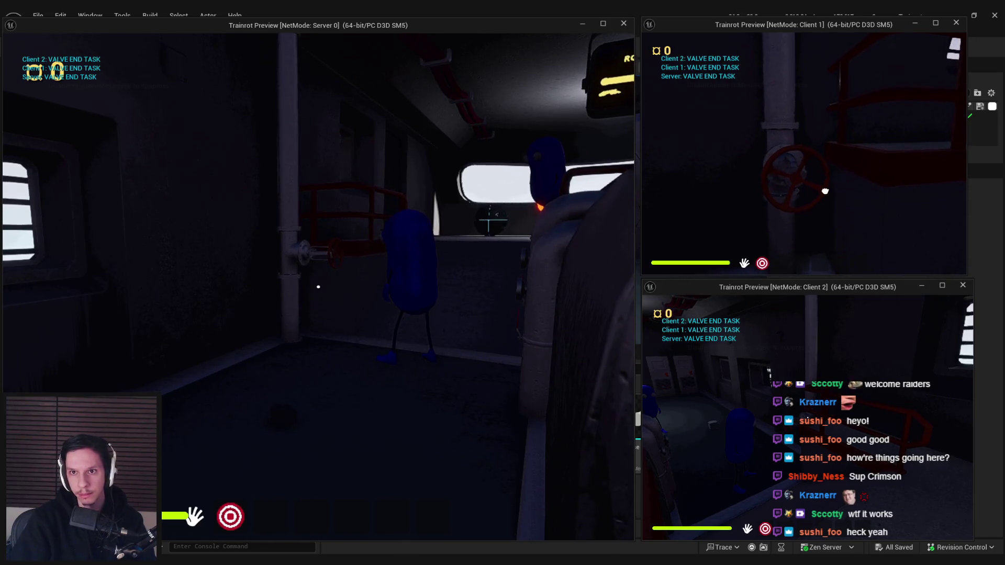
key("s")
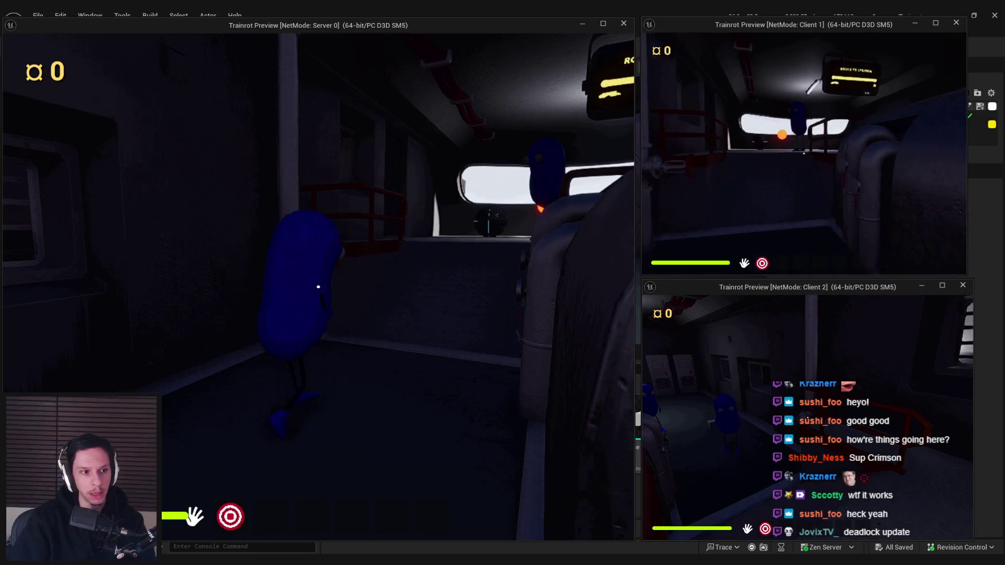
key("Escape")
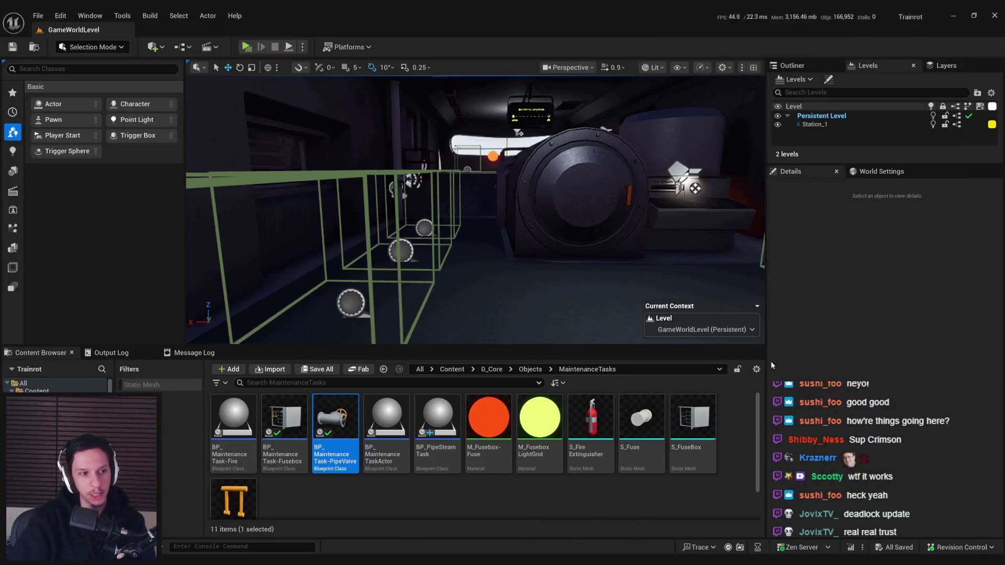
left_click(881, 547)
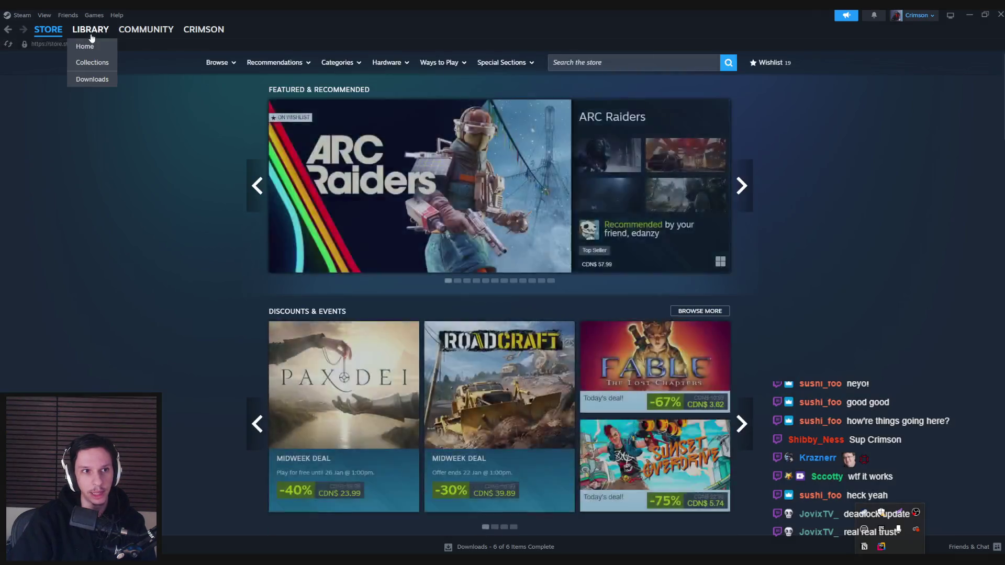
left_click(90, 29)
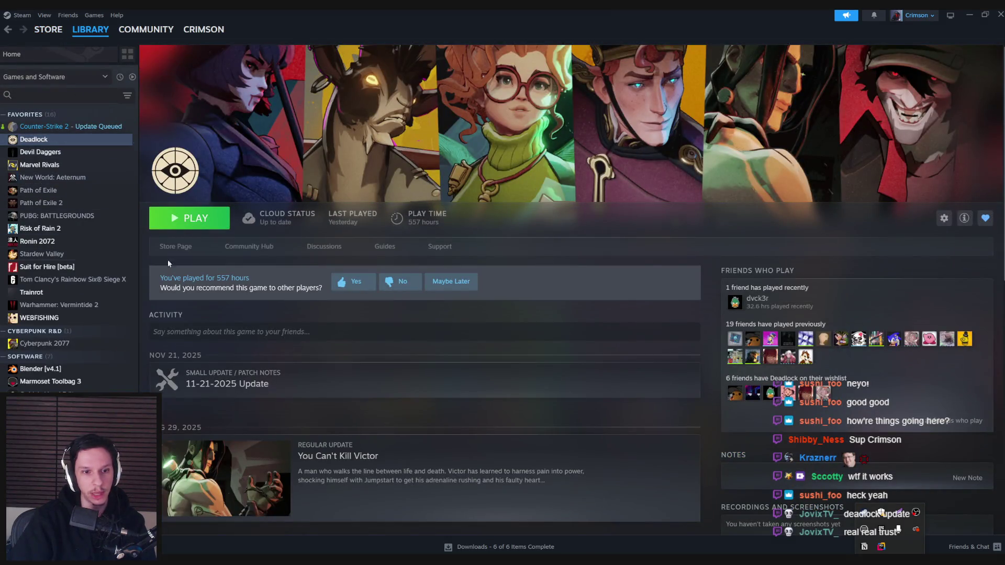
left_click(233, 247)
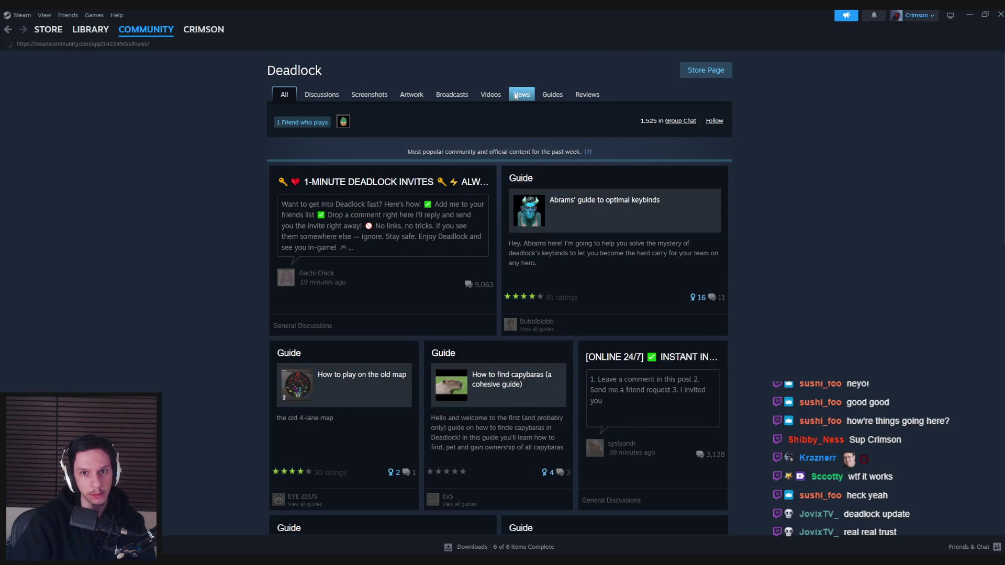
left_click(516, 96)
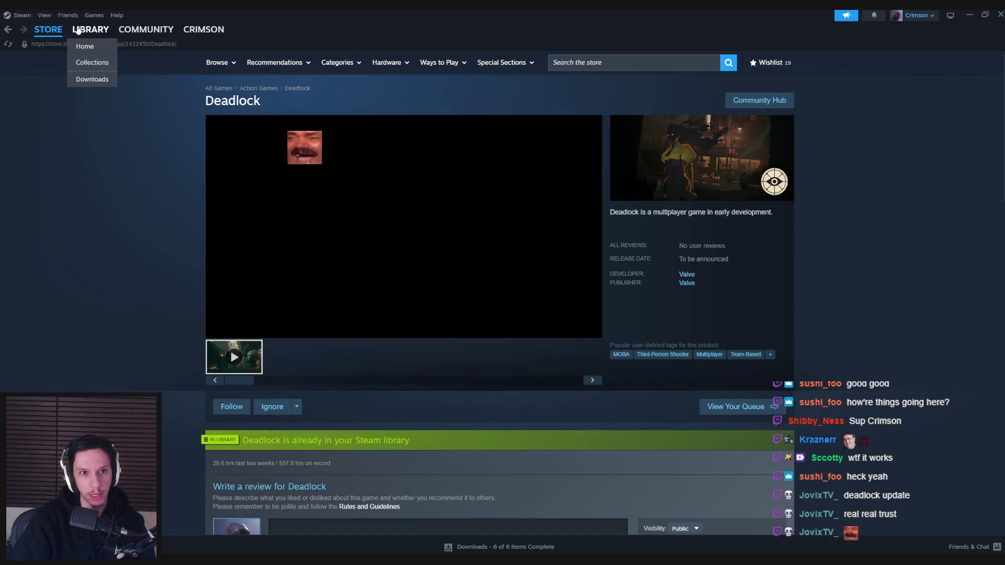
left_click(91, 29)
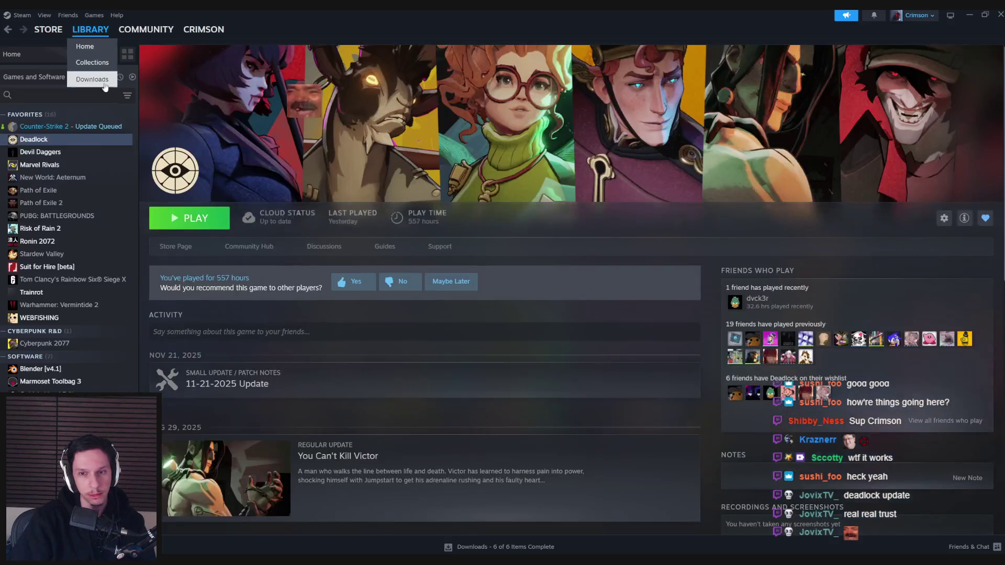
left_click(1000, 14)
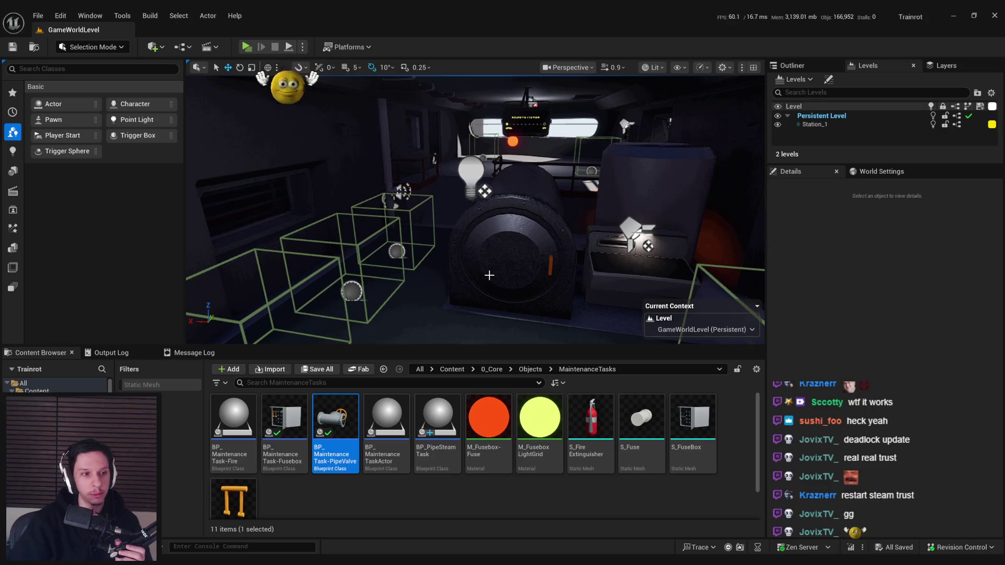
Step: Turn the view toward the trigger boxes and play the level in the Selected Viewport
left_click_drag(488, 275, 487, 278)
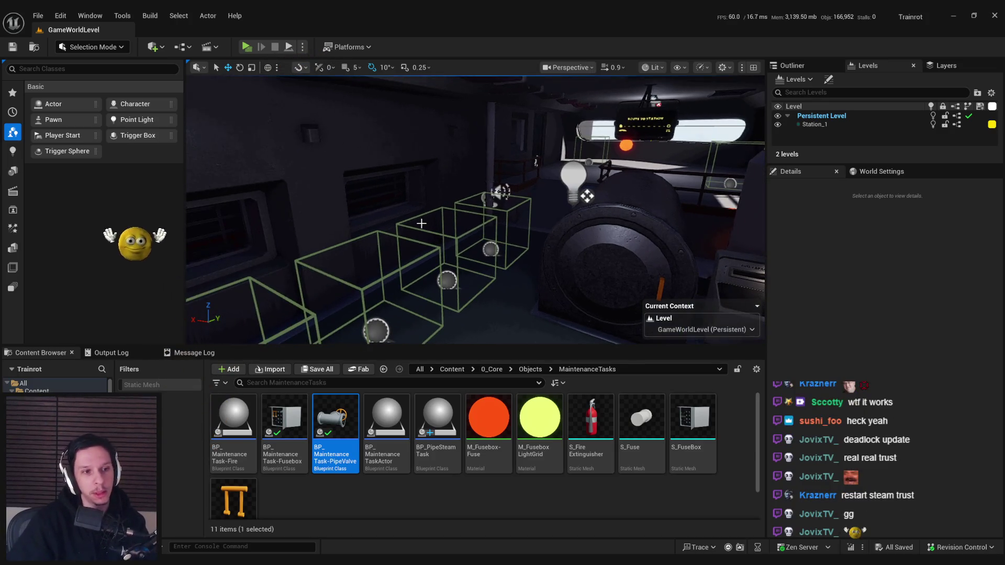
left_click(302, 47)
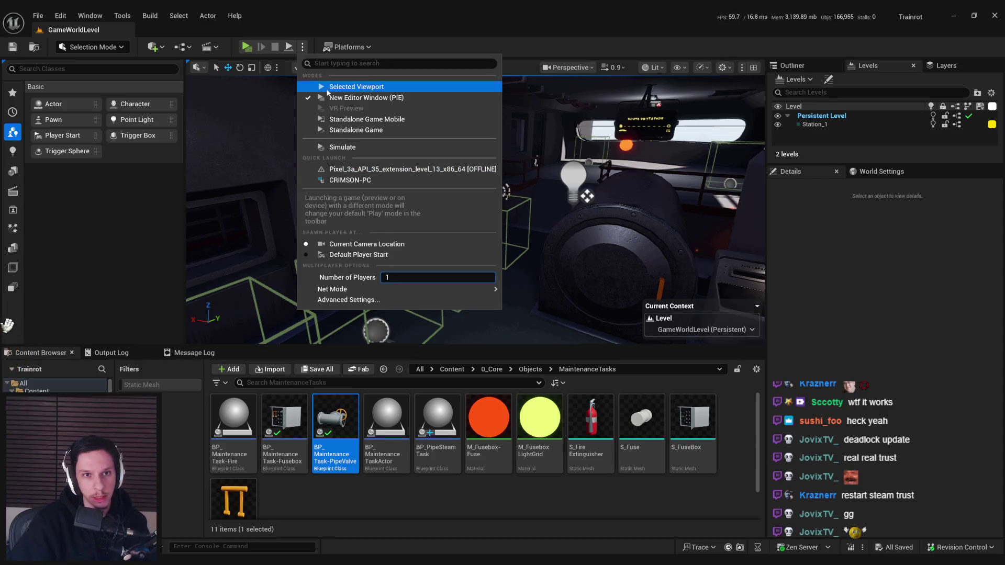
left_click(327, 90)
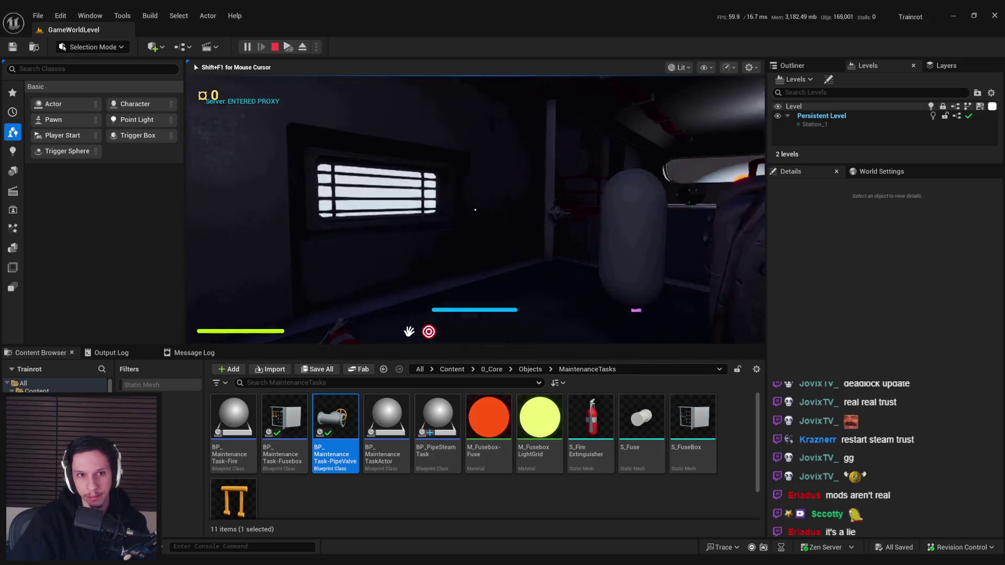
Step: Walk down the corridor past the tank and pick up the fire extinguisher
key("w")
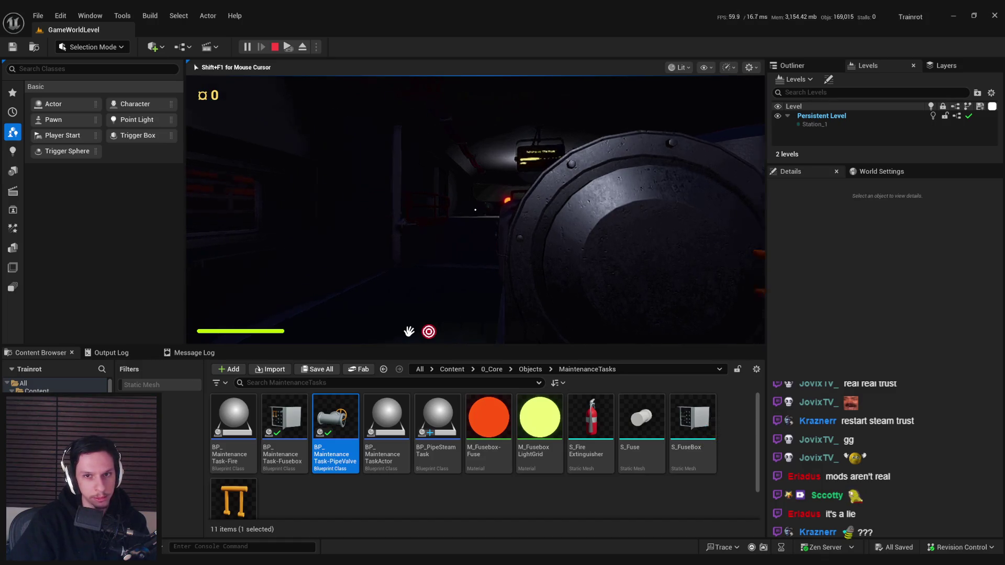
key("e")
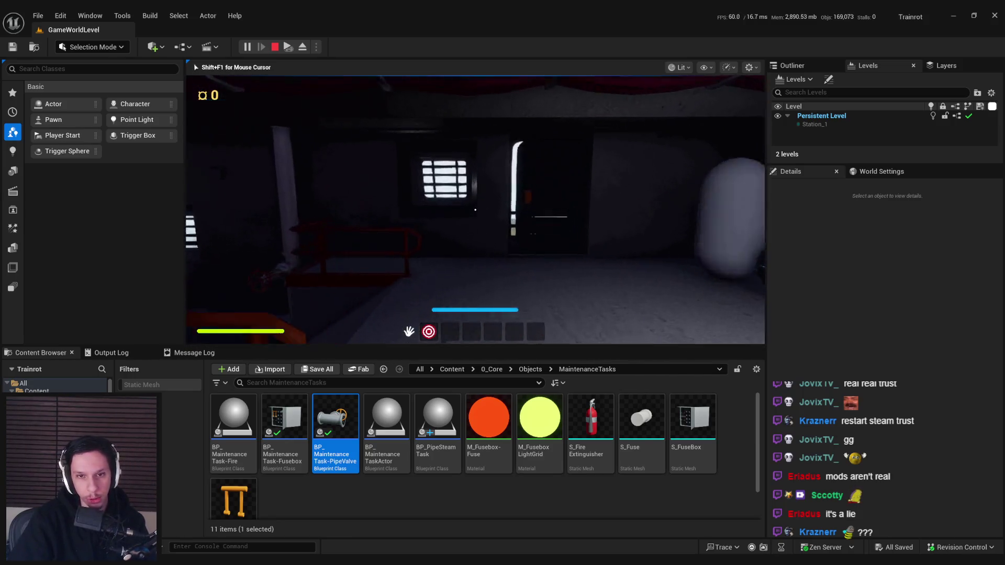
key("w")
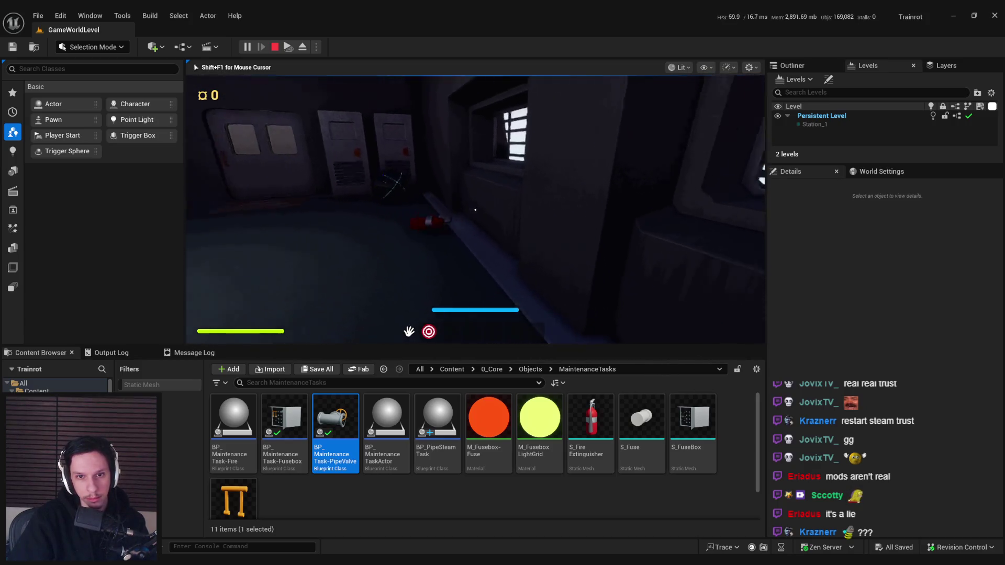
key("e")
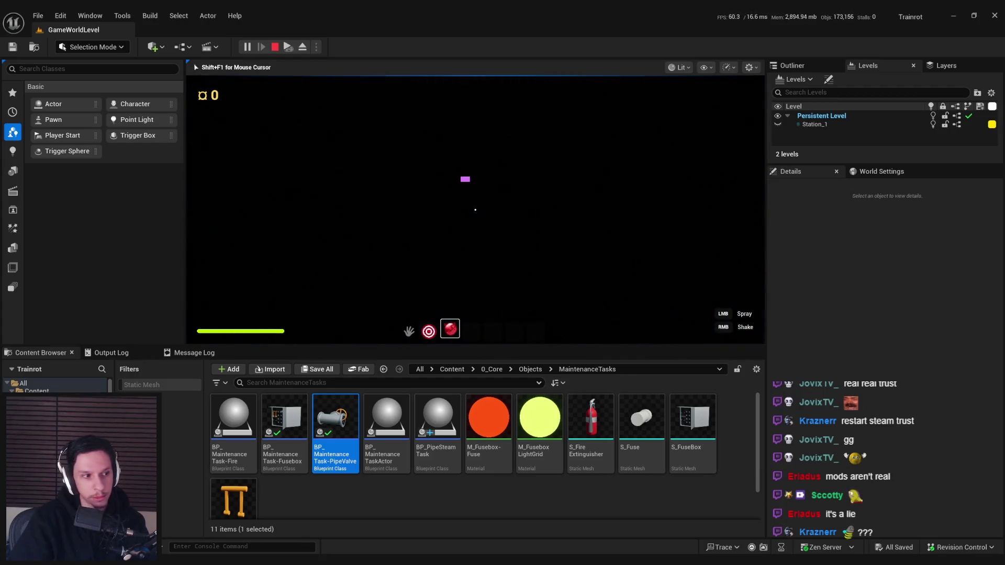
Step: Carry the extinguisher out to the station building and switch the game view to fullscreen
key("w")
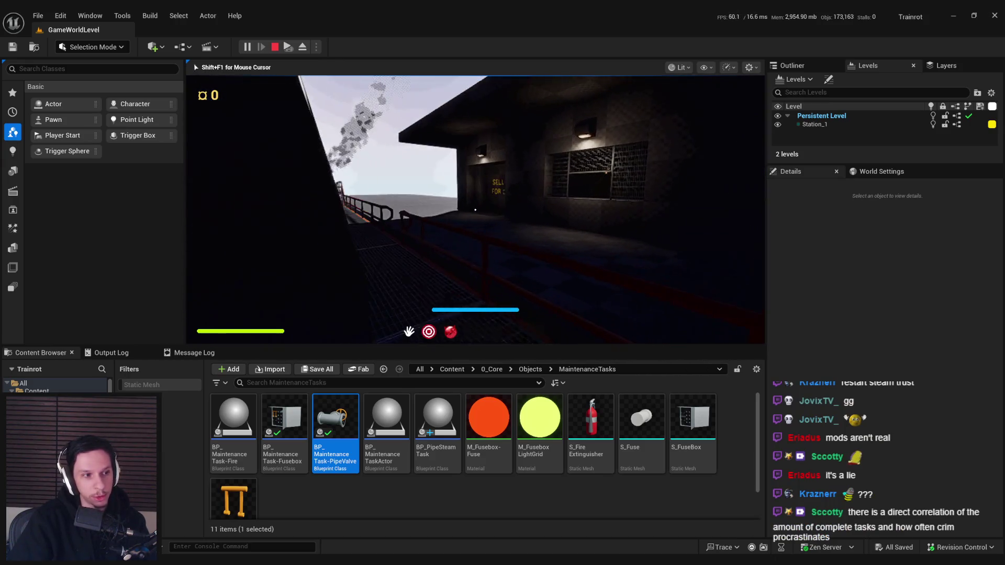
key("w")
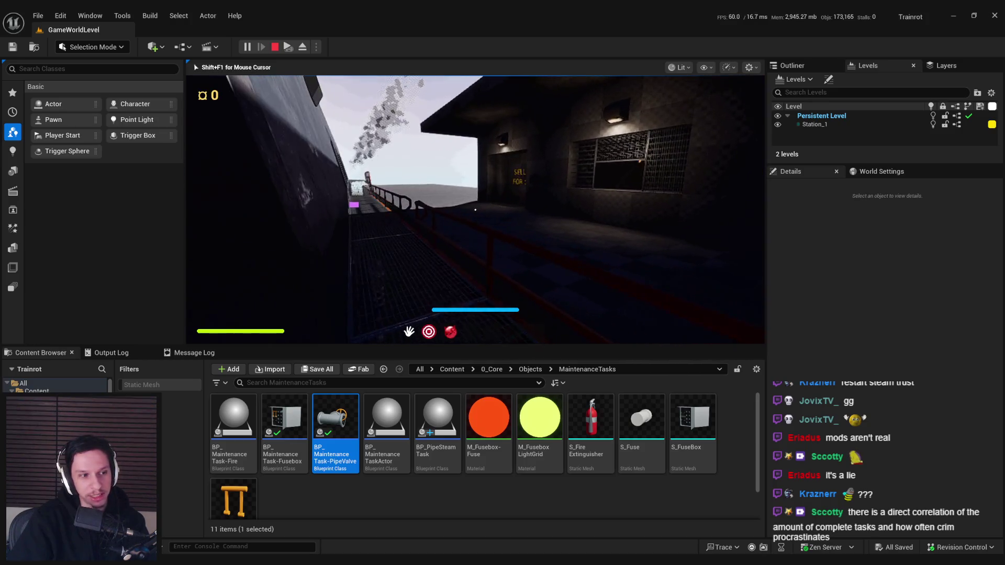
key("w")
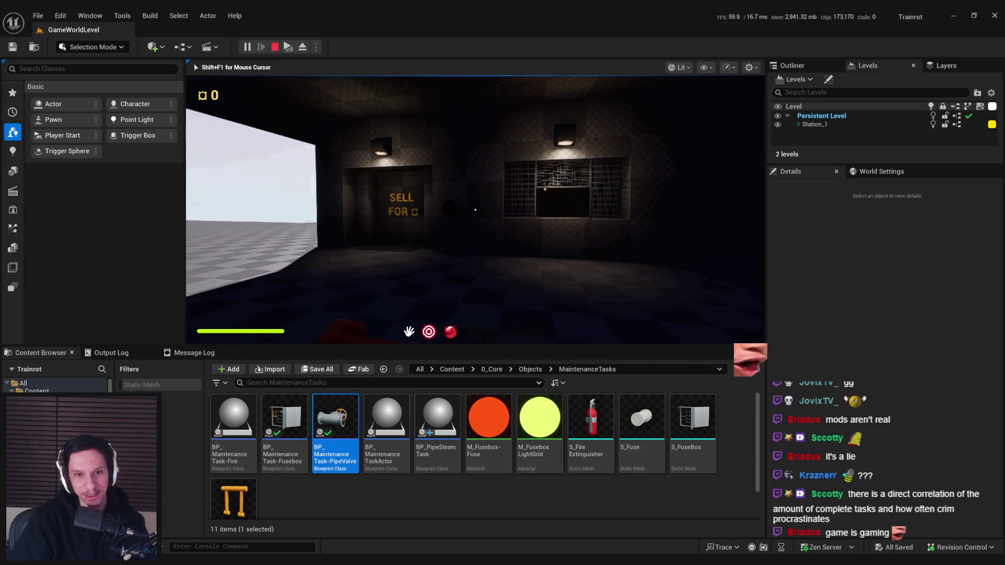
key("F11")
Step: At the grated window, equip the spray can (slot 3), spray up and down, then walk to the pillar
key("w")
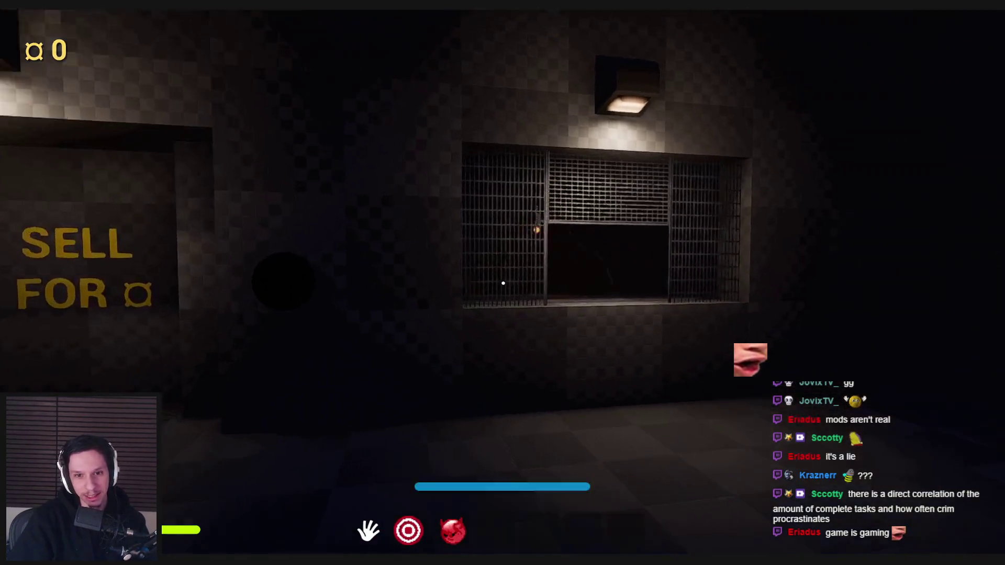
key("w")
key("w")
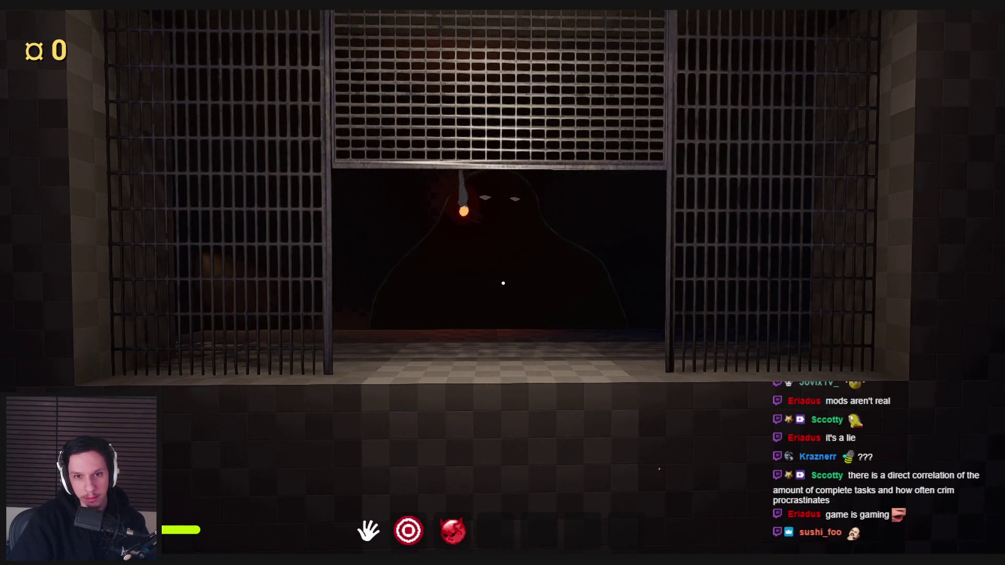
key("3")
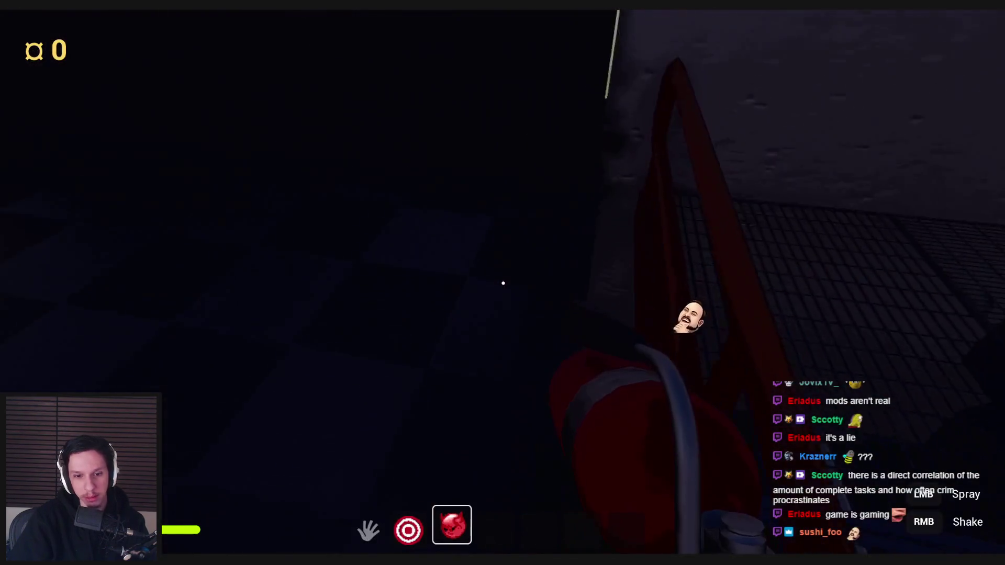
left_click(503, 283)
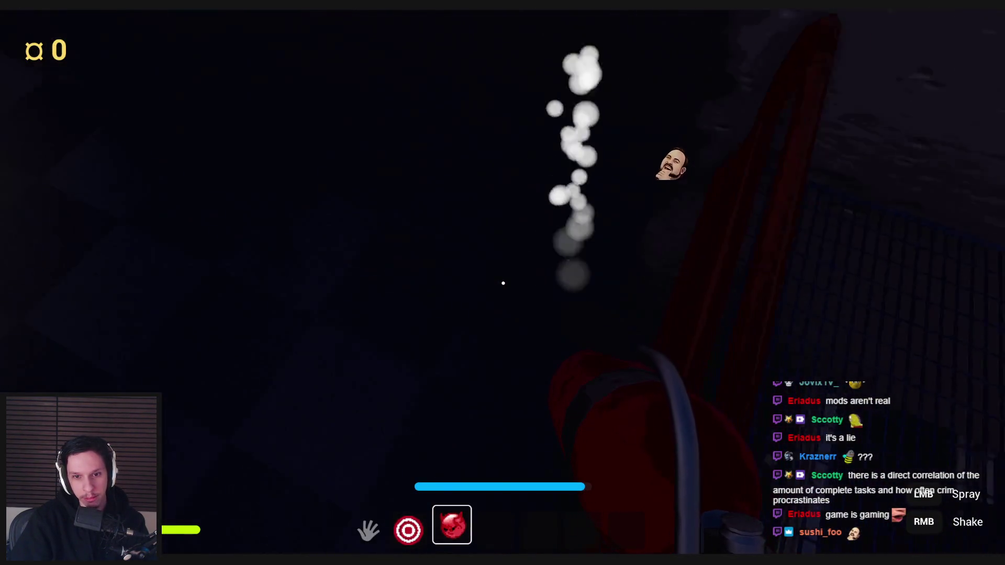
left_click_drag(503, 283, 503, 283)
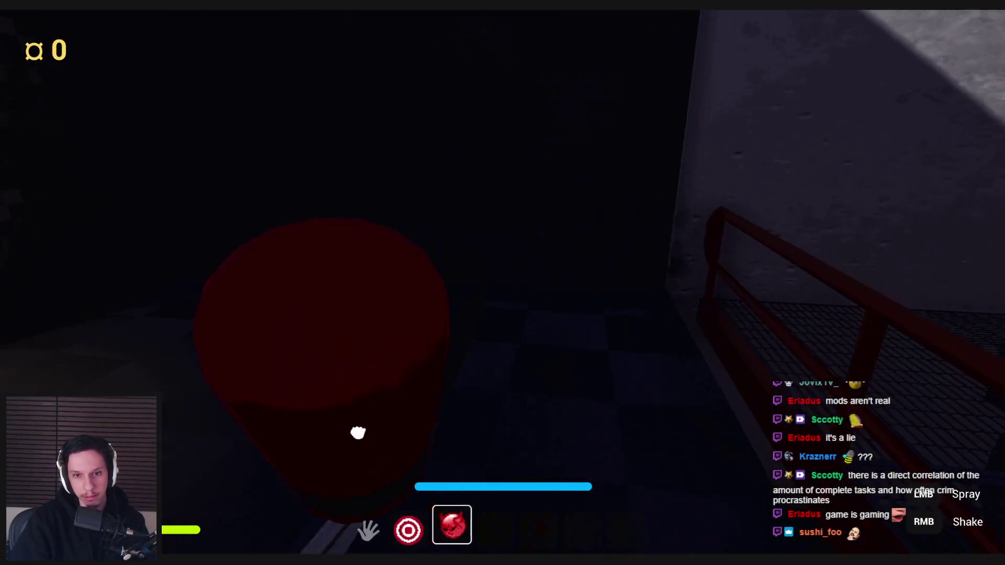
left_click(503, 283)
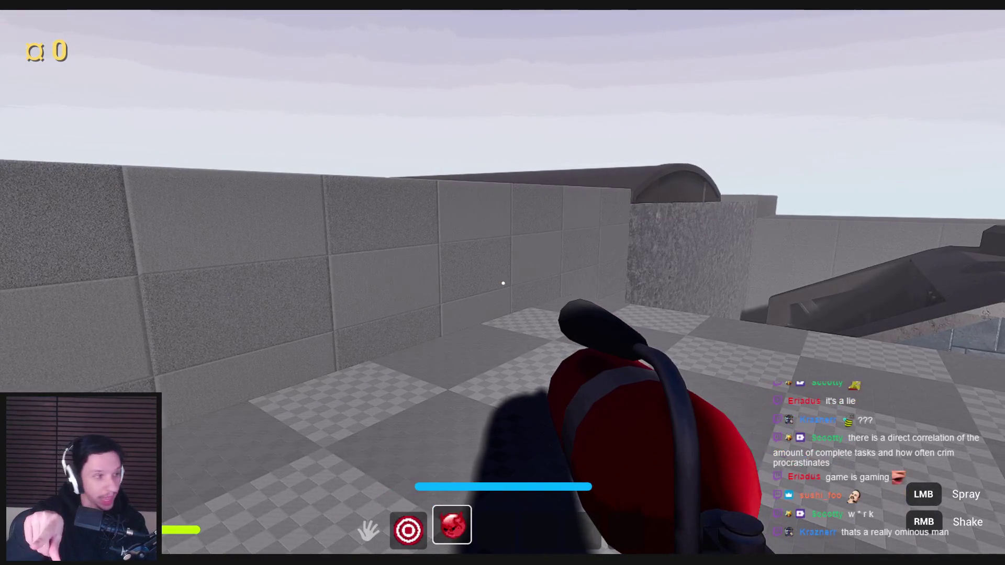
key("w")
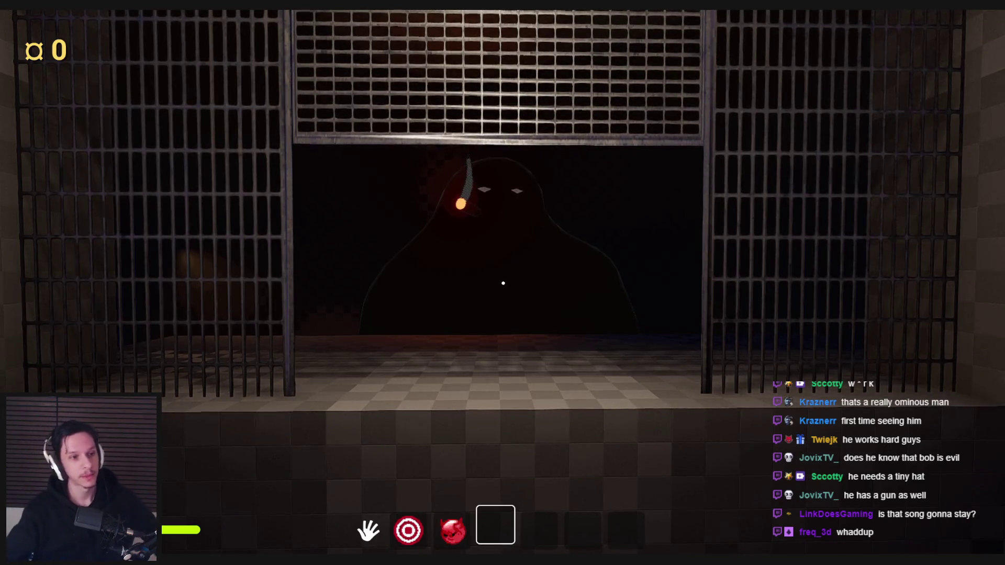
Step: Walk up to the caged figure, back away, and stop the game to return to the editor
key("w")
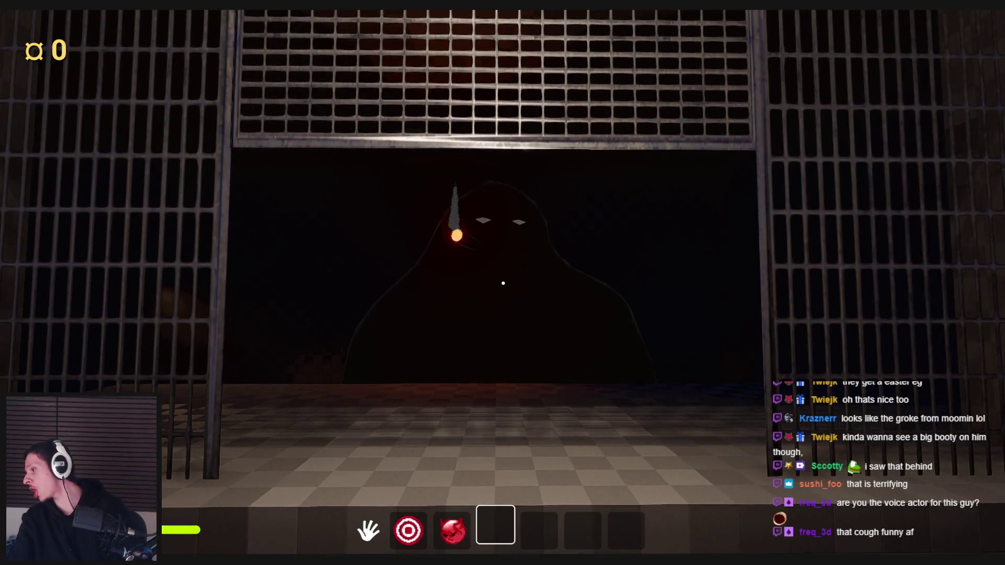
key("s")
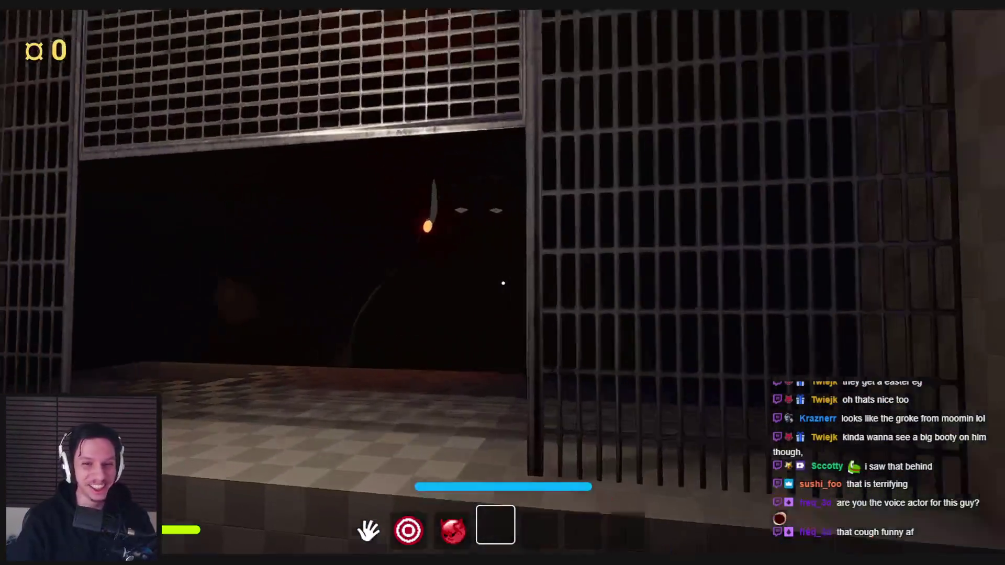
key("Escape")
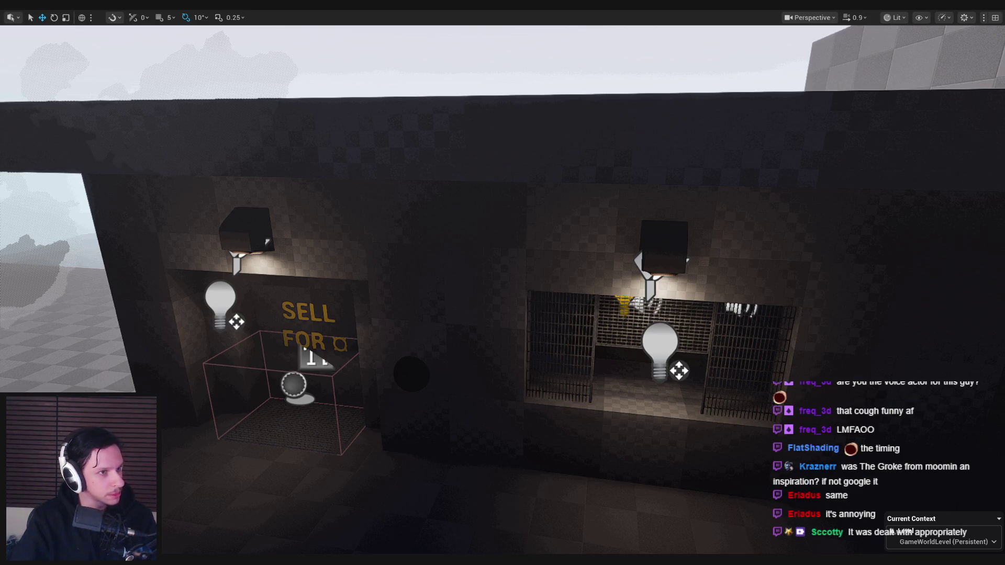
Step: Fly the camera toward the cage window and briefly check the Groke reference image in Chrome
mouse_move(412, 374)
left_mouse_down()
mouse_move(411, 387)
mouse_move(335, 388)
mouse_move(293, 374)
mouse_move(346, 361)
mouse_move(376, 366)
left_mouse_up()
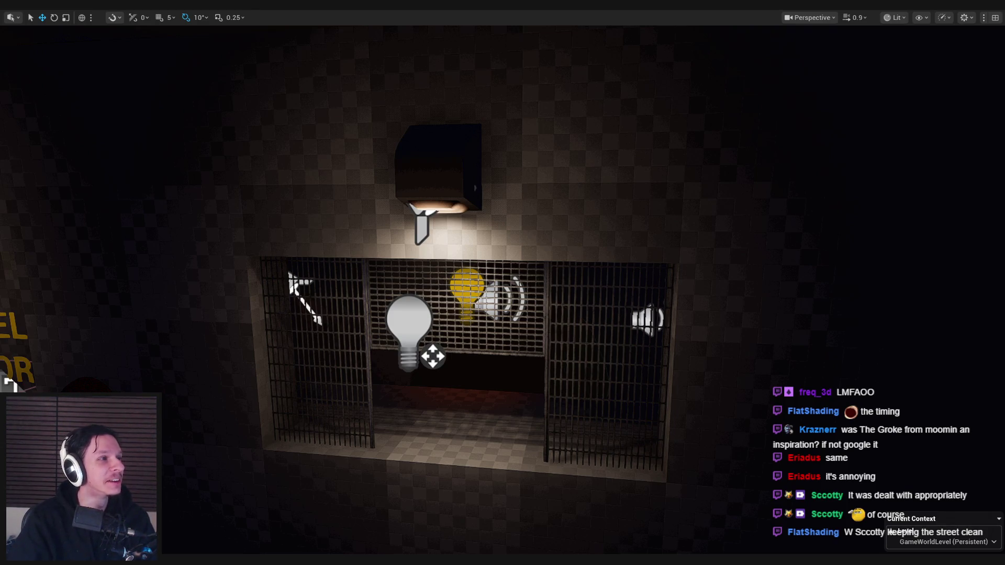
key("alt+Tab")
double_click(398, 159)
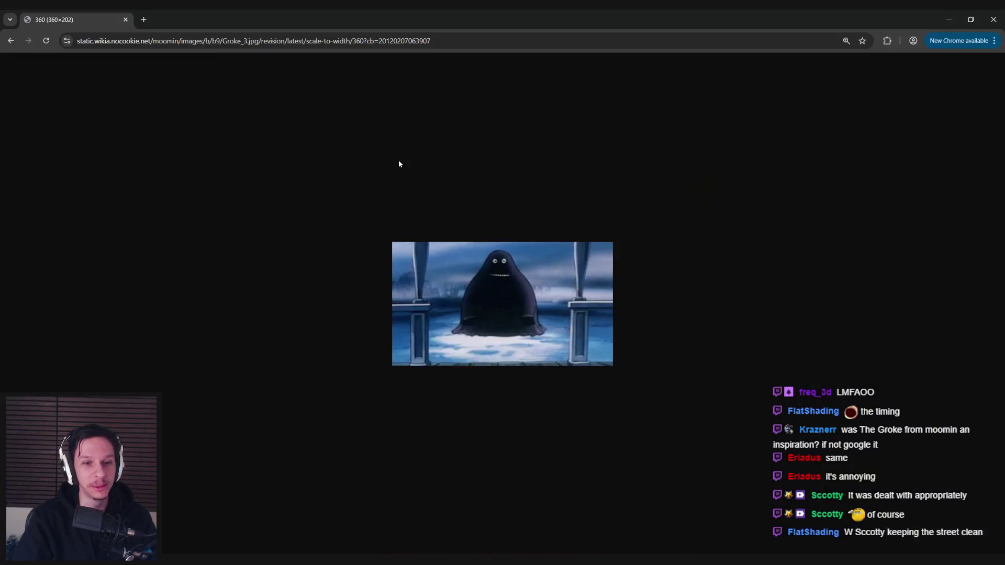
scroll(500, 251, "up", 5)
key("alt+Tab")
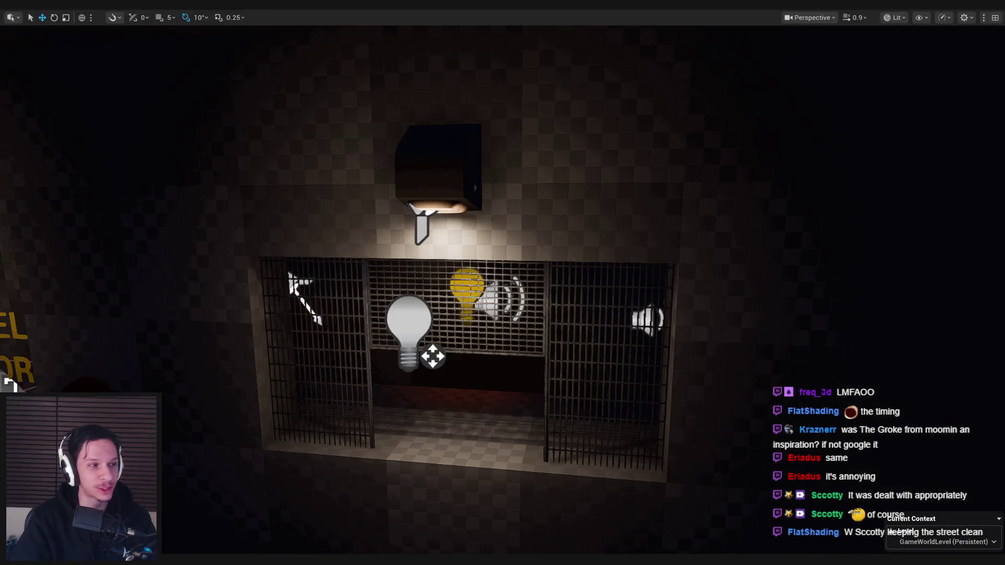
Step: Move the camera closer to the gate and place the Groke reference window on the right side
scroll(502, 283, "up", 5)
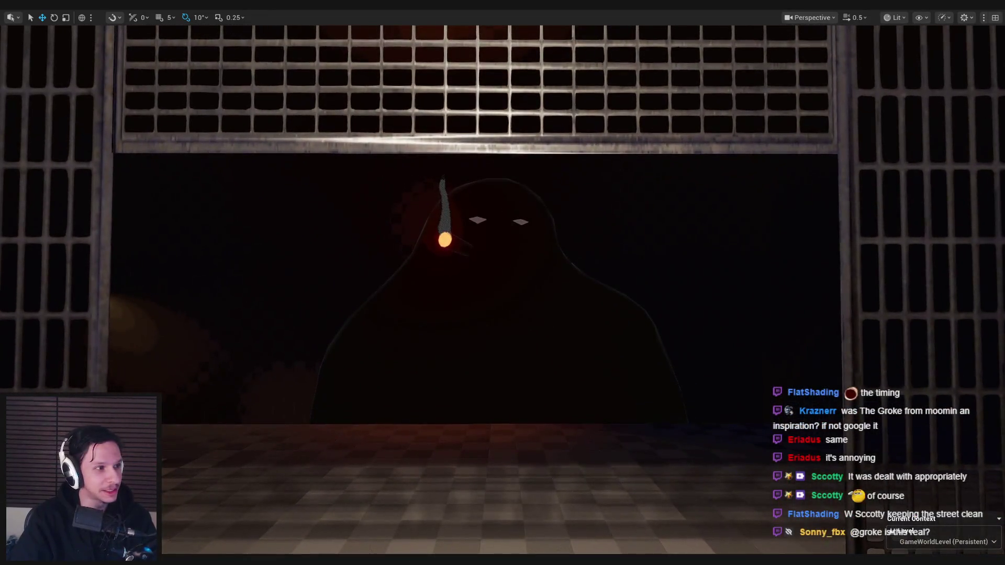
key("alt+Tab")
mouse_move(350, 246)
left_mouse_down()
mouse_move(757, 240)
mouse_move(790, 249)
mouse_move(793, 273)
mouse_move(785, 271)
left_mouse_up()
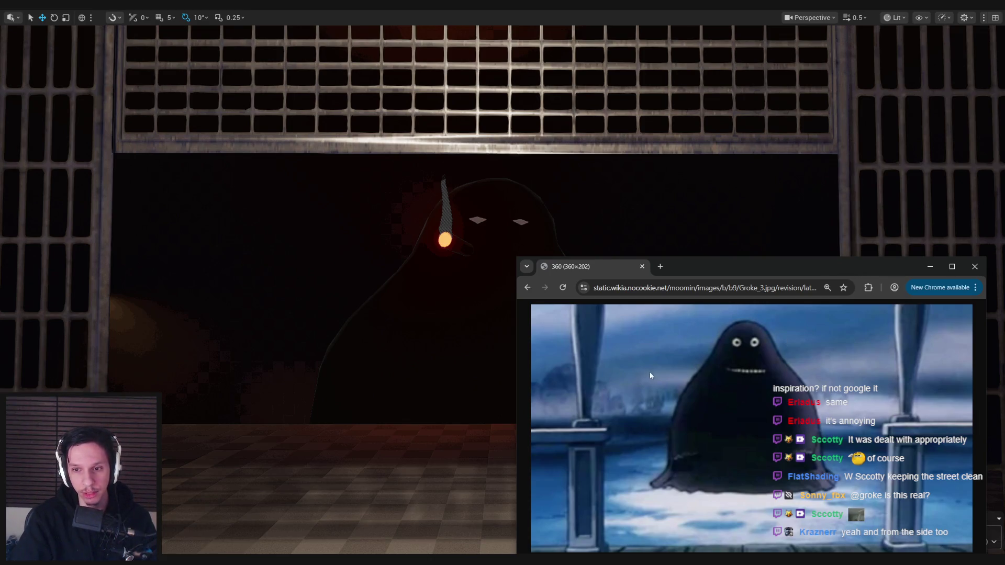
Step: Close the Groke reference window and fly the camera around the dark figure behind the grate
middle_click(600, 271)
scroll(460, 322, "down", 5)
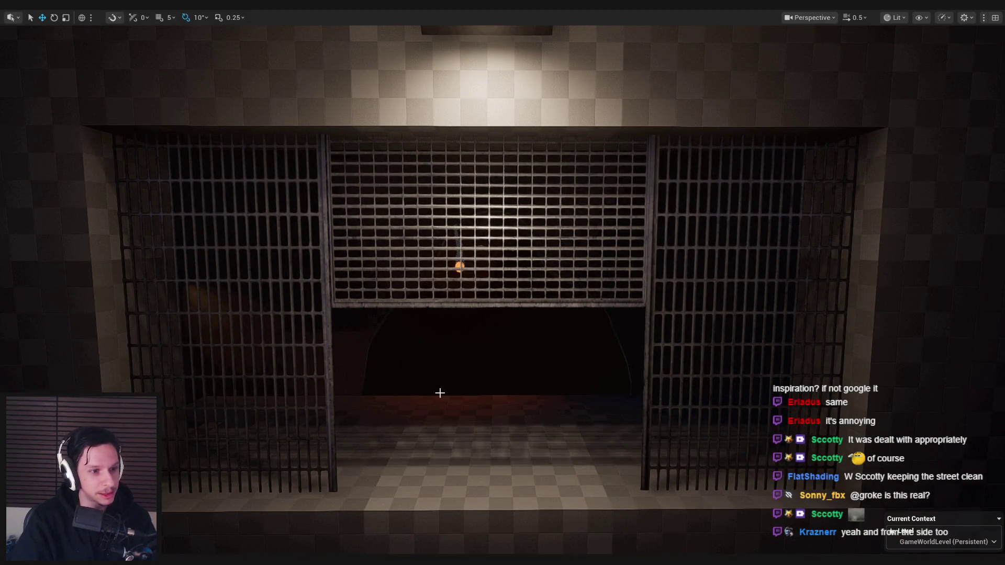
scroll(440, 393, "up", 5)
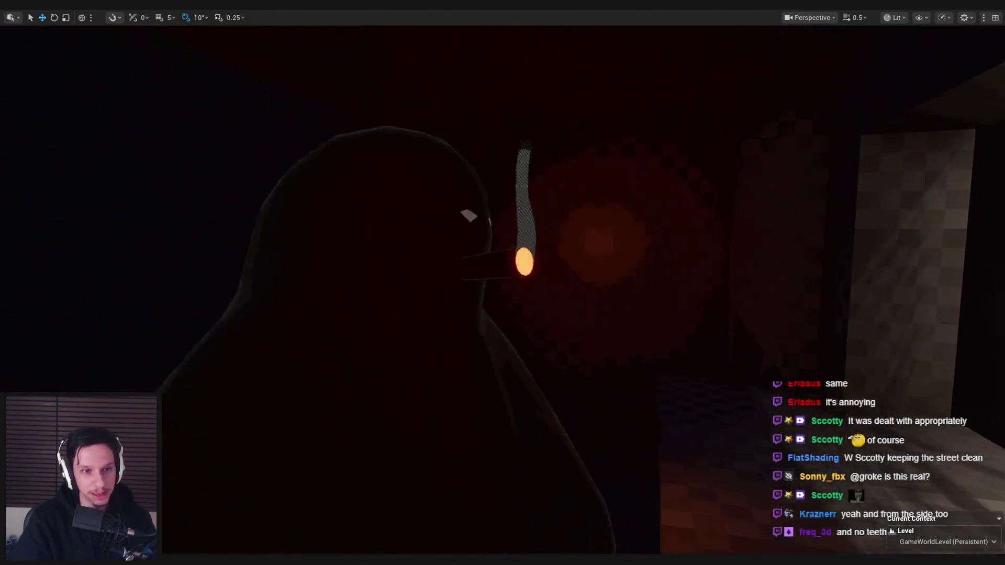
key("a")
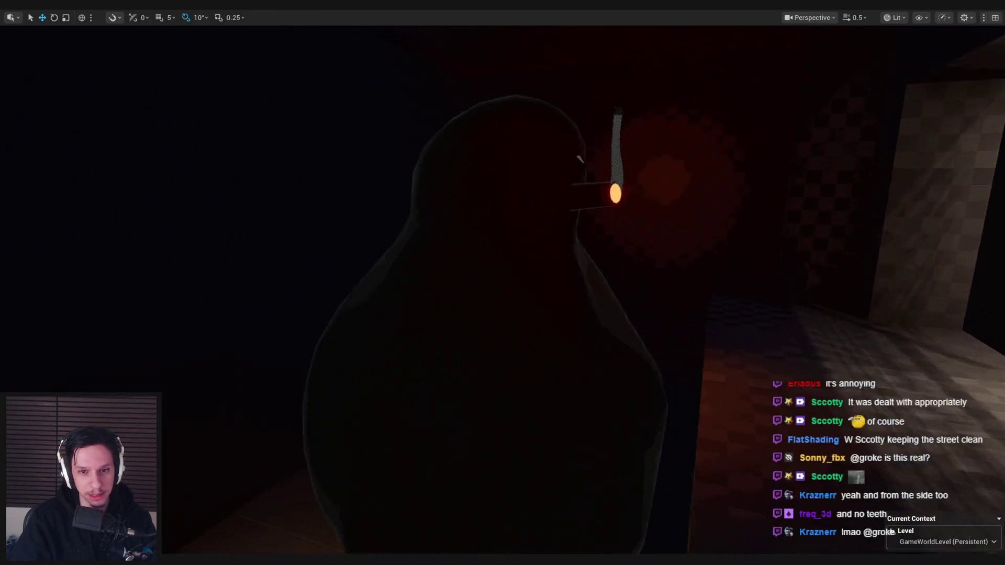
scroll(502, 283, "down", 10)
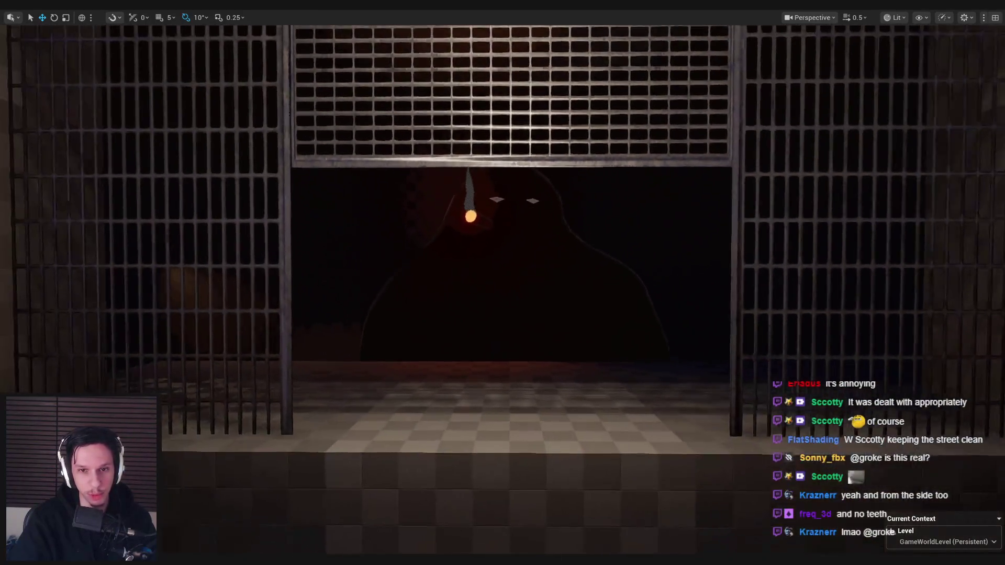
scroll(503, 282, "up", 5)
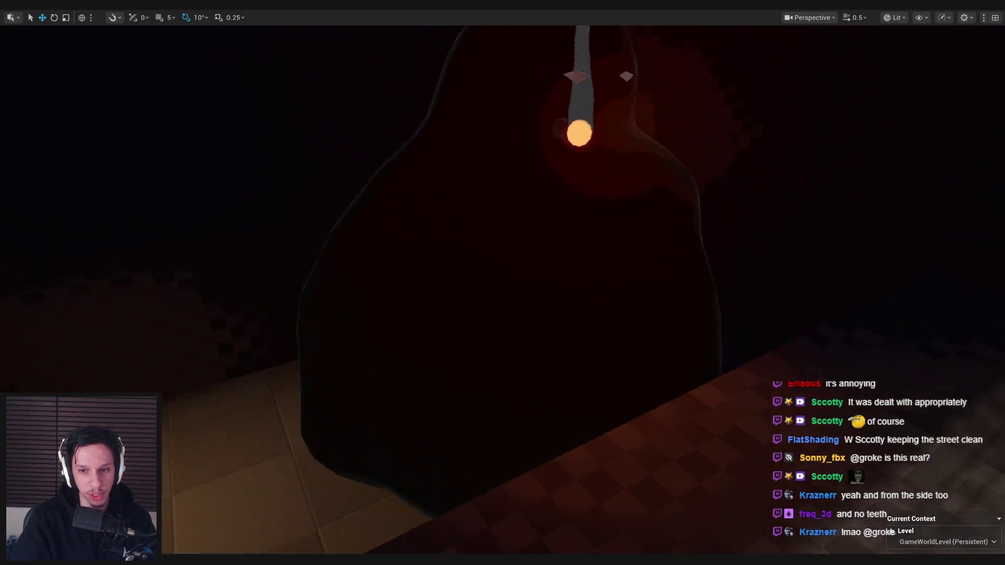
scroll(502, 283, "down", 8)
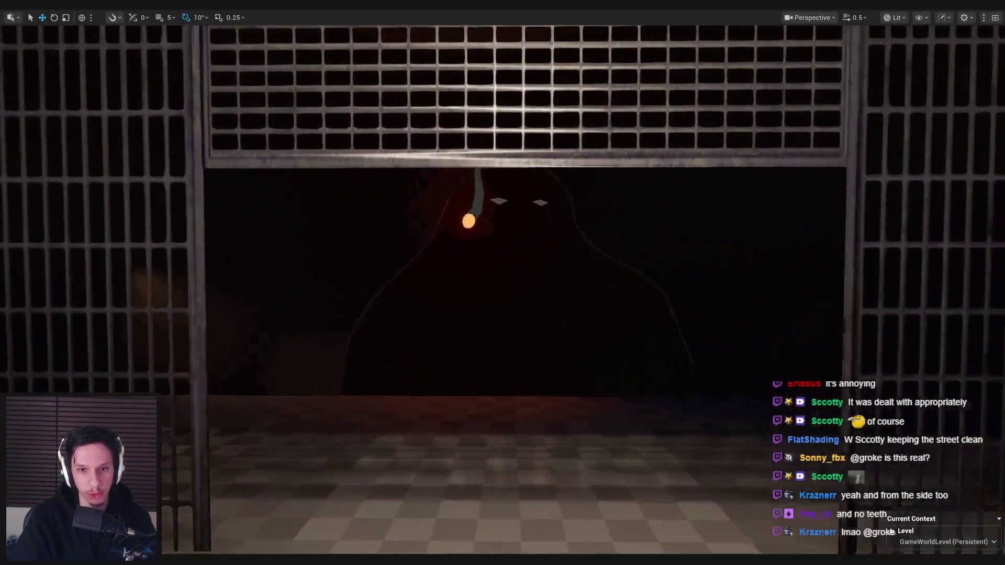
scroll(503, 282, "up", 8)
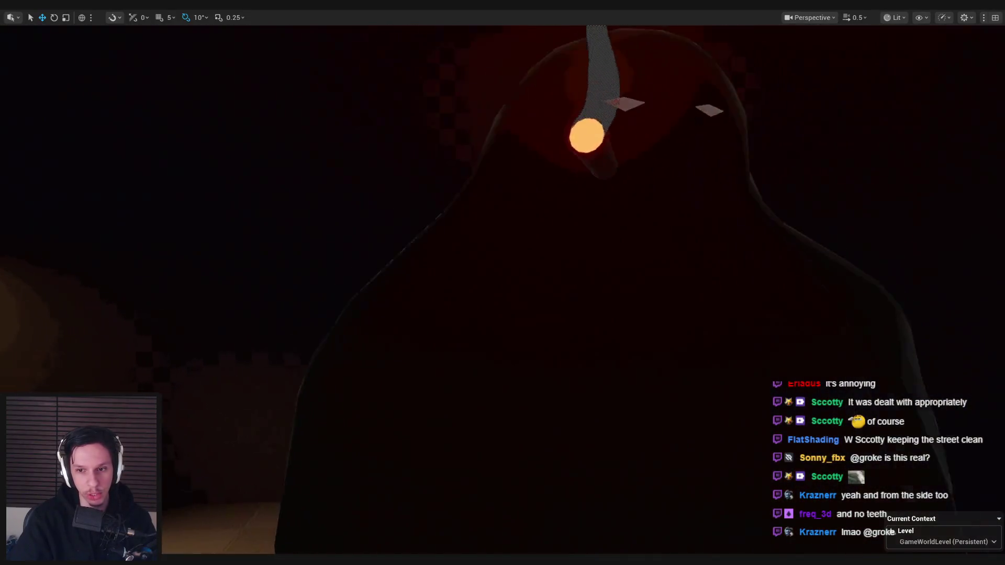